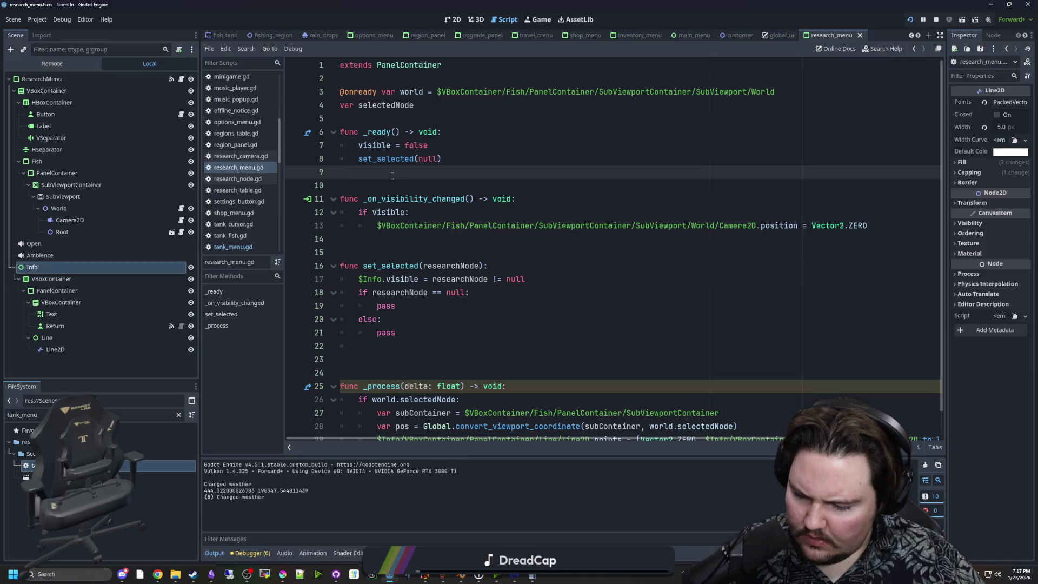
Step: Add 'selectedNode = researchNode' as the first line of set_selected in research_menu.gd
{"action": "left_click", "coordinate": [411, 239]}
{"action": "left_click", "coordinate": [426, 253]}
{"action": "scroll", "coordinate": [426, 258], "scroll_direction": "down", "scroll_amount": 1}
{"action": "left_click", "coordinate": [507, 348]}
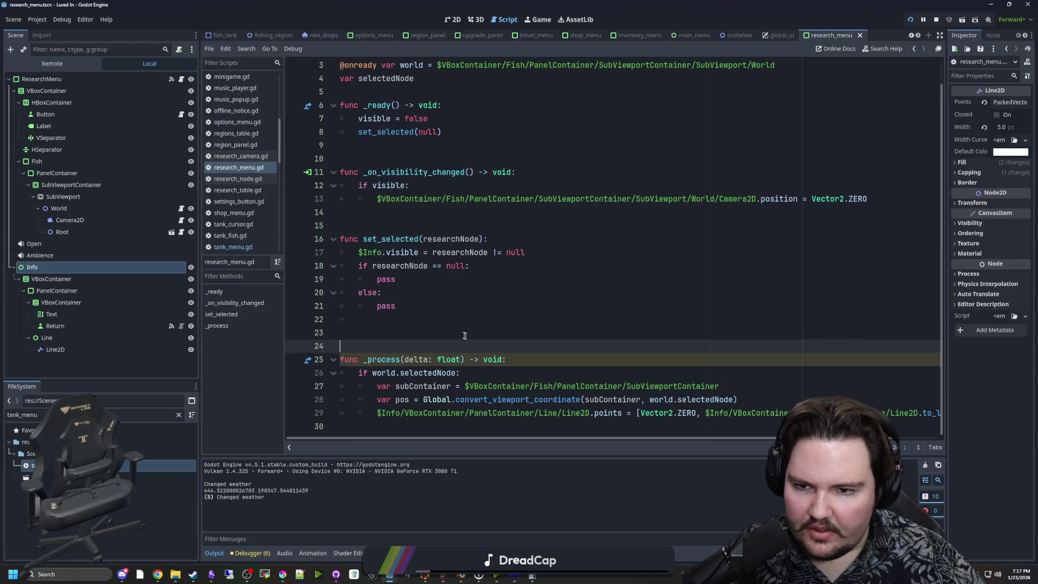
{"action": "scroll", "coordinate": [465, 335], "scroll_direction": "up", "scroll_amount": 1}
{"action": "left_click", "coordinate": [475, 238]}
{"action": "left_click", "coordinate": [476, 185]}
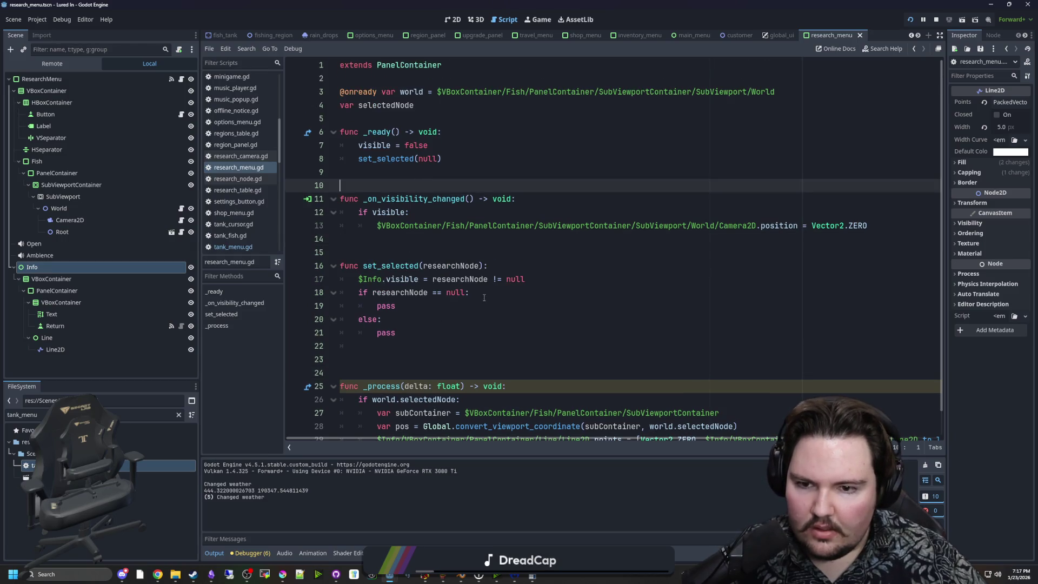
{"action": "left_click", "coordinate": [544, 282]}
{"action": "left_click", "coordinate": [538, 271]}
{"action": "key", "text": "Return"}
{"action": "type", "text": "sel"}
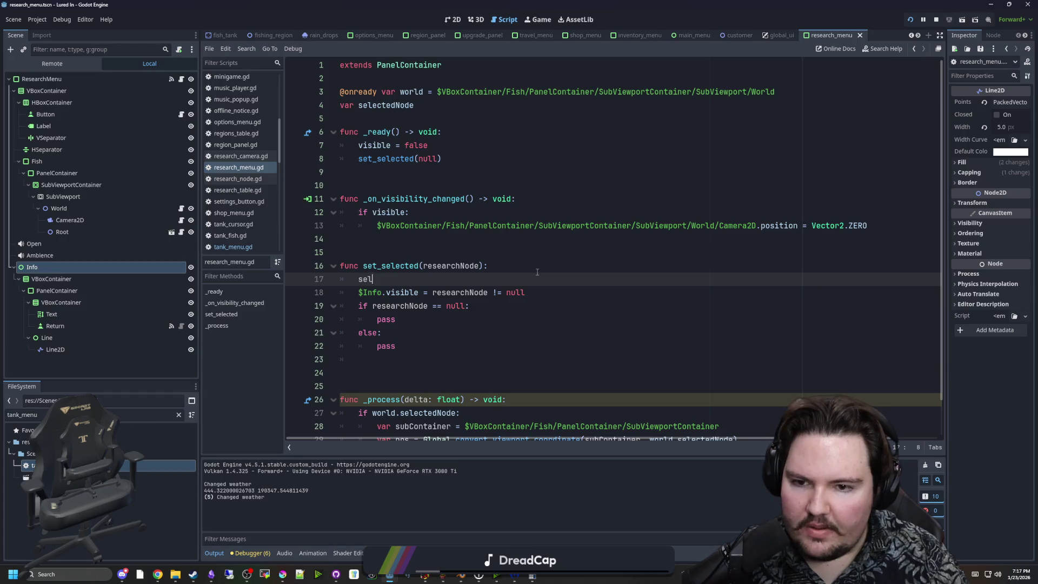
{"action": "type", "text": "ectedNode = researc"}
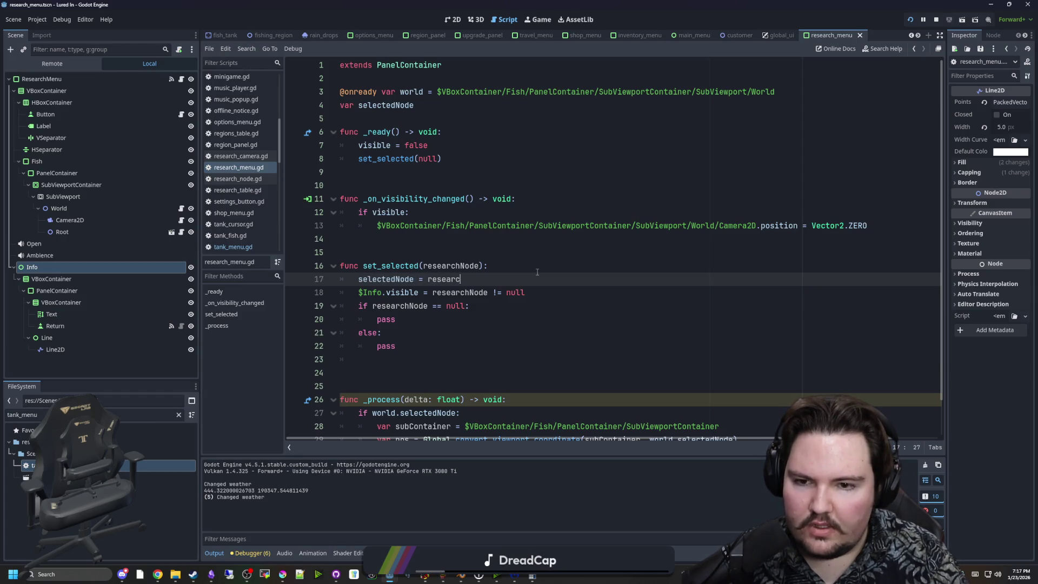
{"action": "type", "text": "hNode"}
{"action": "key", "text": "Return"}
Step: Replace researchNode and world.selectedNode references with selectedNode in the visibility, null and process checks
{"action": "double_click", "coordinate": [440, 306]}
{"action": "type", "text": "selectedNode"}
{"action": "double_click", "coordinate": [381, 320]}
{"action": "type", "text": "selectedNode"}
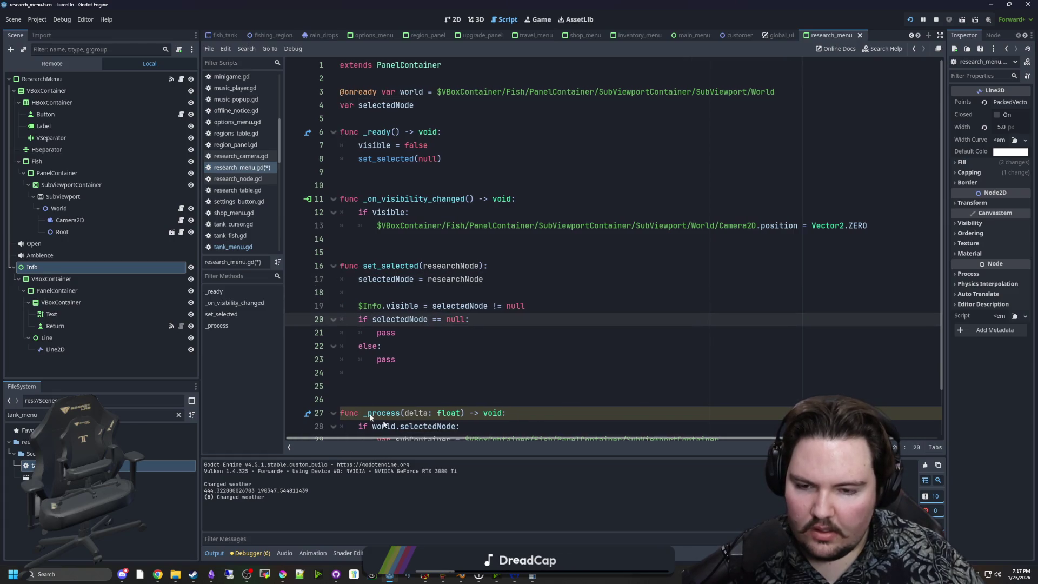
{"action": "scroll", "coordinate": [371, 416], "scroll_direction": "down", "scroll_amount": 2}
{"action": "left_click", "coordinate": [464, 333]}
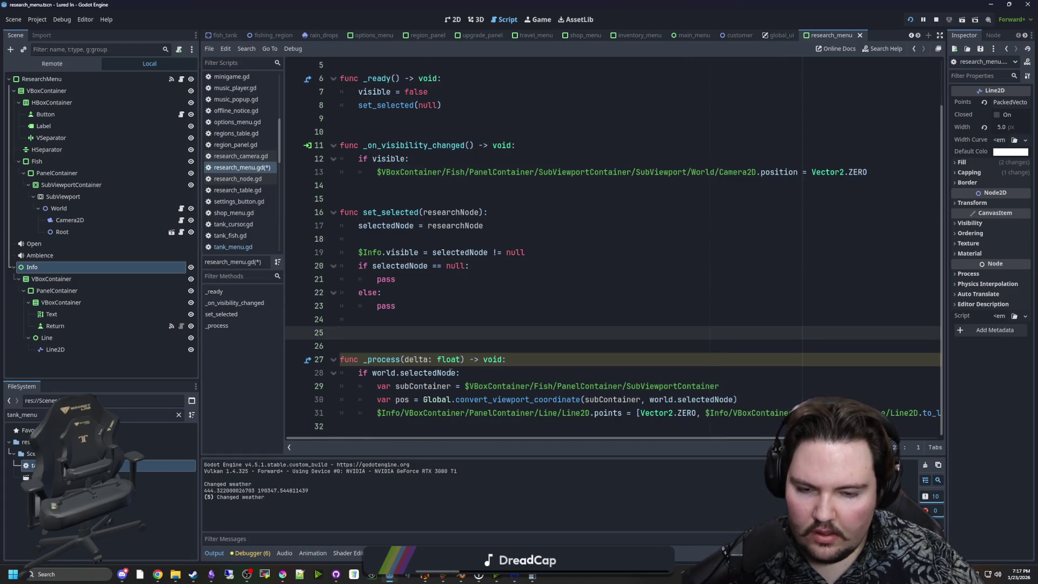
{"action": "left_click_drag", "start_coordinate": [372, 373], "coordinate": [406, 373]}
{"action": "key", "text": "BackSpace"}
{"action": "left_click", "coordinate": [378, 332]}
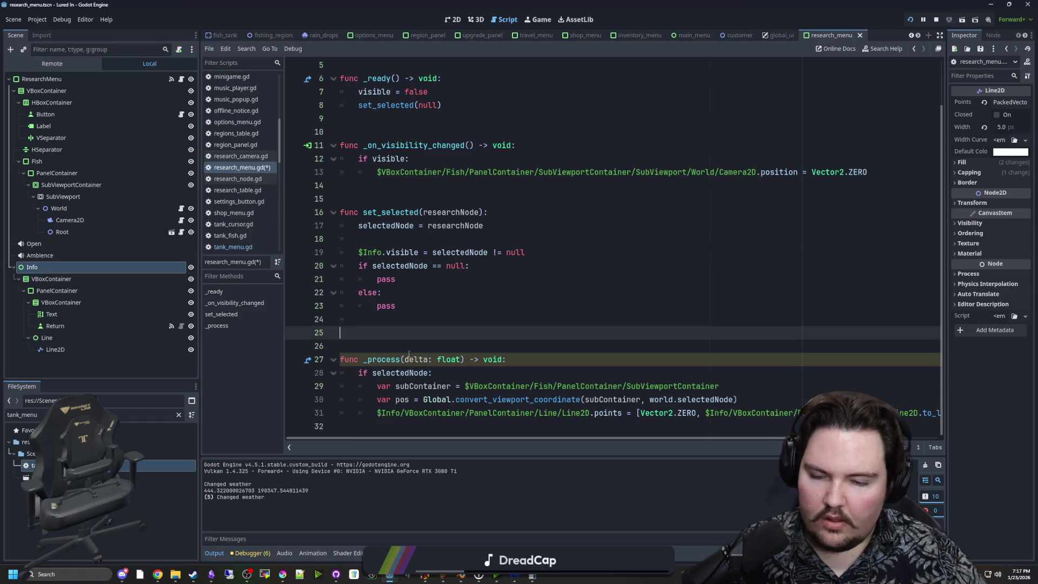
{"action": "double_click", "coordinate": [671, 400]}
{"action": "key", "text": "BackSpace"}
{"action": "key", "text": "Delete"}
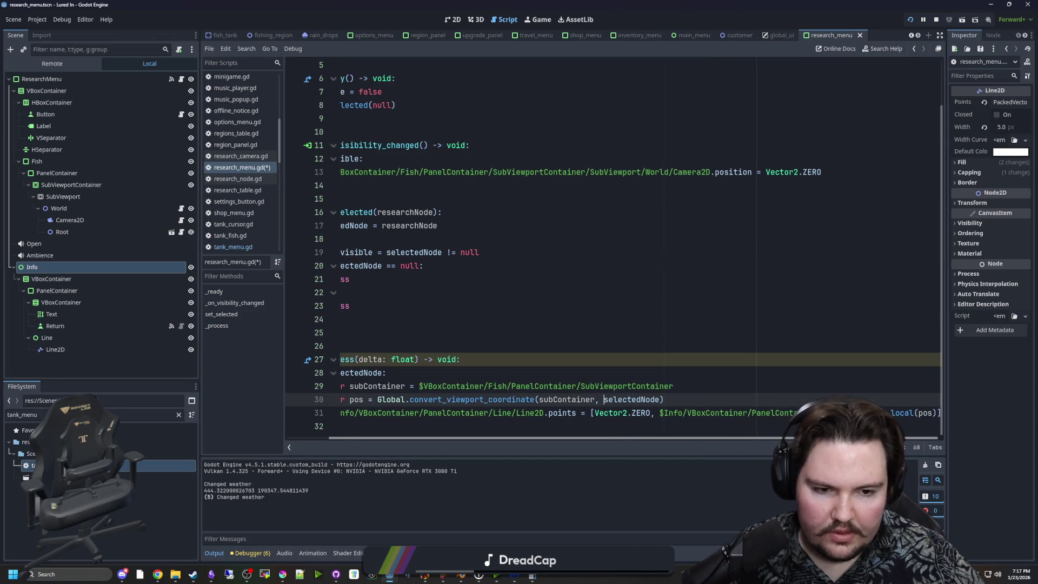
Step: Save the edited research_menu.gd script
{"action": "scroll", "coordinate": [599, 426], "scroll_direction": "left", "scroll_amount": 5}
{"action": "left_click", "coordinate": [399, 331]}
{"action": "key", "text": "ctrl+s"}
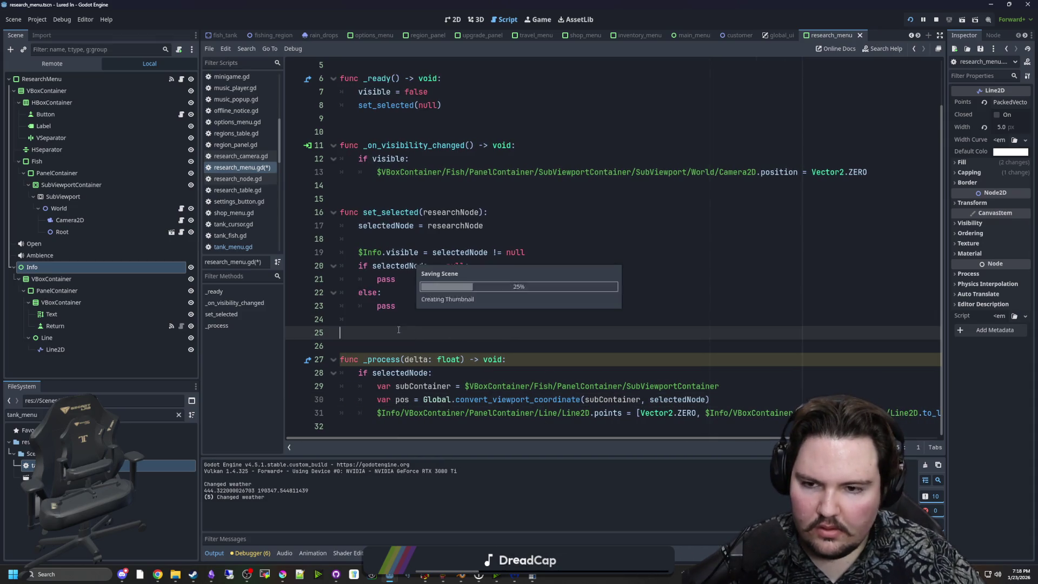
{"action": "left_click", "coordinate": [398, 319]}
{"action": "key", "text": "ctrl+s"}
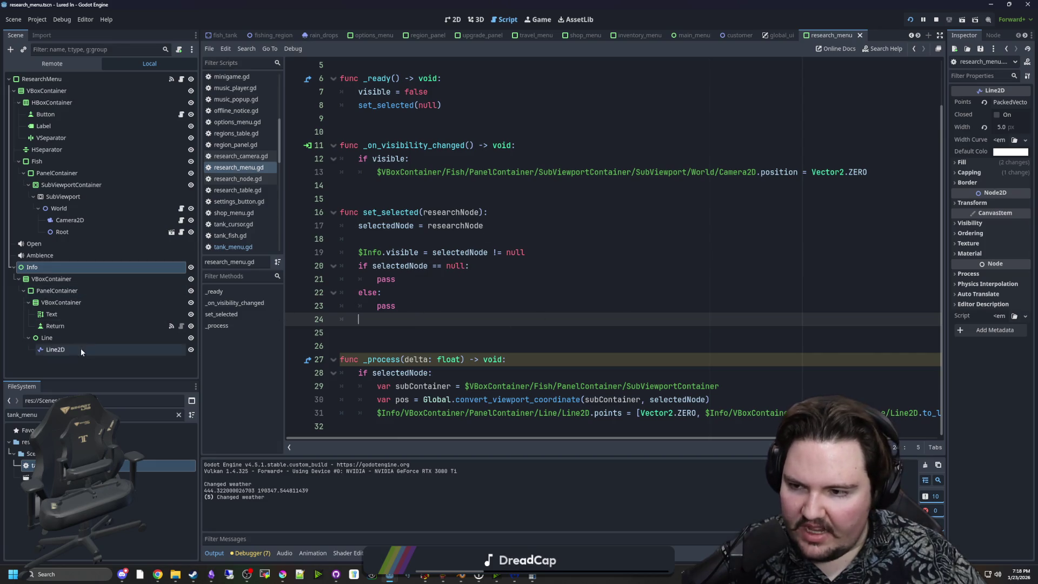
{"action": "double_click", "coordinate": [112, 323]}
Step: Rename the Return node to Purchase and save the scene
{"action": "type", "text": "Purchase"}
{"action": "key", "text": "Return"}
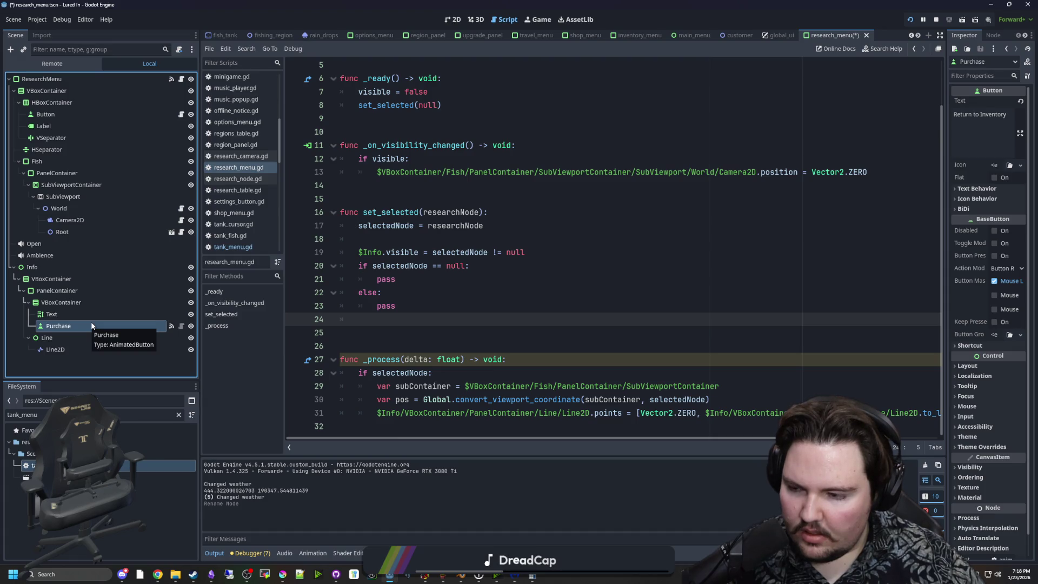
{"action": "left_click", "coordinate": [481, 292]}
{"action": "key", "text": "ctrl+s"}
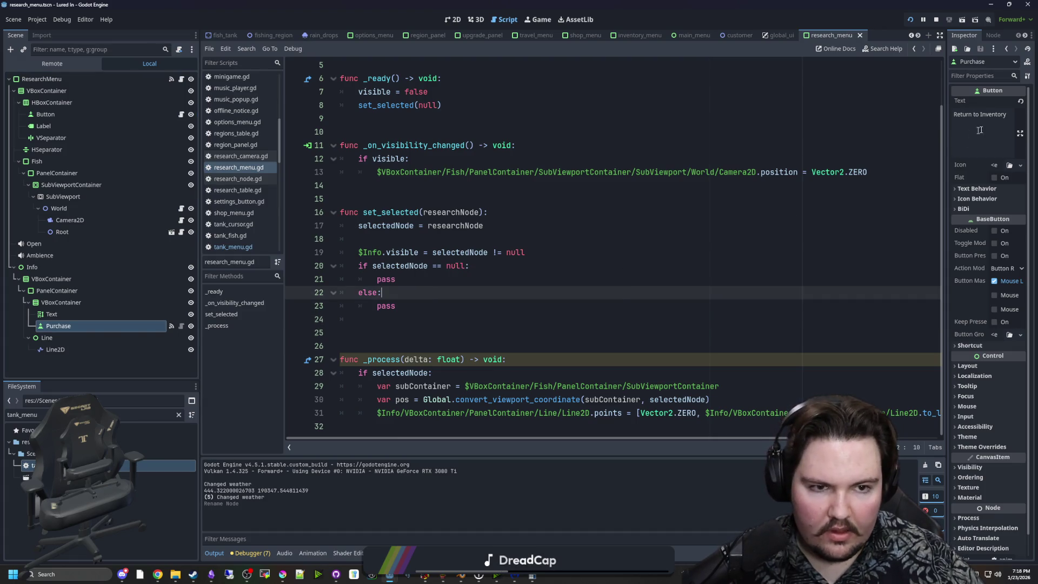
Step: Change the button's label text from 'Return to Inventory' to 'Purchase' and save
{"action": "left_click", "coordinate": [979, 130]}
{"action": "key", "text": "ctrl+a"}
{"action": "type", "text": "Pu"}
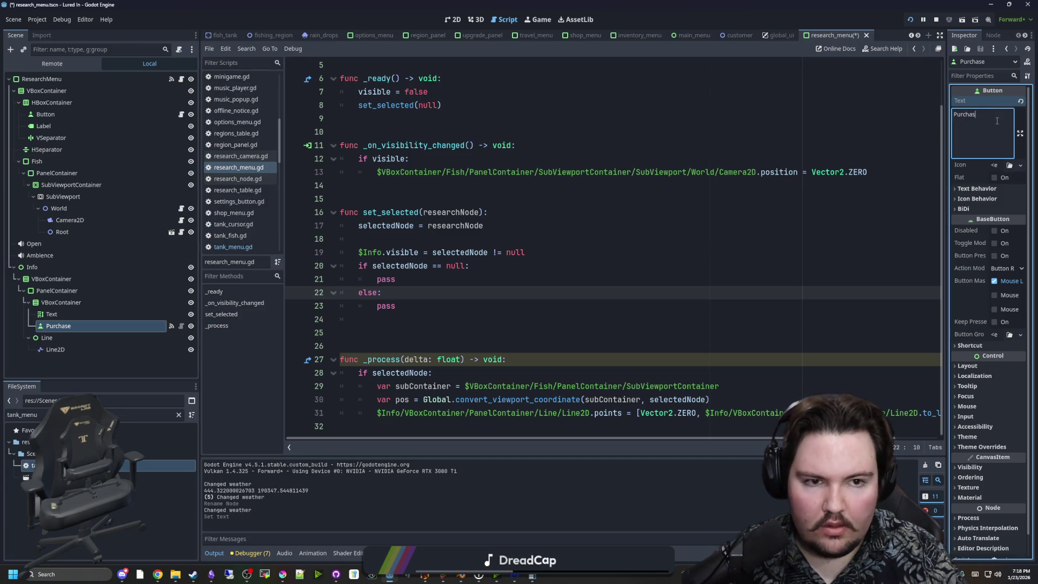
{"action": "left_click", "coordinate": [373, 318]}
{"action": "key", "text": "ctrl+s"}
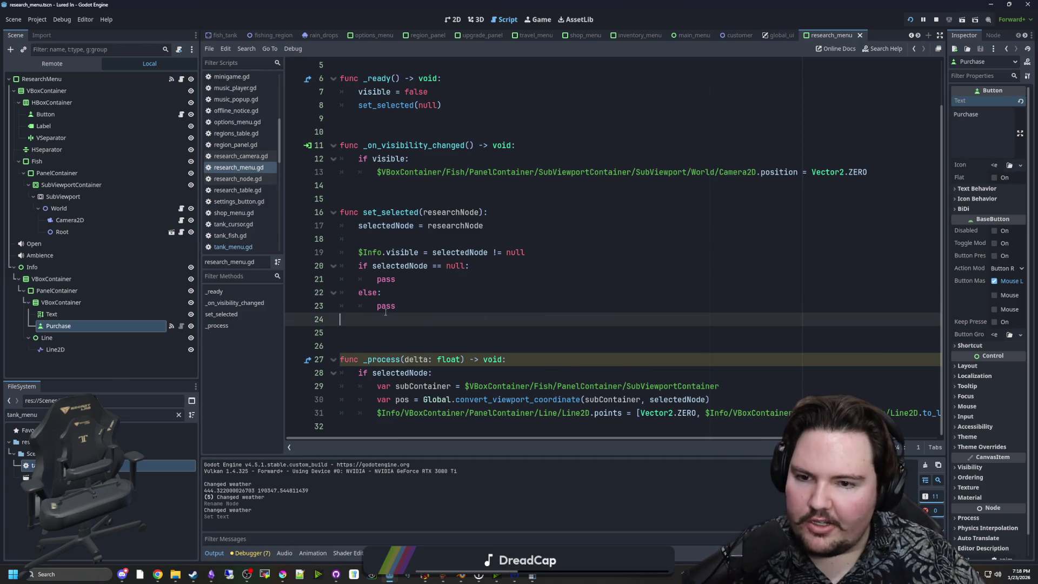
Step: Remove the extra blank line 24 from the script and save
{"action": "key", "text": "BackSpace"}
{"action": "left_click", "coordinate": [418, 198]}
{"action": "key", "text": "ctrl+s"}
{"action": "key", "text": "ctrl+s"}
Step: Save the script and check where set_selected is called
{"action": "key", "text": "ctrl+s"}
{"action": "scroll", "coordinate": [418, 198], "scroll_direction": "up", "scroll_amount": 1}
{"action": "key", "text": "ctrl+s"}
{"action": "scroll", "coordinate": [378, 228], "scroll_direction": "up", "scroll_amount": 1}
{"action": "key", "text": "Up"}
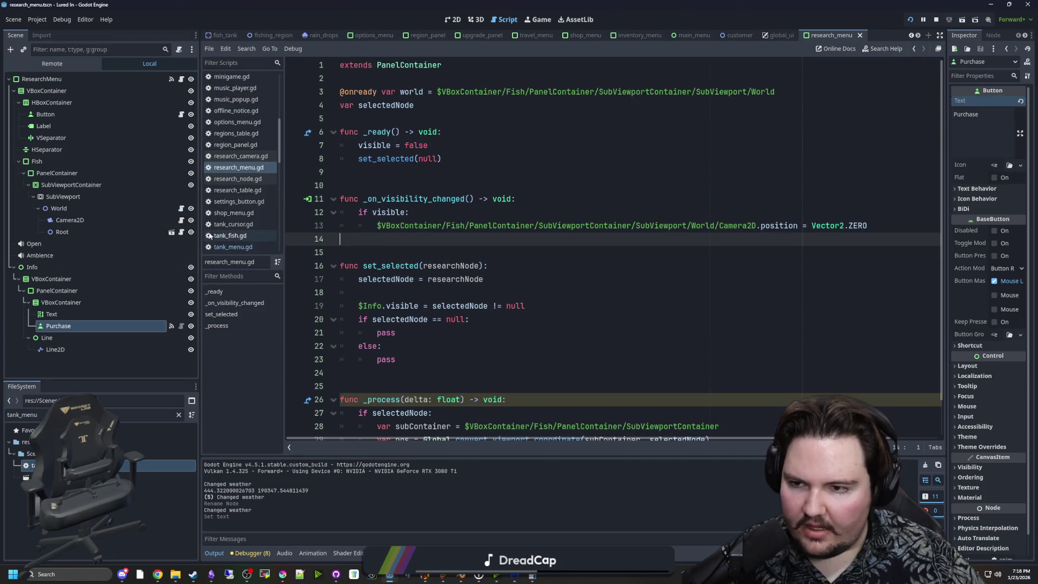
{"action": "double_click", "coordinate": [398, 266]}
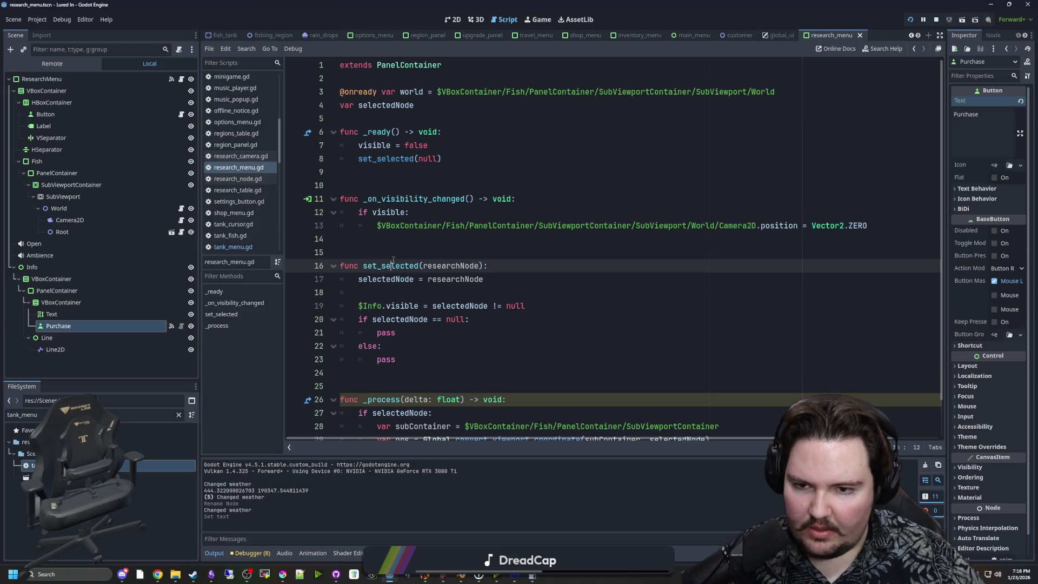
{"action": "left_click", "coordinate": [397, 244]}
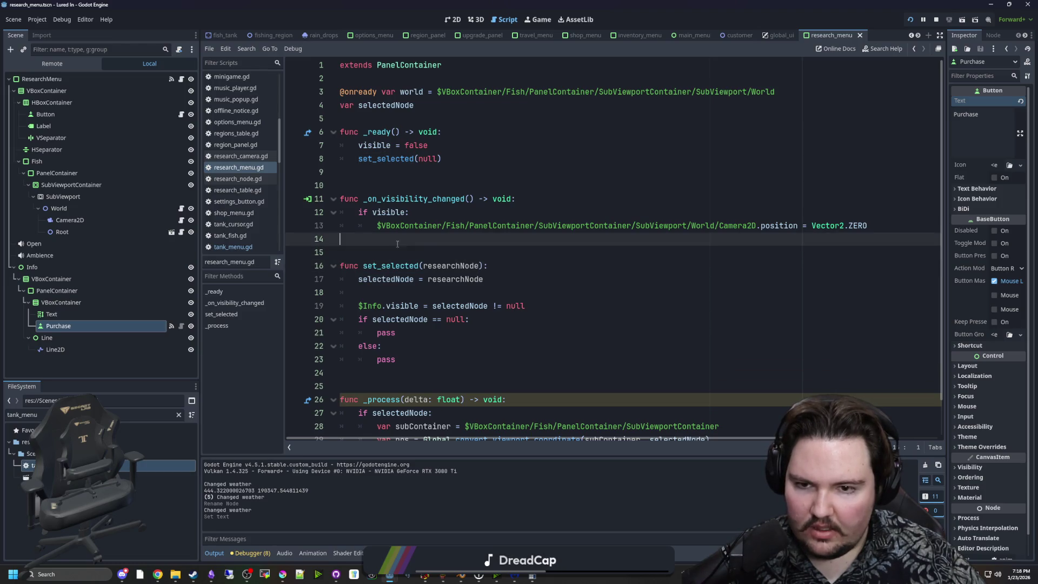
Step: Add an 'else:' branch calling set_selected(null) after the Camera2D reset line
{"action": "left_click", "coordinate": [887, 226]}
{"action": "key", "text": "Return"}
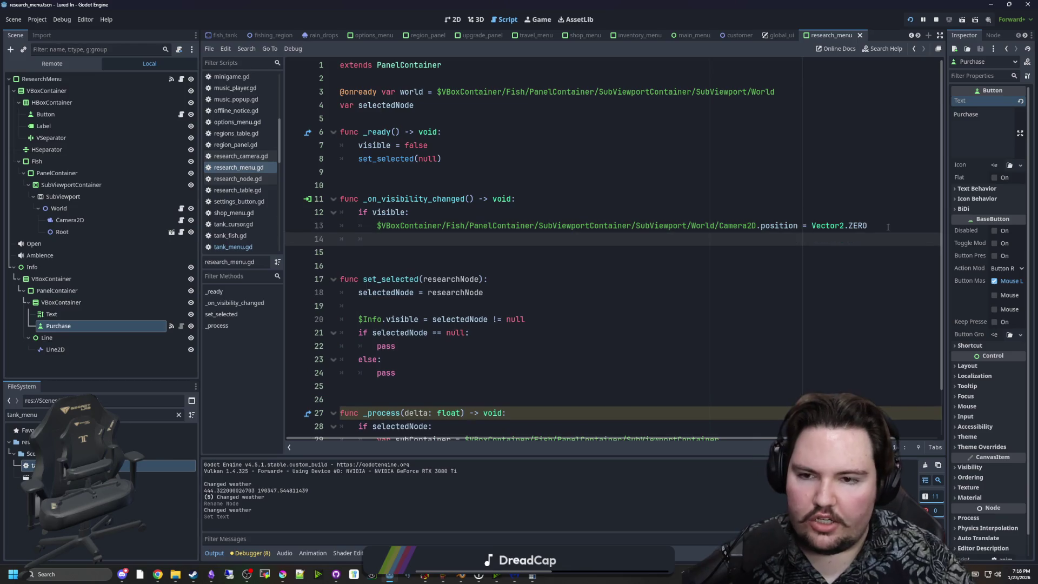
{"action": "type", "text": "else:"}
{"action": "key", "text": "Return"}
{"action": "type", "text": "set_selected(null"}
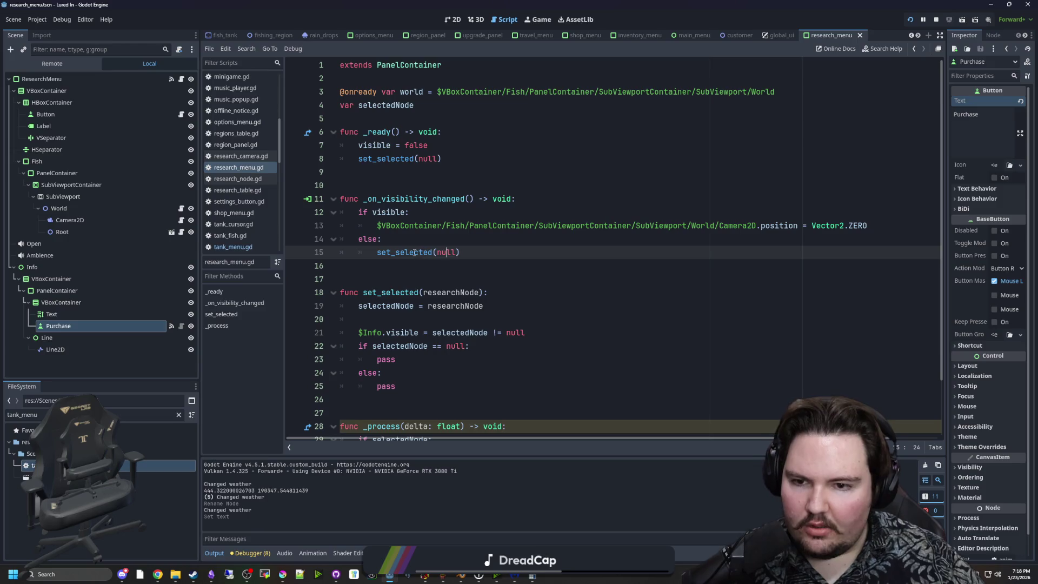
{"action": "key", "text": "Up"}
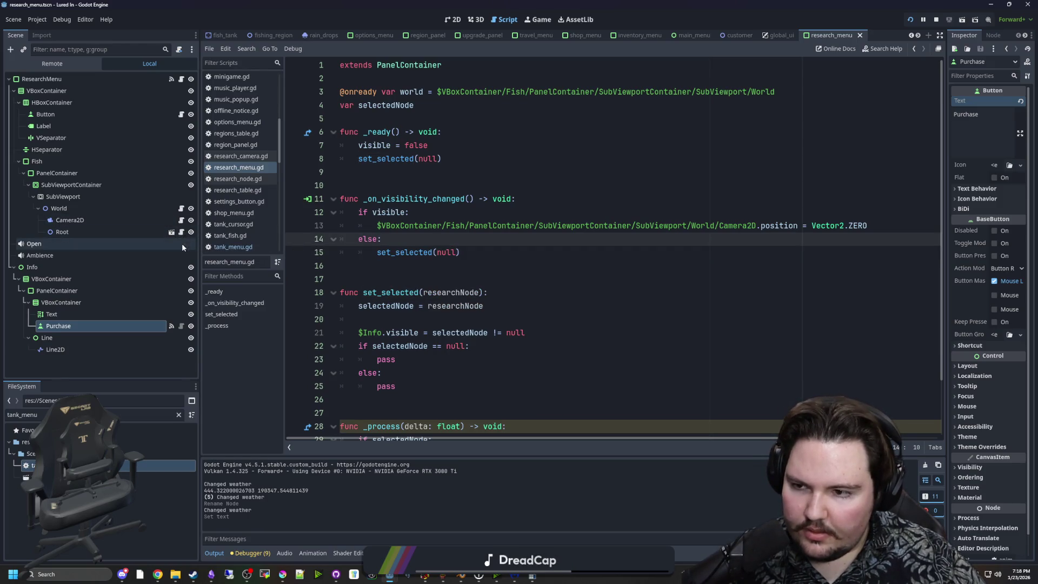
{"action": "left_click", "coordinate": [181, 233]}
Step: Save the scene and browse research_node.gd down to set_selected
{"action": "scroll", "coordinate": [456, 312], "scroll_direction": "up", "scroll_amount": 8}
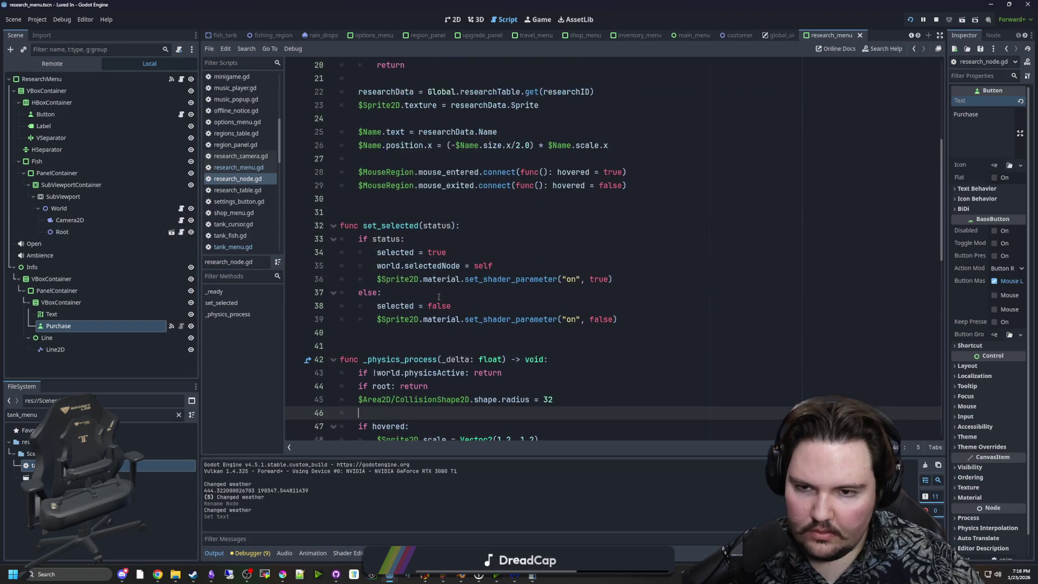
{"action": "left_click", "coordinate": [456, 312]}
{"action": "key", "text": "ctrl+s"}
{"action": "key", "text": "ctrl+s"}
{"action": "scroll", "coordinate": [387, 242], "scroll_direction": "up", "scroll_amount": 4}
{"action": "left_click", "coordinate": [387, 242]}
{"action": "scroll", "coordinate": [387, 243], "scroll_direction": "down", "scroll_amount": 5}
{"action": "left_click", "coordinate": [403, 245]}
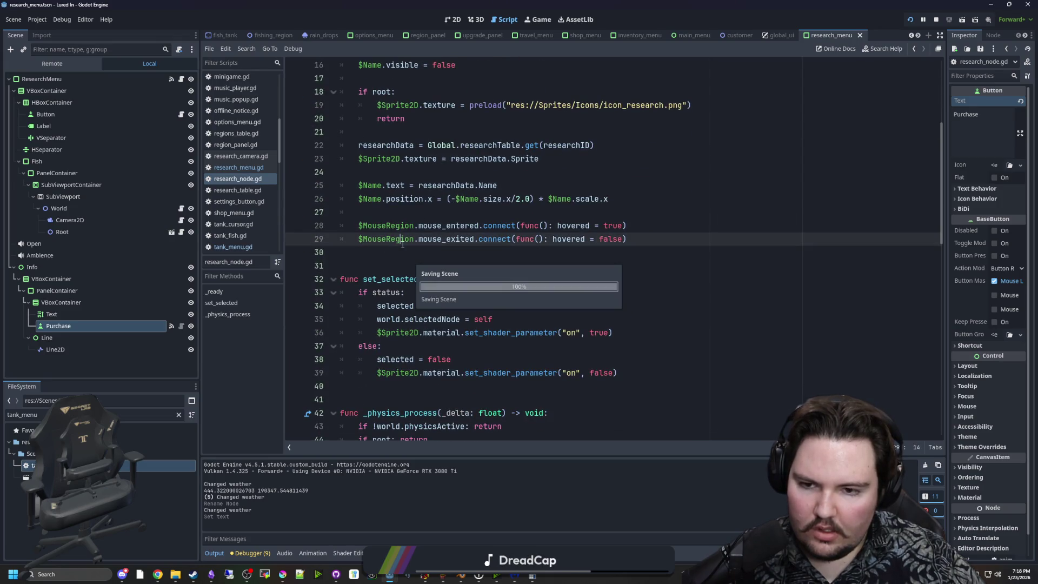
{"action": "scroll", "coordinate": [403, 244], "scroll_direction": "down", "scroll_amount": 2}
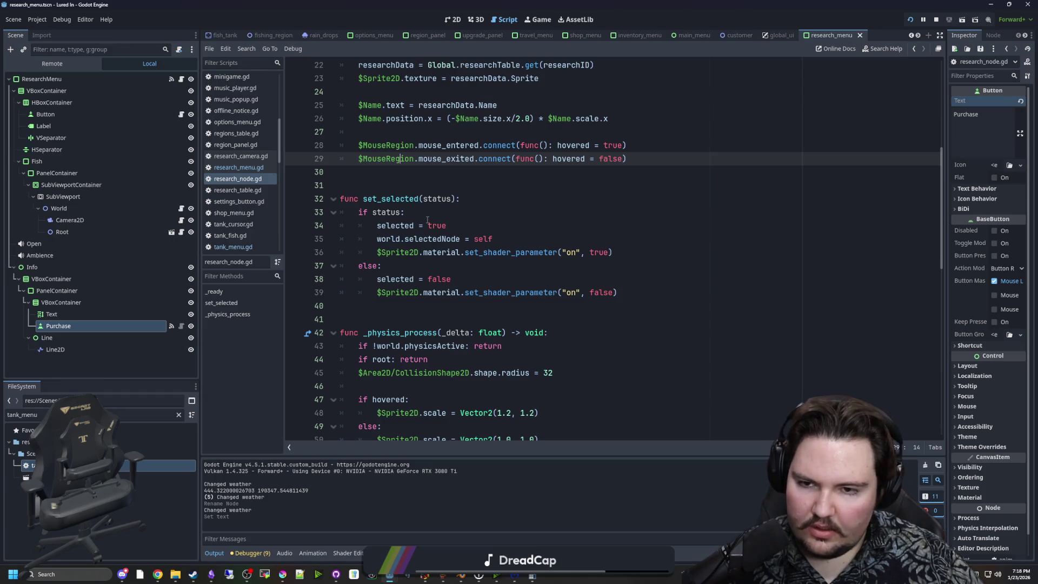
Step: Begin a set_selected( call below world.selectedNode = self, checking the research menu's set_selected signature
{"action": "left_click", "coordinate": [508, 238]}
{"action": "key", "text": "Up"}
{"action": "left_click", "coordinate": [500, 239]}
{"action": "key", "text": "Return"}
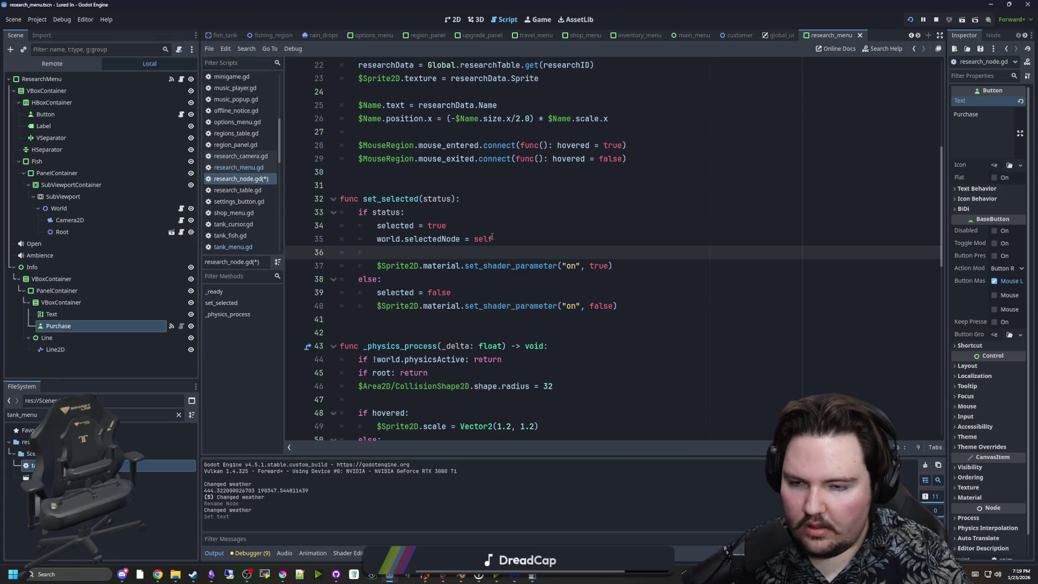
{"action": "type", "text": "set_selected"}
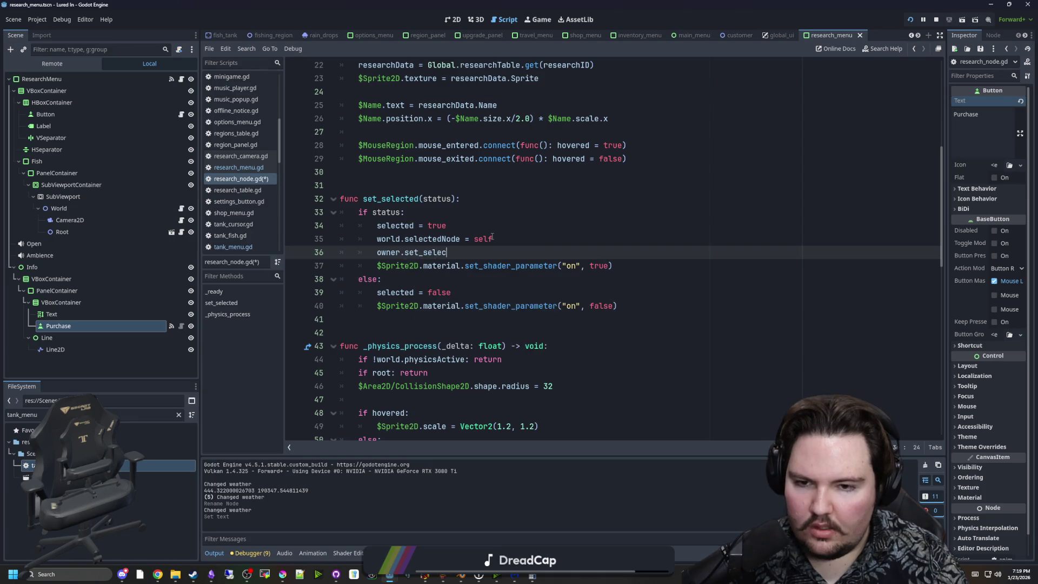
{"action": "type", "text": "(self"}
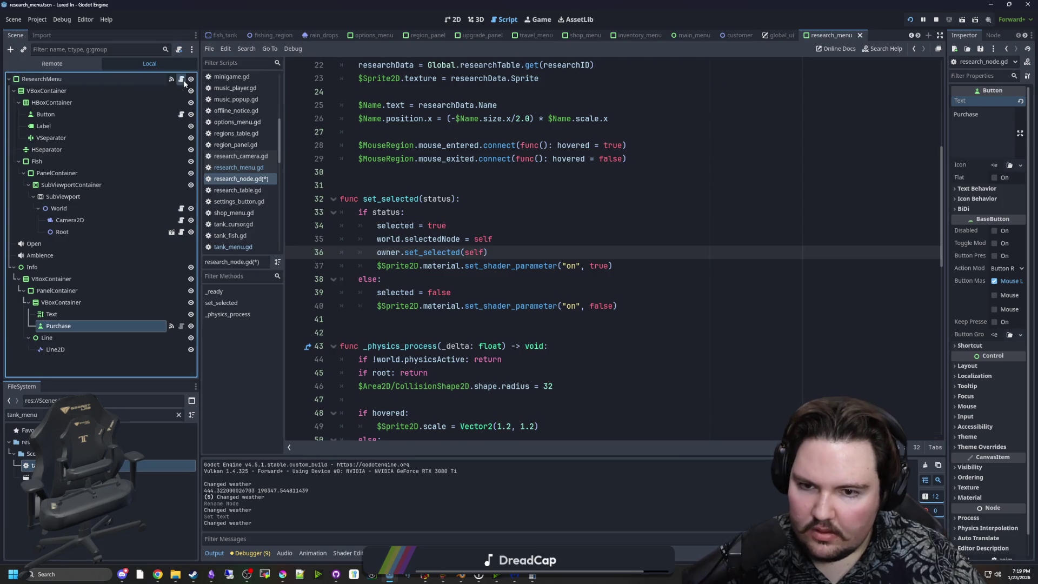
{"action": "key", "text": "alt+Left"}
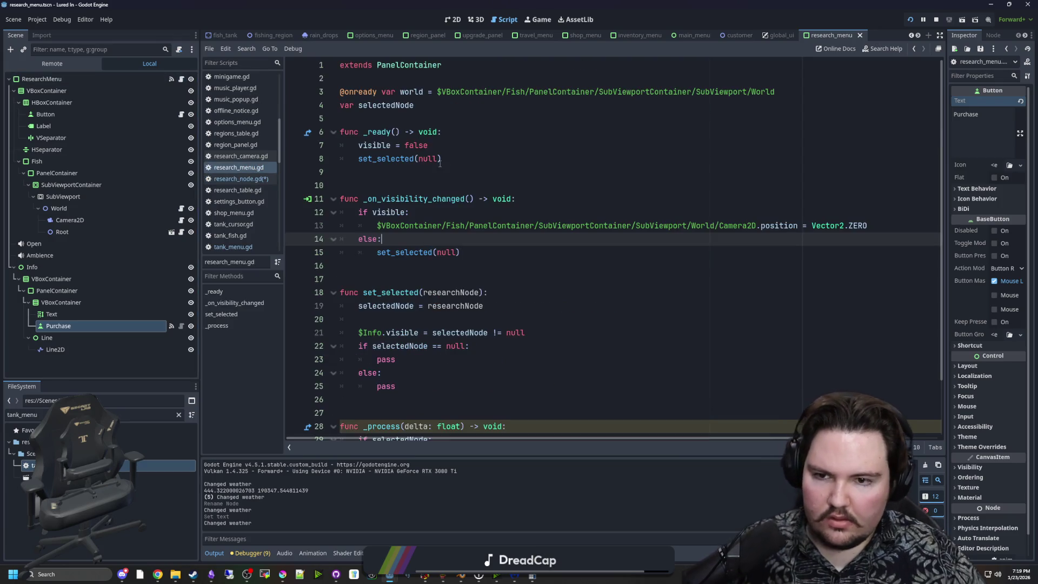
{"action": "key", "text": "alt+Right"}
Step: Copy the owner.set_selected call into the else branch after selected = false, then save
{"action": "left_click_drag", "start_coordinate": [513, 255], "coordinate": [378, 253]}
{"action": "key", "text": "ctrl+c"}
{"action": "left_click", "coordinate": [479, 292]}
{"action": "key", "text": "Return"}
{"action": "key", "text": "ctrl+v"}
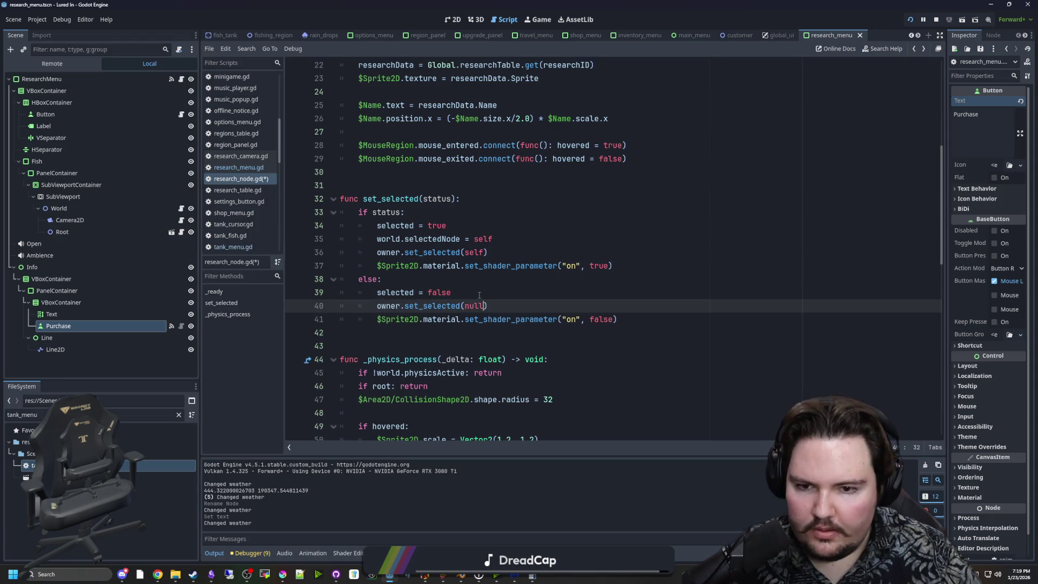
{"action": "left_click", "coordinate": [479, 295]}
{"action": "key", "text": "ctrl+s"}
Step: Save research_node.gd and the scene, leaving the caret after the _ready function
{"action": "left_click", "coordinate": [428, 279]}
{"action": "scroll", "coordinate": [429, 279], "scroll_direction": "down", "scroll_amount": 5}
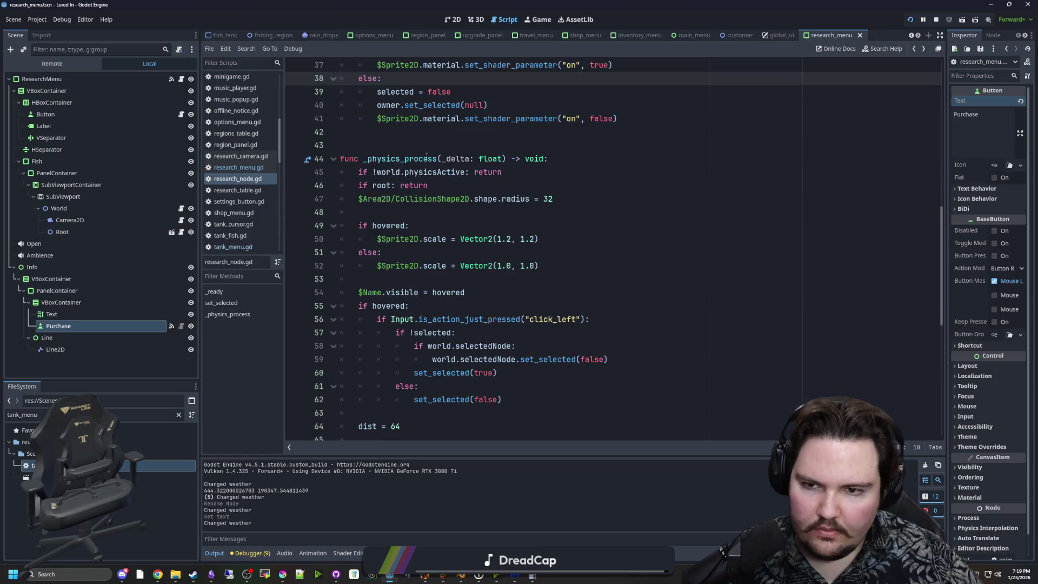
{"action": "scroll", "coordinate": [504, 234], "scroll_direction": "down", "scroll_amount": 7}
{"action": "scroll", "coordinate": [504, 234], "scroll_direction": "up", "scroll_amount": 20}
{"action": "scroll", "coordinate": [432, 254], "scroll_direction": "down", "scroll_amount": 5}
{"action": "left_click", "coordinate": [413, 263]}
{"action": "key", "text": "ctrl+s"}
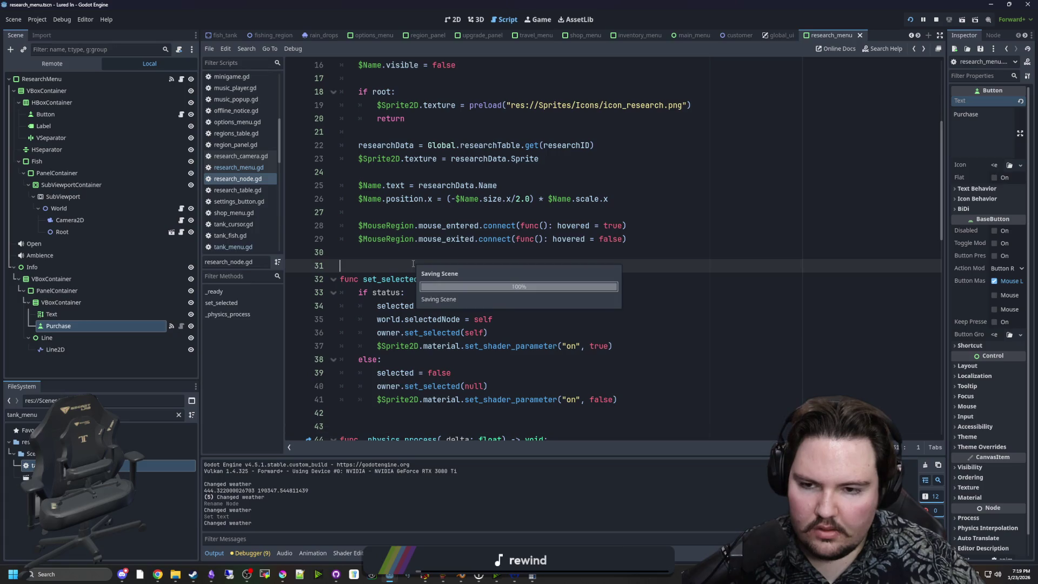
{"action": "scroll", "coordinate": [410, 263], "scroll_direction": "up", "scroll_amount": 2}
{"action": "scroll", "coordinate": [406, 259], "scroll_direction": "down", "scroll_amount": 2}
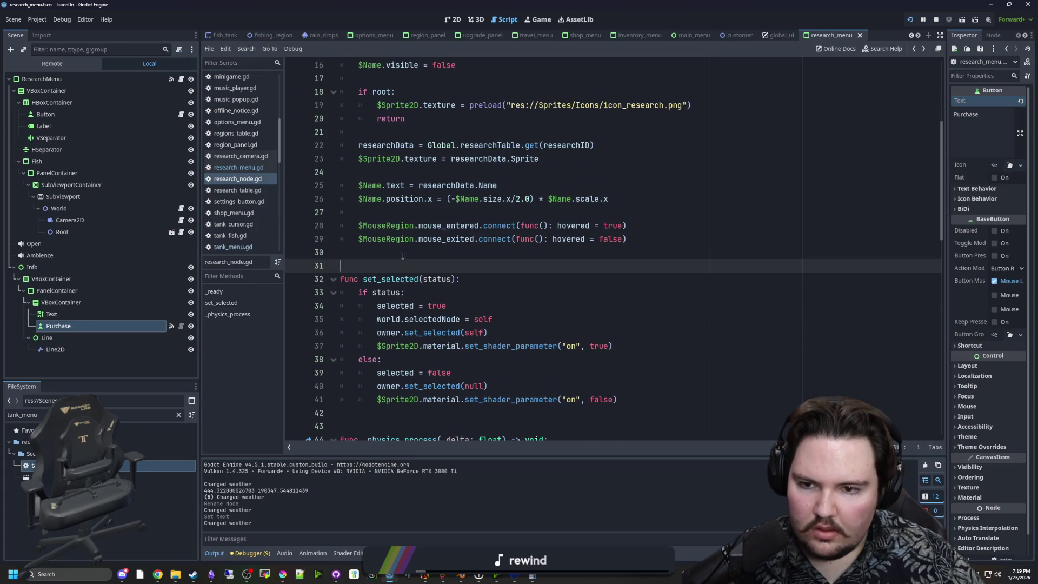
{"action": "left_click", "coordinate": [404, 253]}
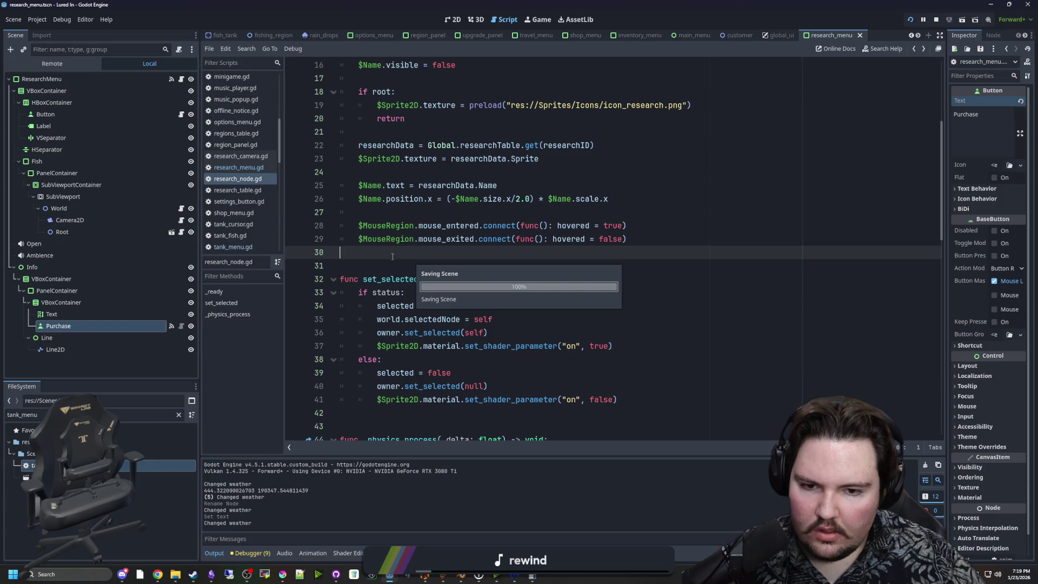
{"action": "scroll", "coordinate": [411, 258], "scroll_direction": "up", "scroll_amount": 1}
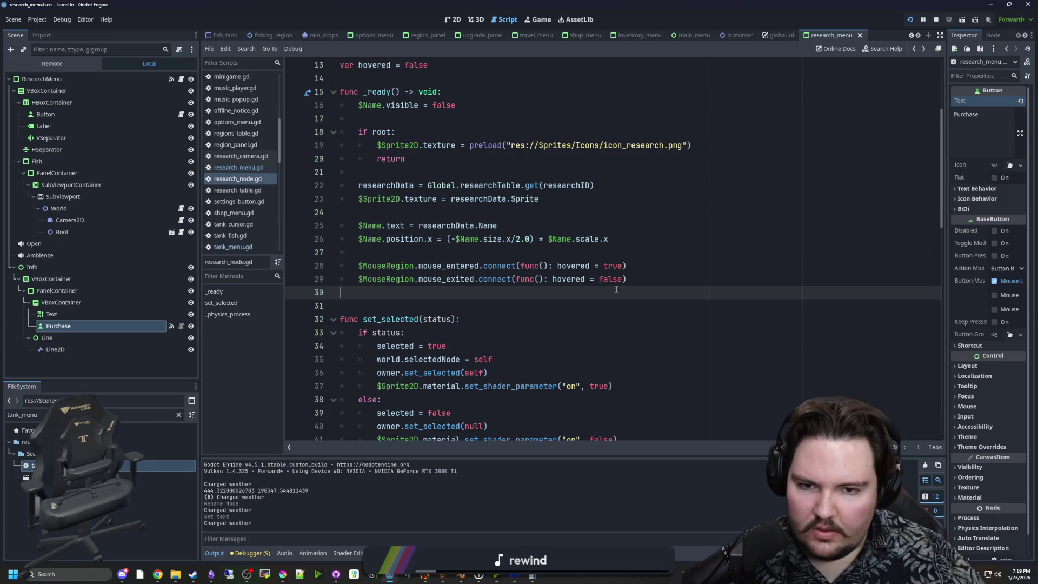
Step: Add a visibility_changed.connect(...) line inside _ready in research_node.gd
{"action": "key", "text": "Return"}
{"action": "key", "text": "Return"}
{"action": "key", "text": "Return"}
{"action": "key", "text": "Up"}
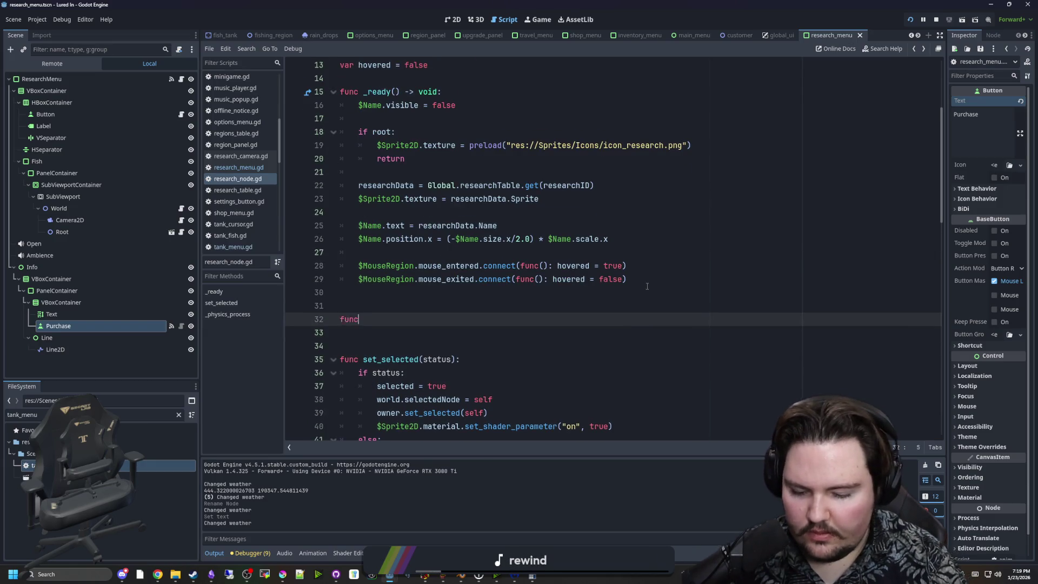
{"action": "type", "text": " visib"}
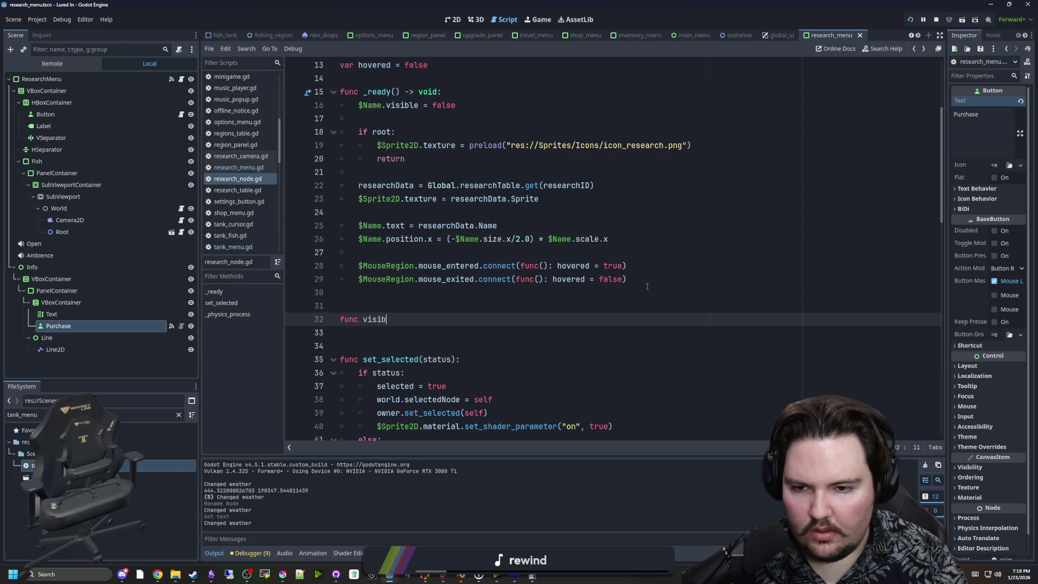
{"action": "key", "text": "BackSpace"}
{"action": "key", "text": "BackSpace"}
{"action": "key", "text": "BackSpace"}
{"action": "key", "text": "Return"}
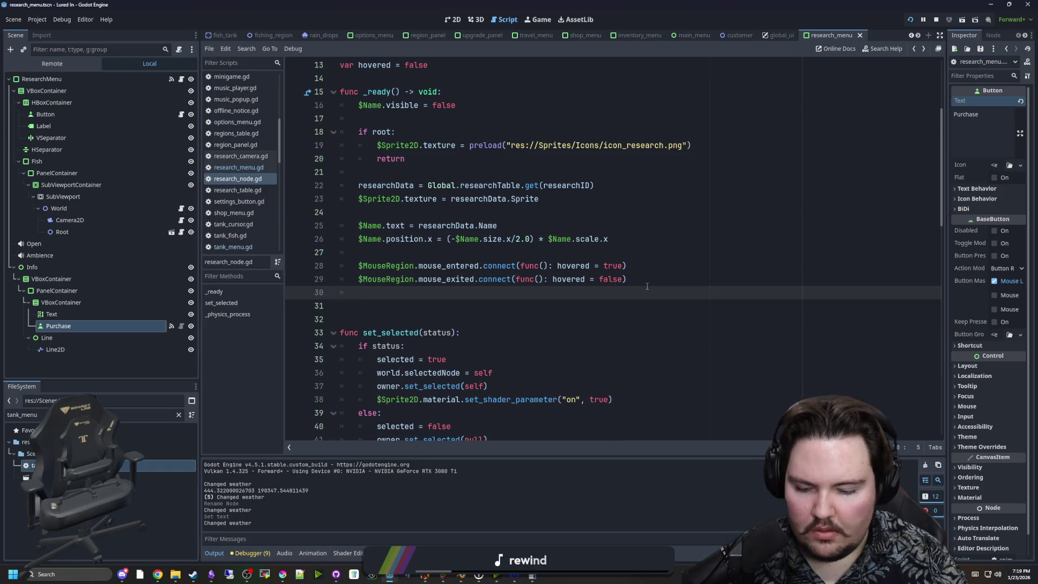
{"action": "type", "text": "v"}
{"action": "key", "text": "Return"}
{"action": "type", "text": ".c"}
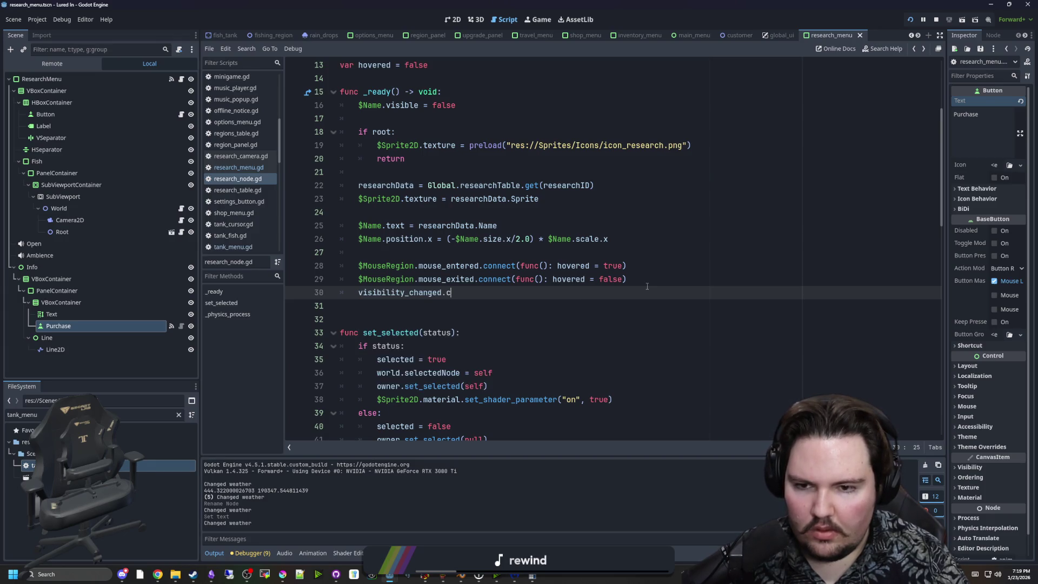
{"action": "type", "text": "onnect(v"}
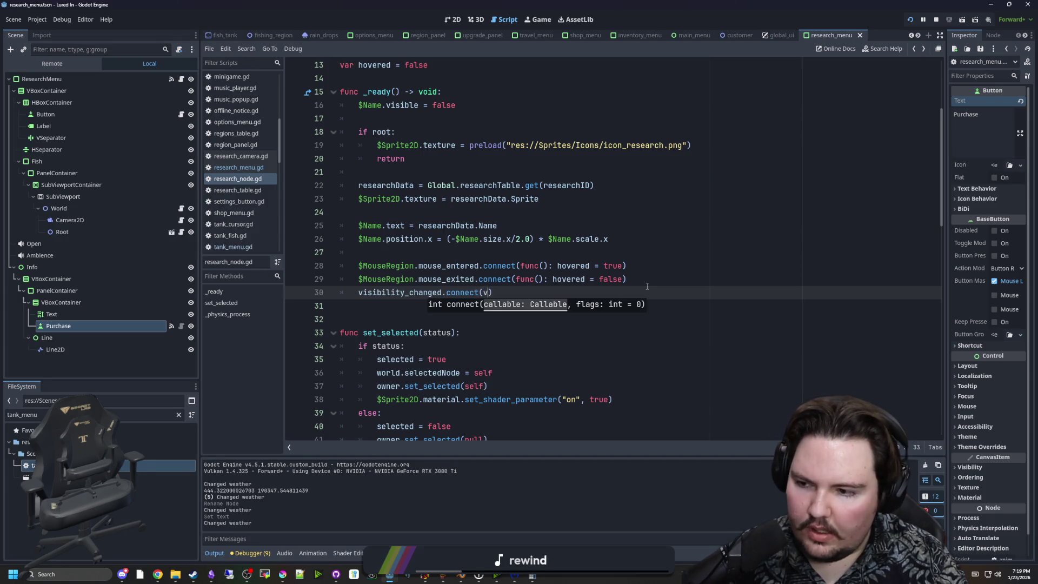
{"action": "key", "text": "BackSpace"}
{"action": "key", "text": "BackSpace"}
{"action": "key", "text": "BackSpace"}
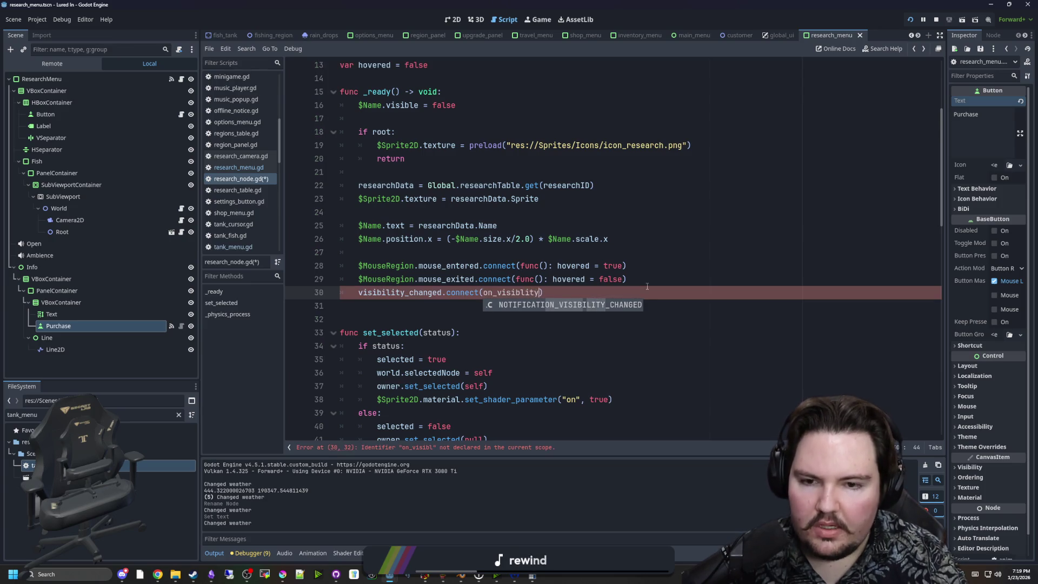
{"action": "type", "text": "bnge"}
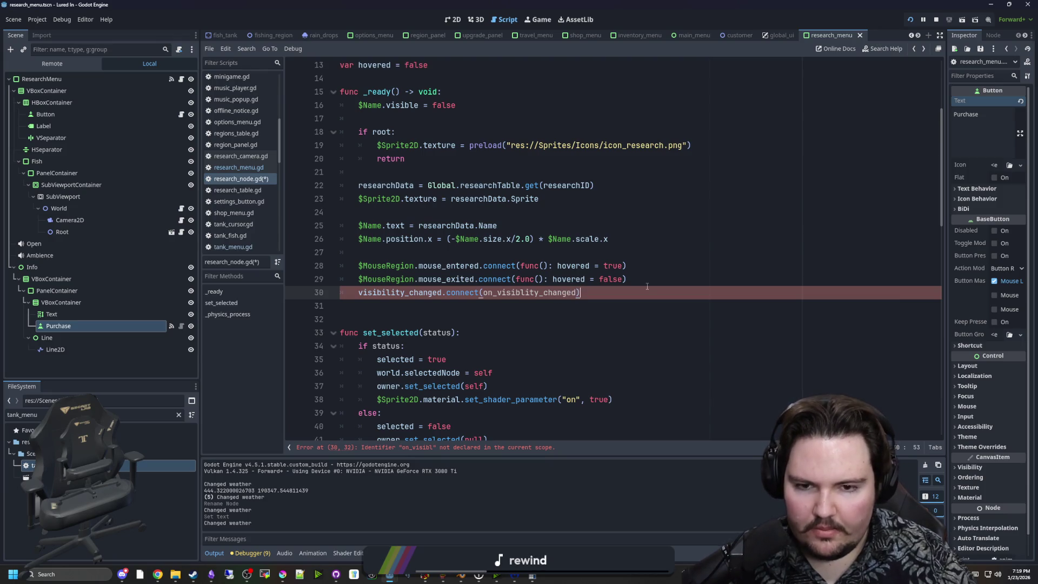
Step: Declare the func on_visibility_changed(): handler and read the visibility_changed signal documentation
{"action": "key", "text": "Return"}
{"action": "key", "text": "Return"}
{"action": "key", "text": "Return"}
{"action": "key", "text": "BackSpace"}
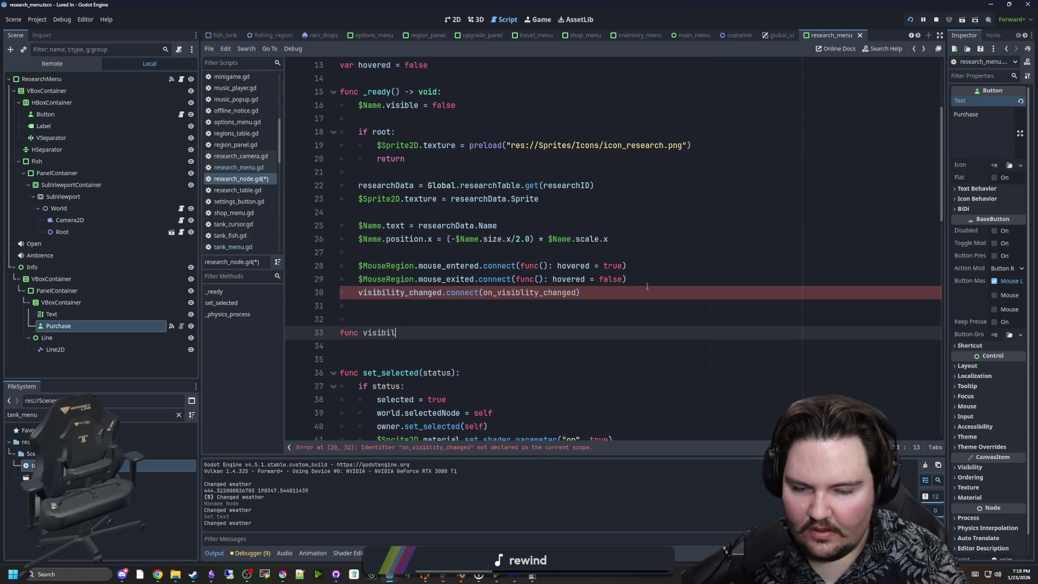
{"action": "key", "text": "BackSpace"}
{"action": "key", "text": "BackSpace"}
{"action": "key", "text": "BackSpace"}
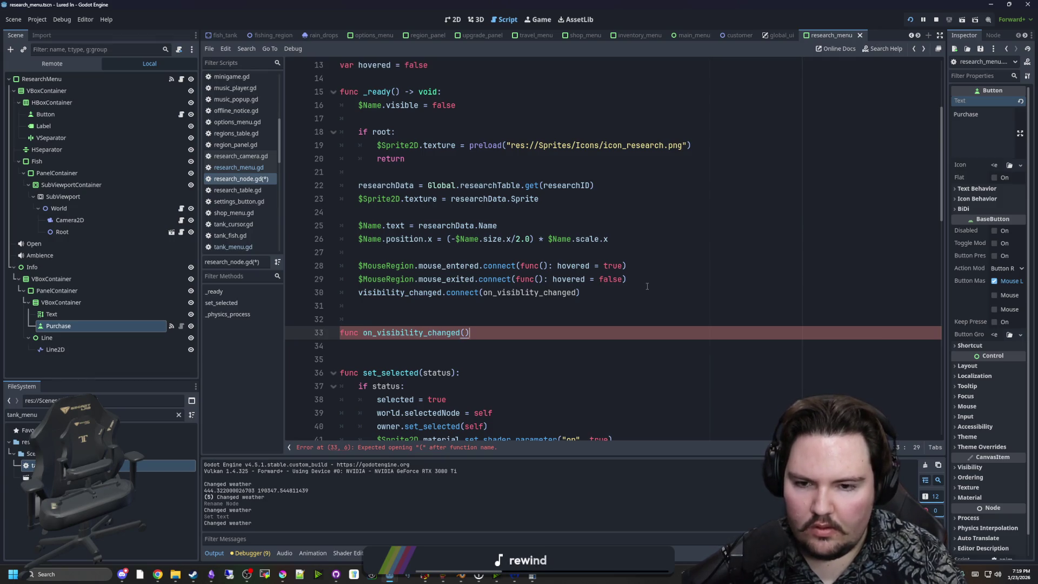
{"action": "type", "text": ":"}
{"action": "key", "text": "Return"}
{"action": "left_click", "coordinate": [412, 295], "text": "ctrl"}
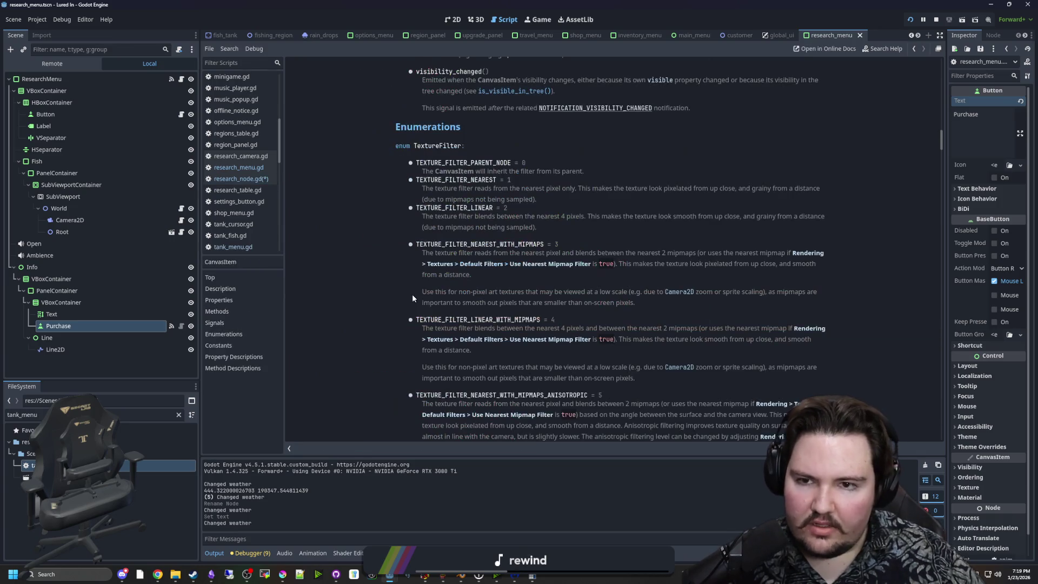
{"action": "key", "text": "alt+Left"}
Step: Make the on_visibility_changed body call set_selected(false)
{"action": "left_click", "coordinate": [409, 351]}
{"action": "scroll", "coordinate": [428, 314], "scroll_direction": "down", "scroll_amount": 2}
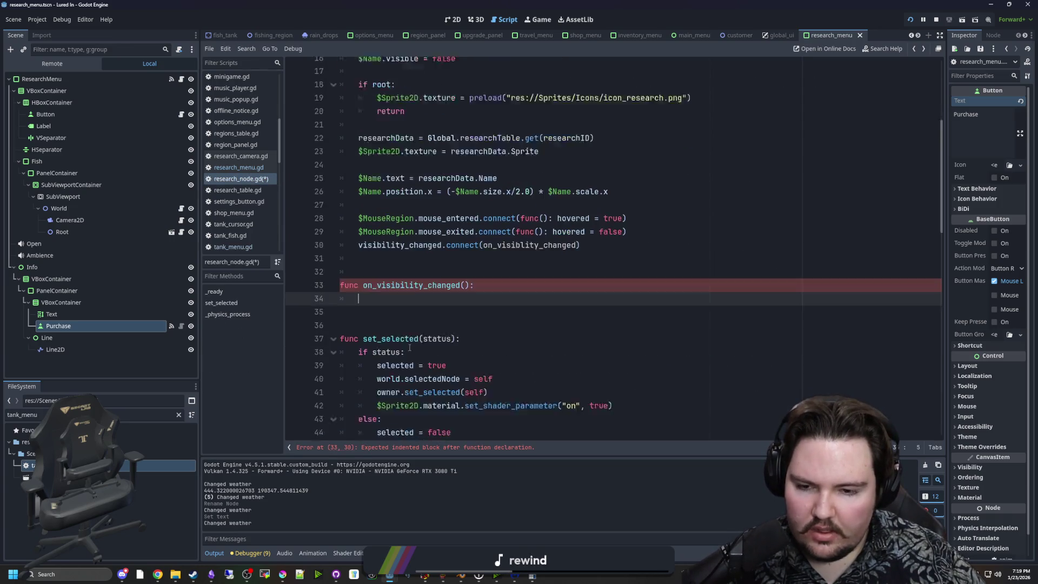
{"action": "scroll", "coordinate": [456, 200], "scroll_direction": "down", "scroll_amount": 1}
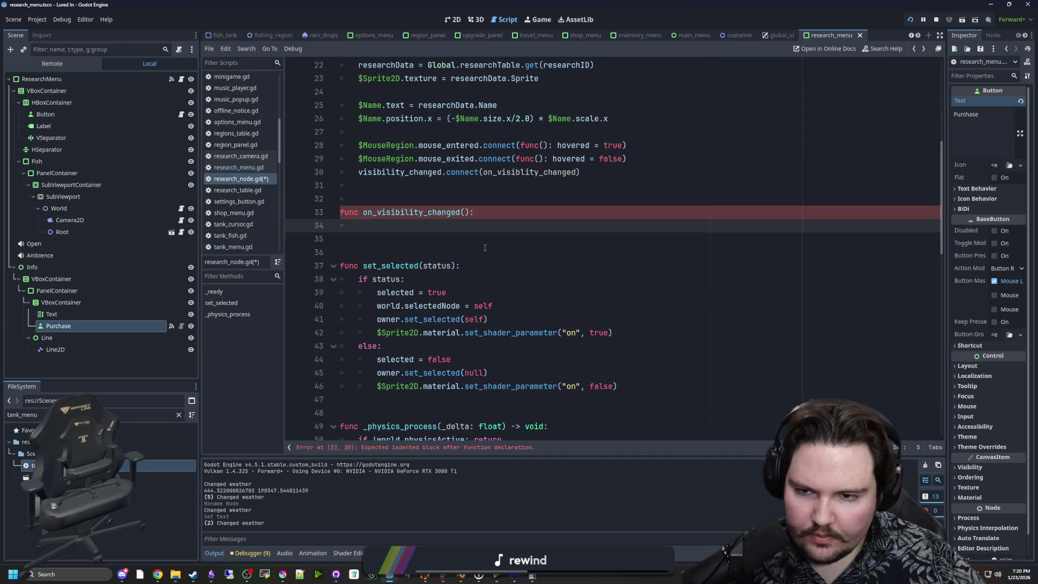
{"action": "type", "text": "s"}
{"action": "key", "text": "Escape"}
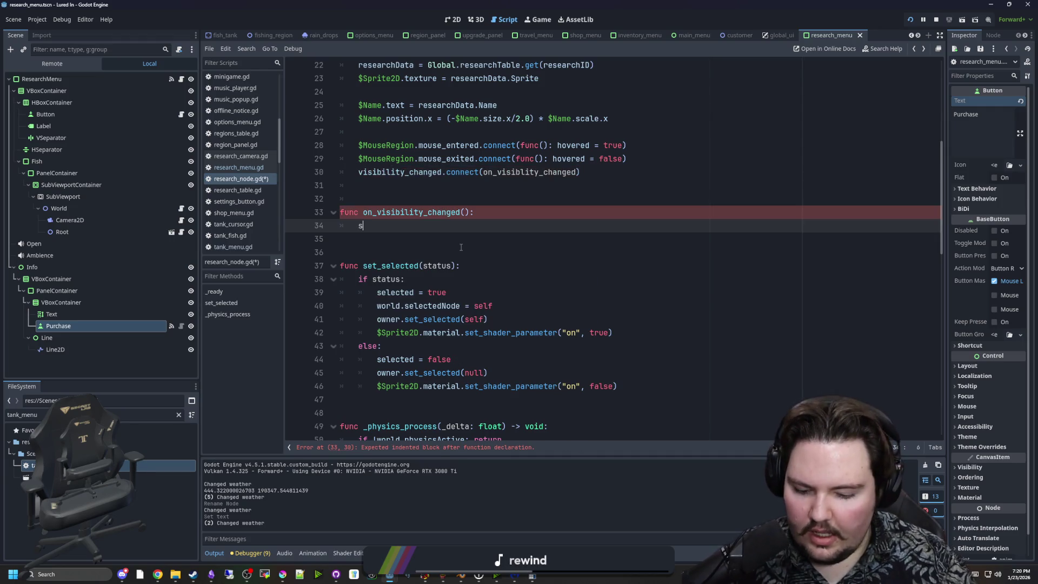
{"action": "key", "text": "Return"}
{"action": "type", "text": "false"}
Step: Fix the misspelled handler name in the connect call to on_visibility_changed and save
{"action": "left_click", "coordinate": [448, 189]}
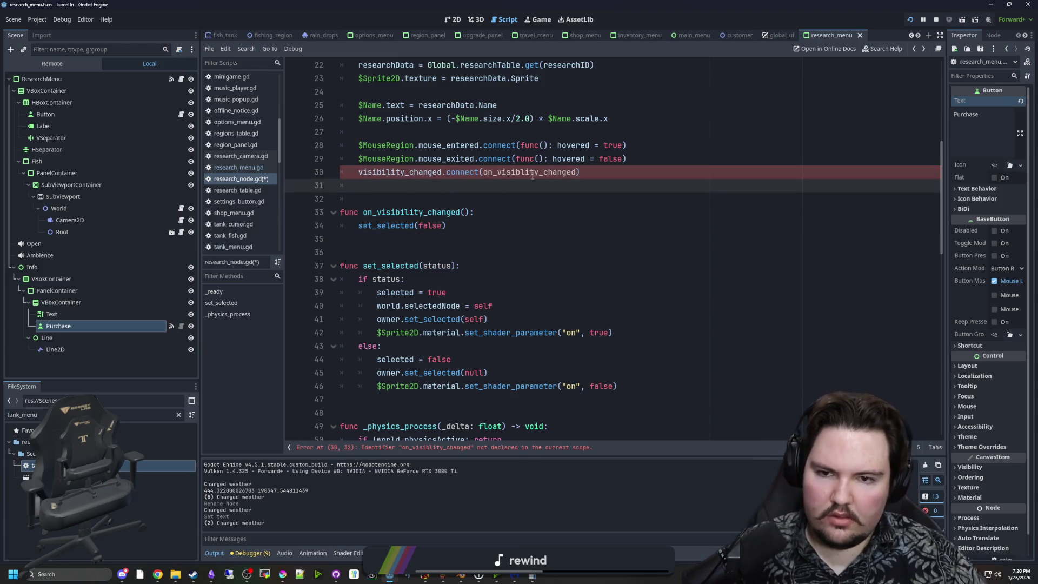
{"action": "double_click", "coordinate": [453, 212]}
{"action": "key", "text": "ctrl+c"}
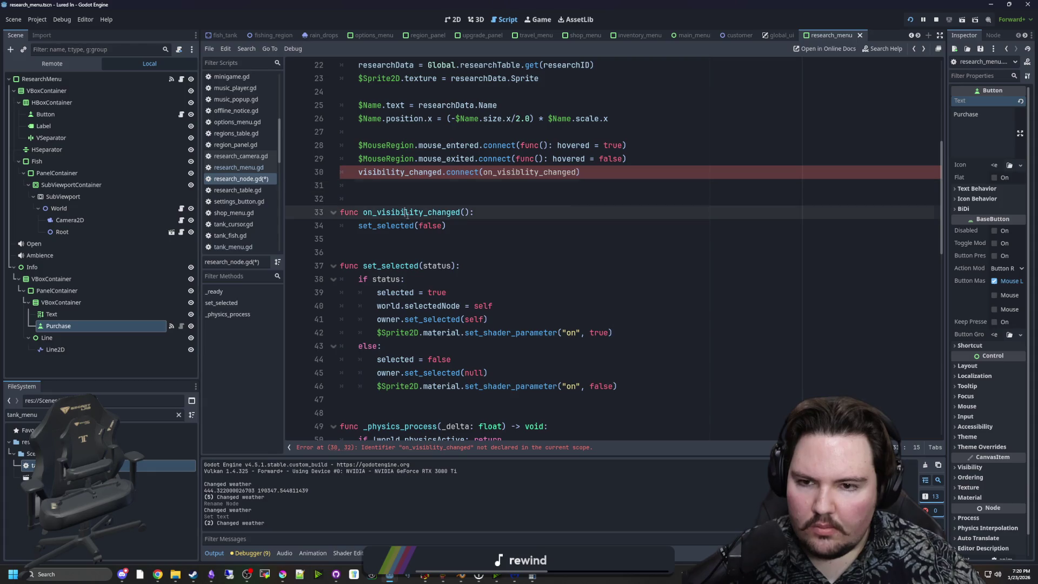
{"action": "double_click", "coordinate": [516, 174]}
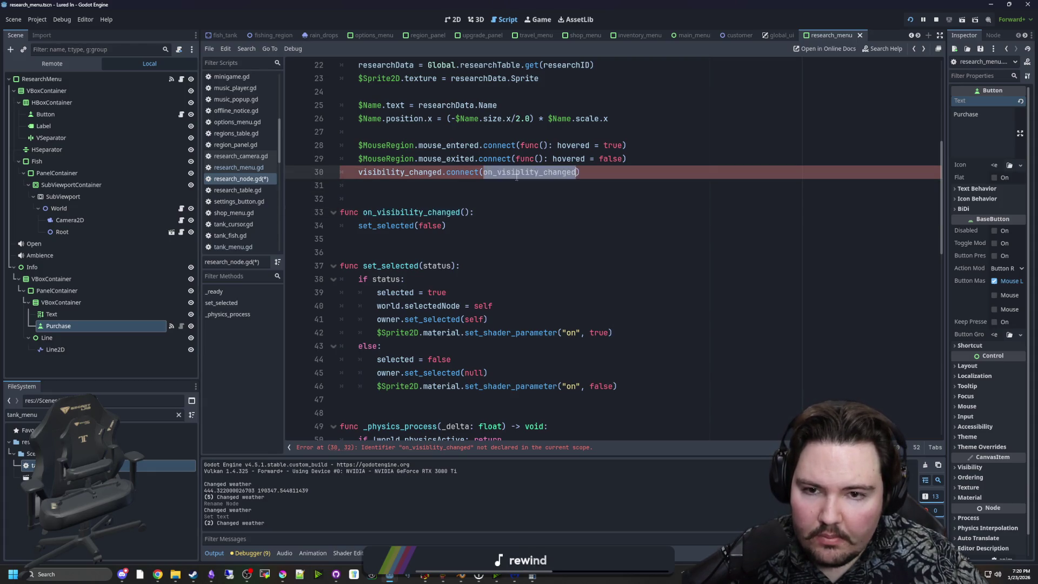
{"action": "key", "text": "ctrl+v"}
{"action": "left_click", "coordinate": [405, 192]}
{"action": "key", "text": "ctrl+s"}
{"action": "key", "text": "BackSpace"}
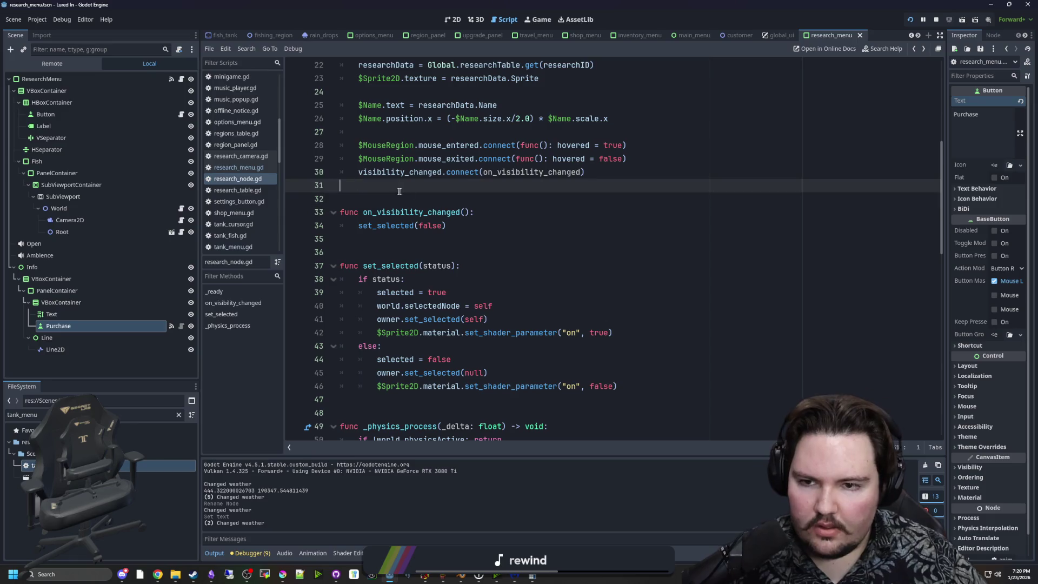
{"action": "left_click", "coordinate": [912, 22]}
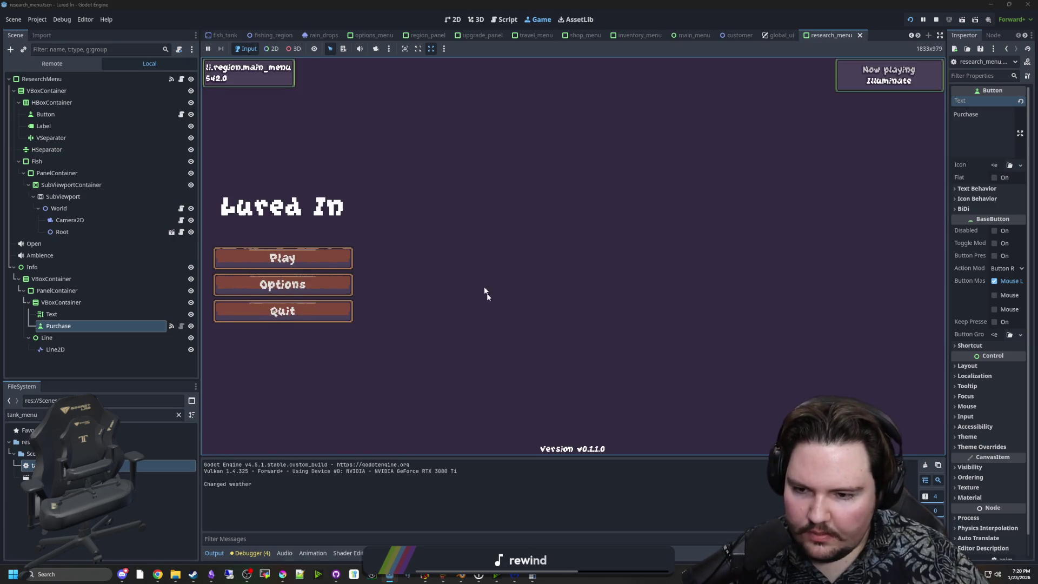
Step: Run the game and select the Equipment research node to test, hitting the failing owner.set_selected line
{"action": "left_click", "coordinate": [333, 252]}
{"action": "left_click", "coordinate": [570, 297]}
{"action": "left_click", "coordinate": [730, 431]}
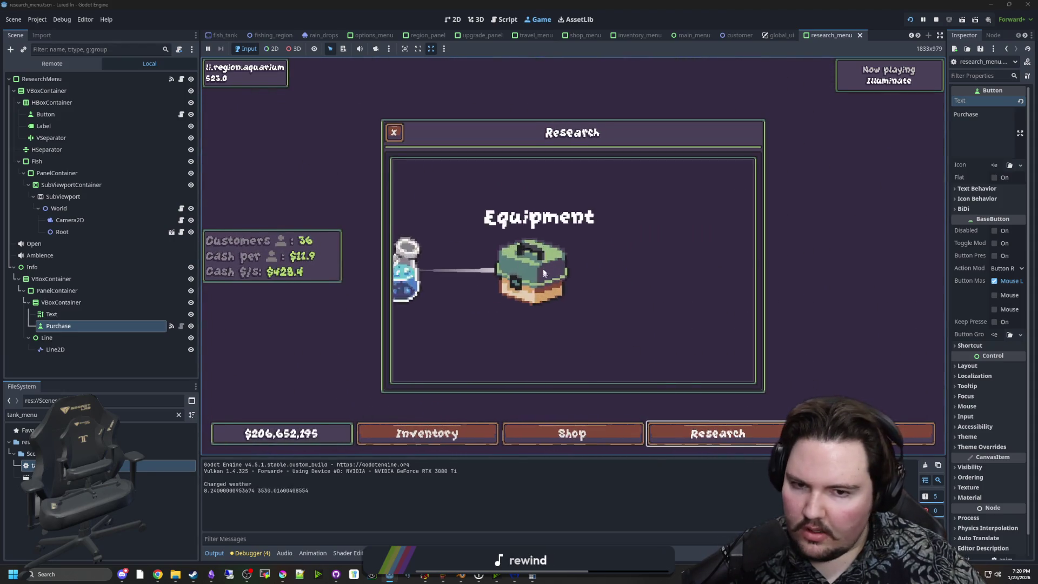
{"action": "left_click", "coordinate": [540, 262]}
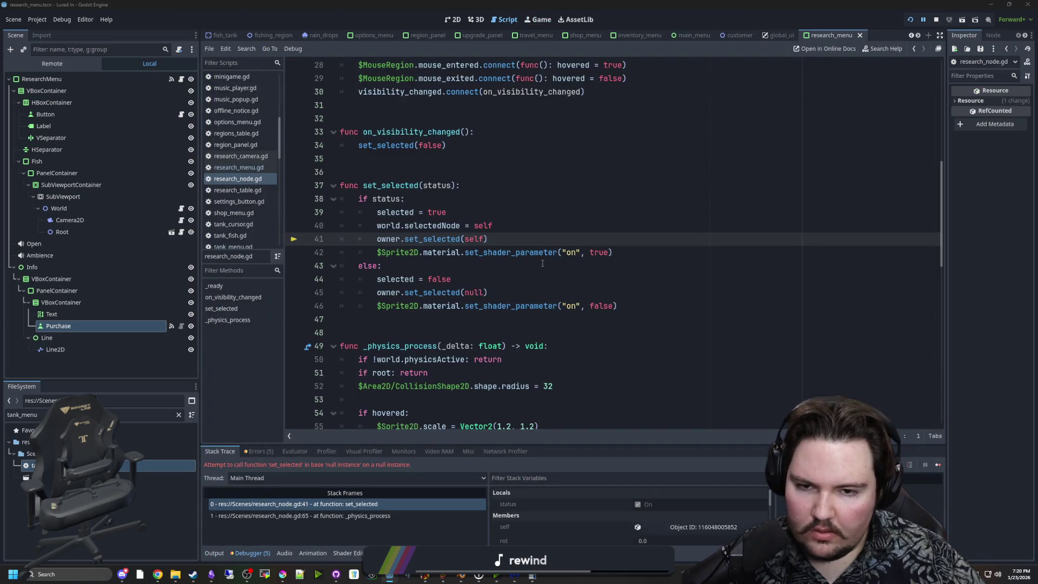
{"action": "left_click", "coordinate": [518, 238]}
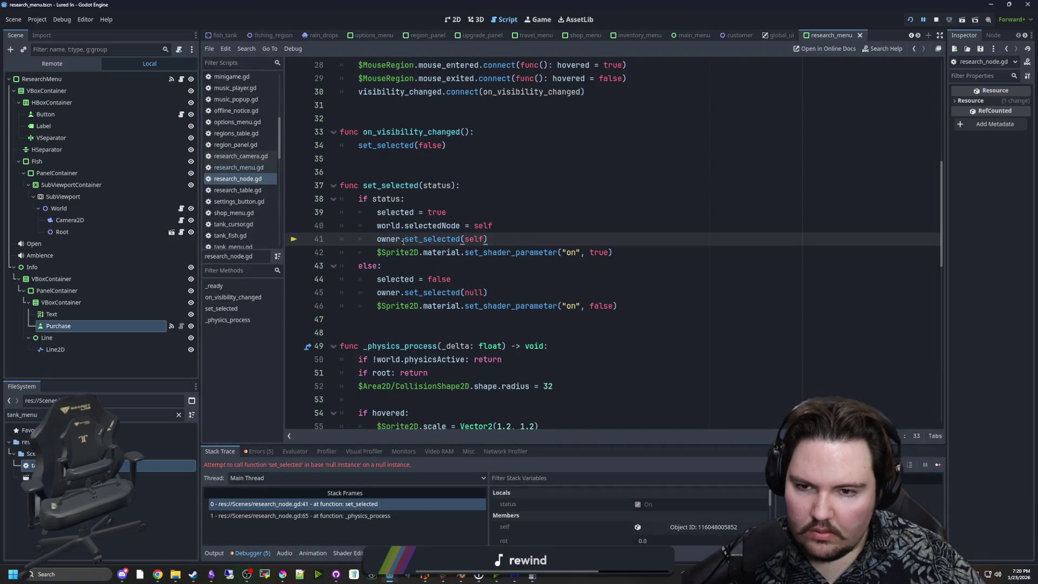
{"action": "left_click", "coordinate": [346, 172]}
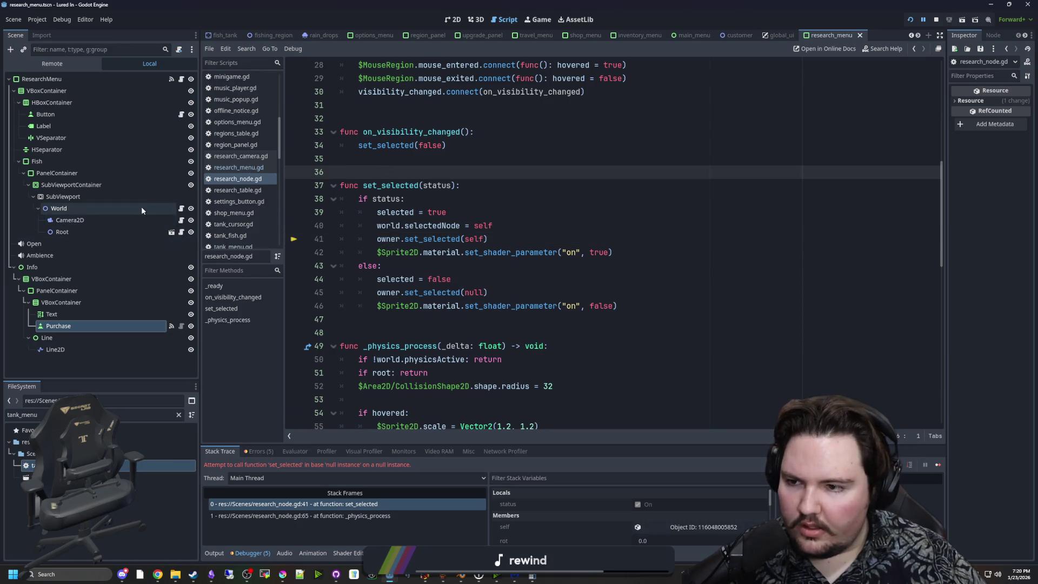
Step: Add 'researchNode.owner = owner' after the research ID assignment in world.gd, then restart the game
{"action": "left_click", "coordinate": [182, 208]}
{"action": "scroll", "coordinate": [428, 271], "scroll_direction": "down", "scroll_amount": 3}
{"action": "left_click", "coordinate": [427, 276]}
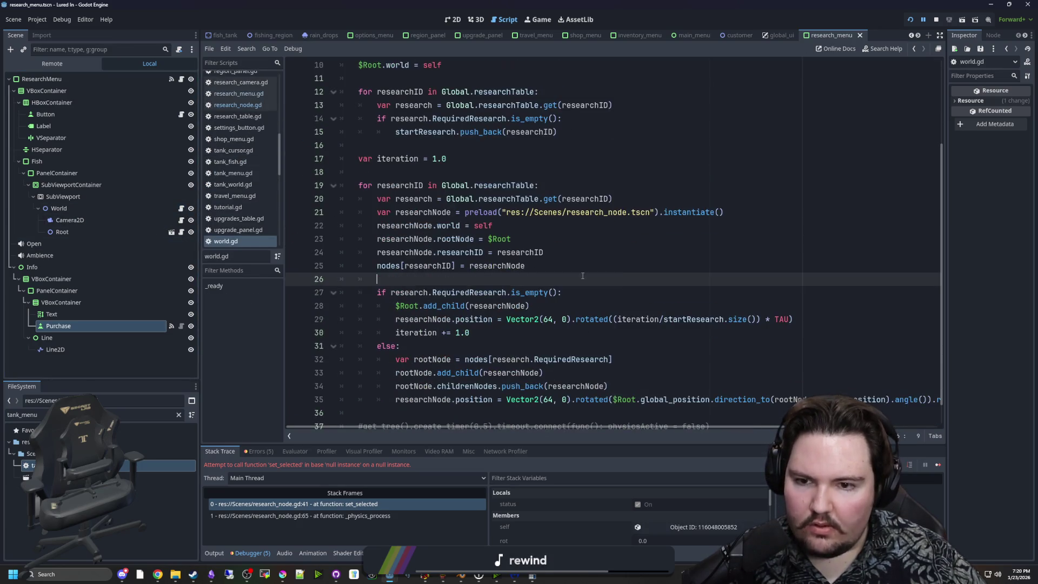
{"action": "scroll", "coordinate": [508, 282], "scroll_direction": "down", "scroll_amount": 1}
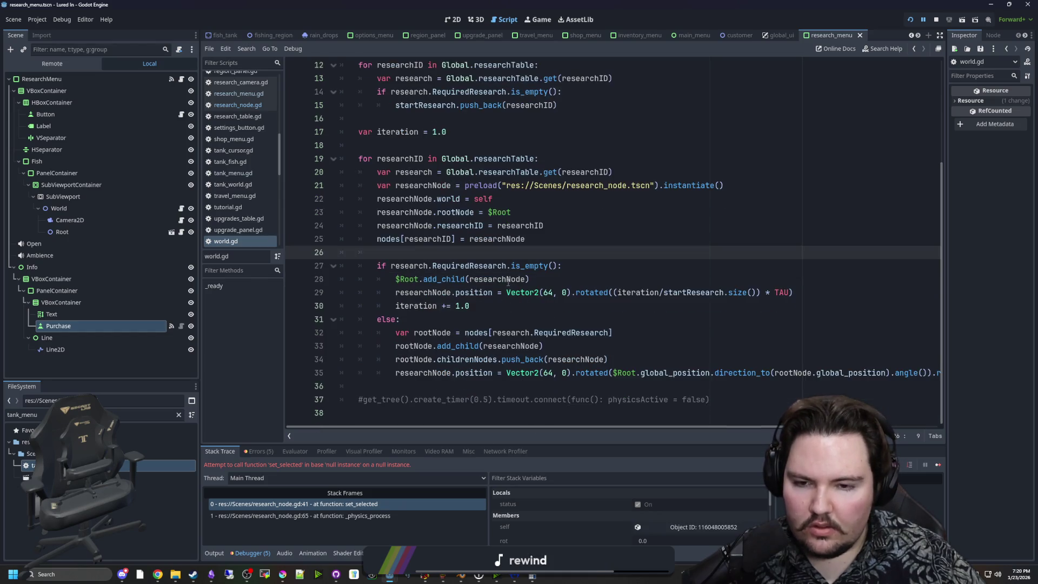
{"action": "left_click", "coordinate": [552, 227]}
{"action": "key", "text": "Return"}
{"action": "type", "text": "rese"}
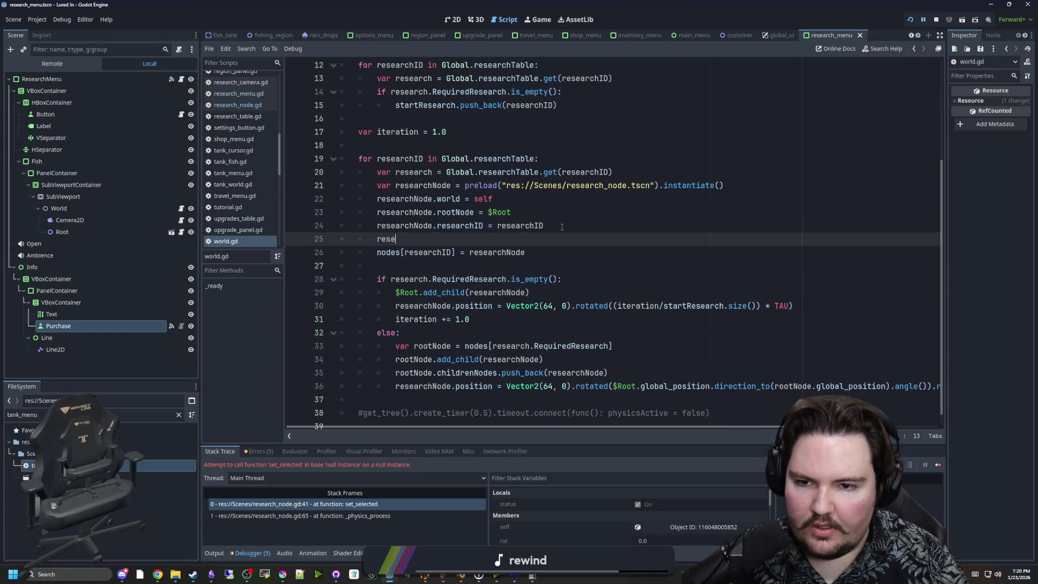
{"action": "type", "text": "archNode.owner = ow"}
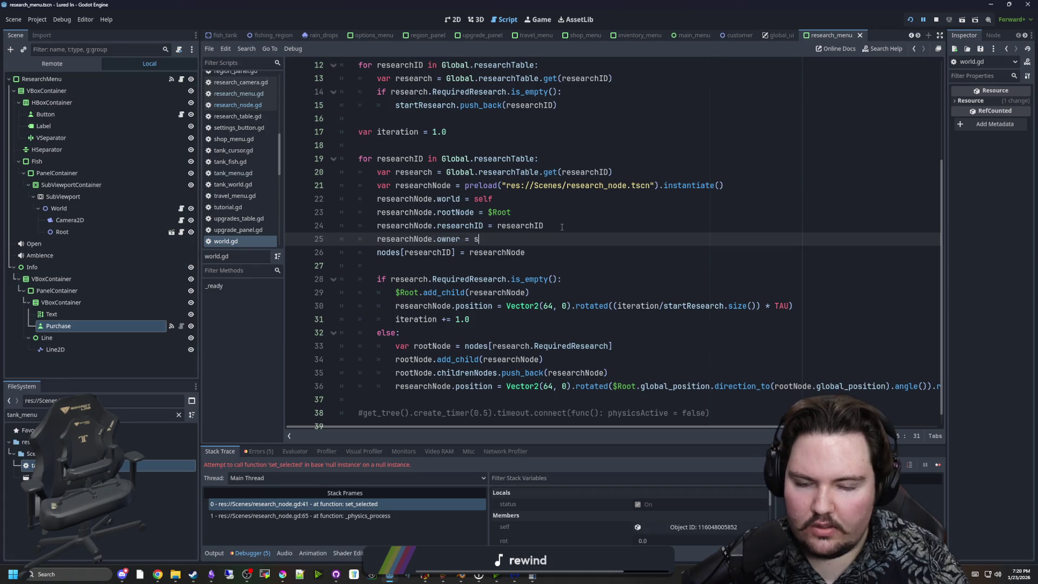
{"action": "type", "text": "ner"}
{"action": "left_click", "coordinate": [561, 226]}
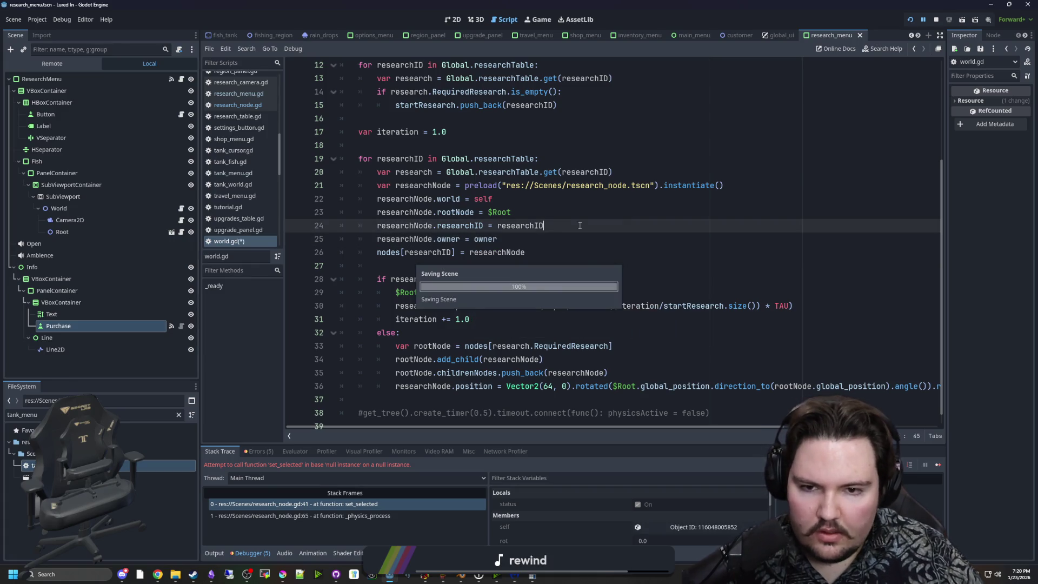
{"action": "left_click", "coordinate": [936, 19]}
{"action": "left_click", "coordinate": [911, 19]}
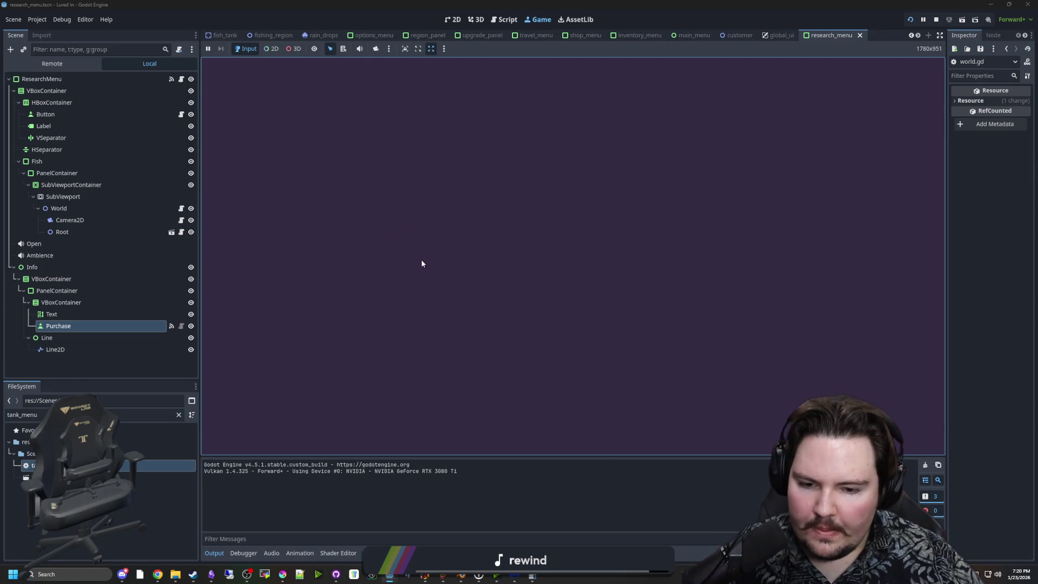
Step: Start the game, open the Research panel and select a research node to reproduce the error
{"action": "left_click", "coordinate": [338, 253]}
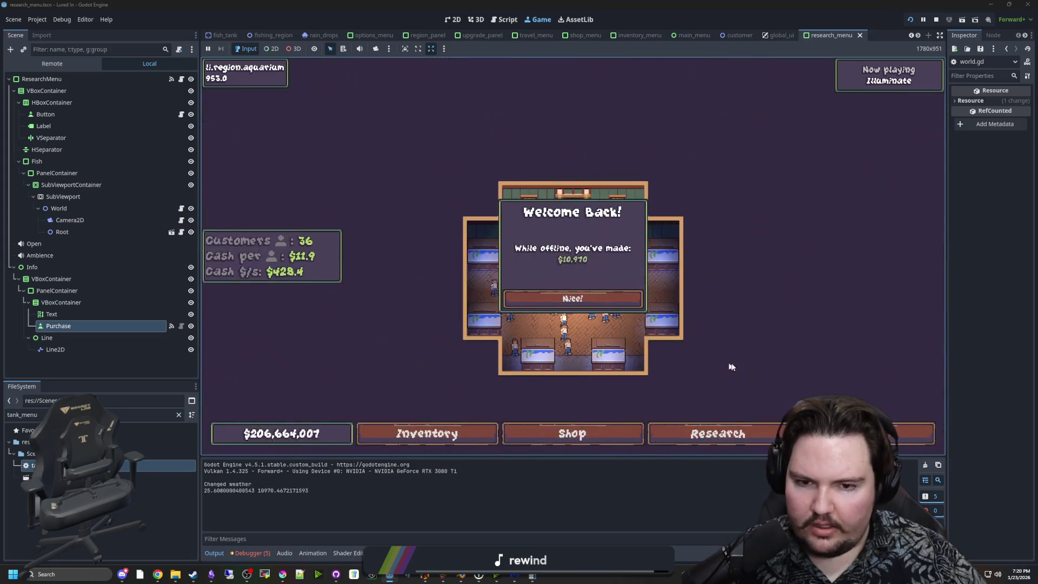
{"action": "left_click", "coordinate": [582, 300]}
{"action": "left_click", "coordinate": [718, 433]}
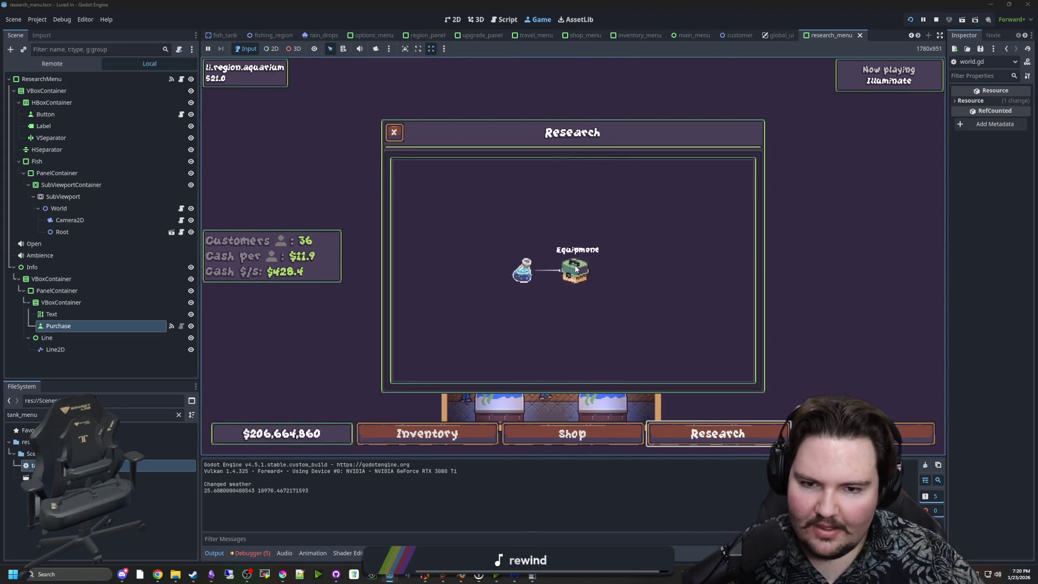
{"action": "left_click", "coordinate": [567, 268]}
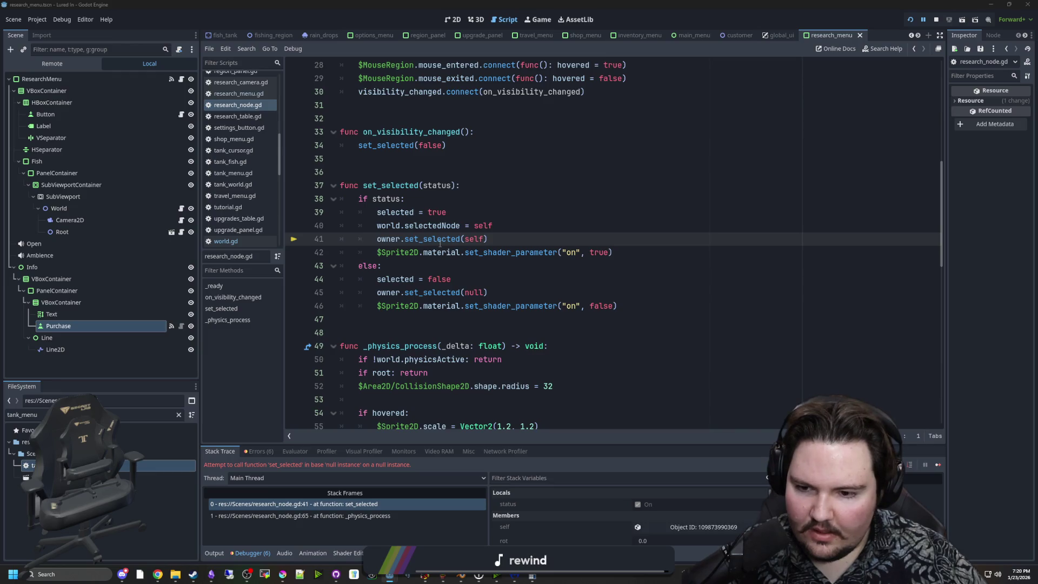
Step: Remove the researchNode.owner = owner assignment from line 25 of world.gd
{"action": "left_click", "coordinate": [502, 150]}
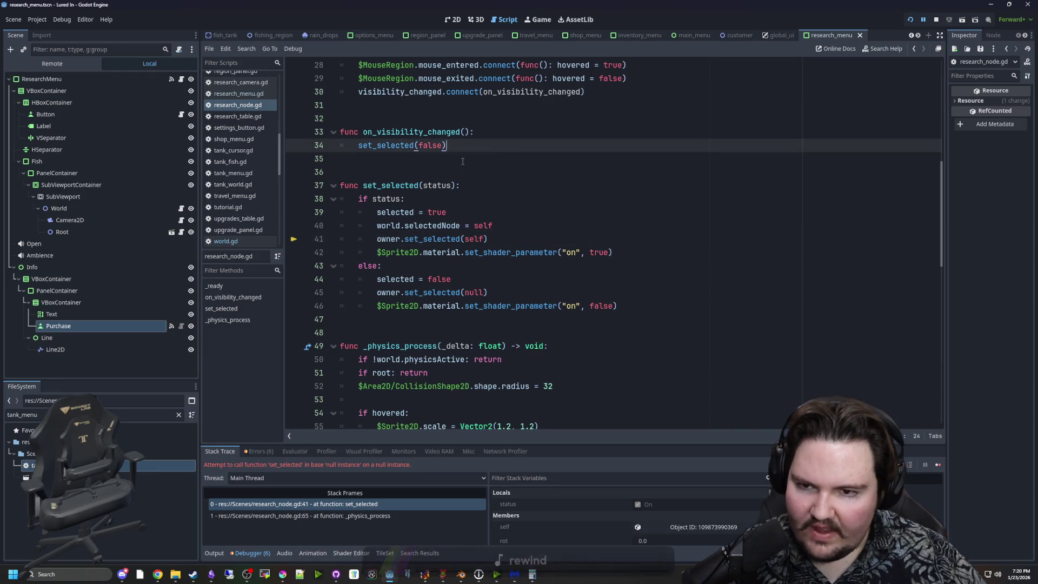
{"action": "key", "text": "Down"}
{"action": "left_click", "coordinate": [182, 208]}
{"action": "left_click", "coordinate": [528, 261]}
{"action": "left_click_drag", "start_coordinate": [528, 255], "coordinate": [375, 254]}
{"action": "key", "text": "ctrl+c"}
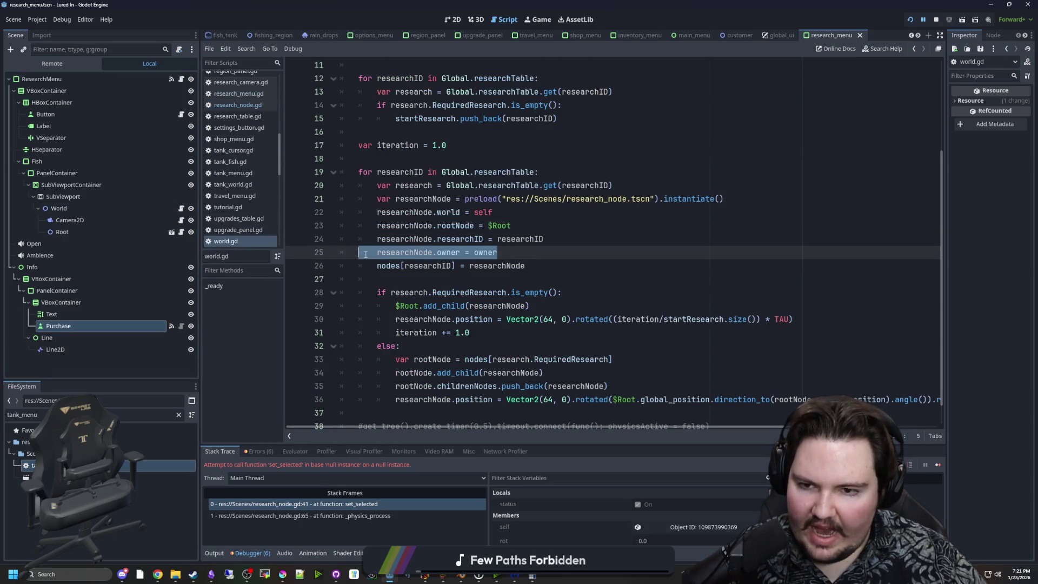
{"action": "key", "text": "BackSpace"}
{"action": "key", "text": "BackSpace"}
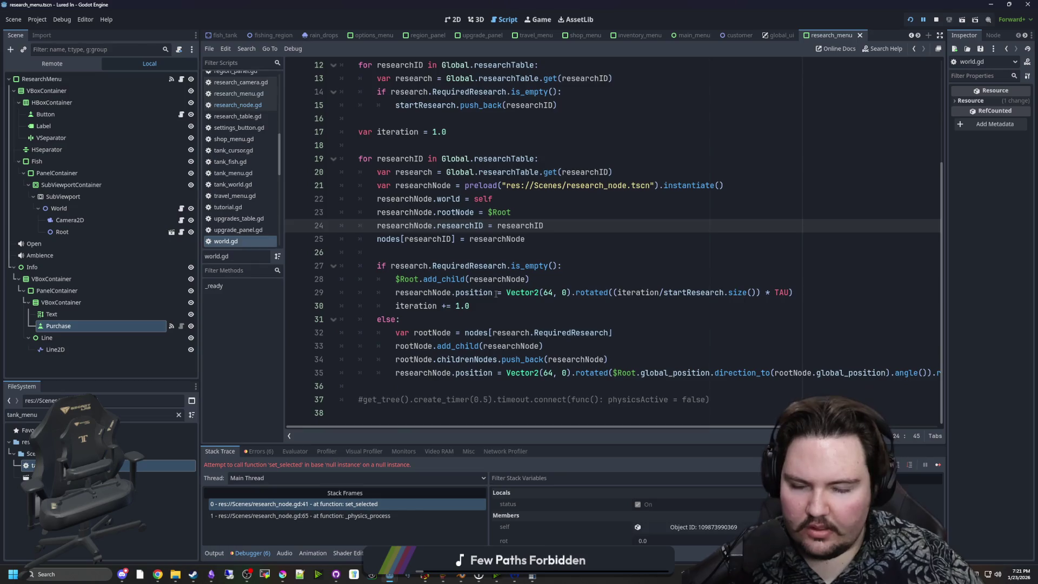
Step: Place the owner assignment after the if/else block in world.gd and rerun the game
{"action": "left_click", "coordinate": [563, 275]}
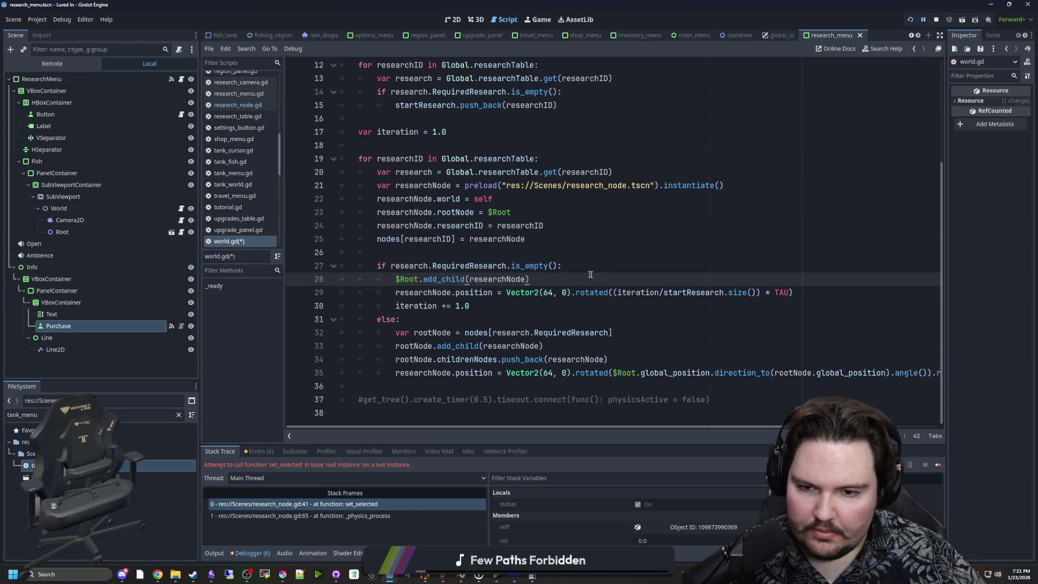
{"action": "key", "text": "Return"}
{"action": "key", "text": "ctrl+v"}
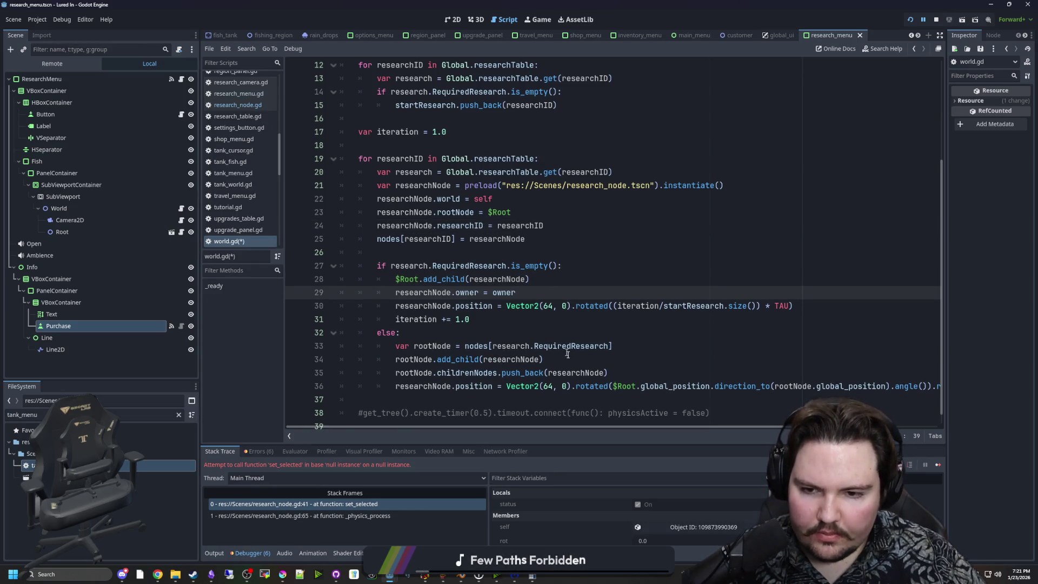
{"action": "left_click", "coordinate": [569, 356]}
{"action": "key", "text": "Return"}
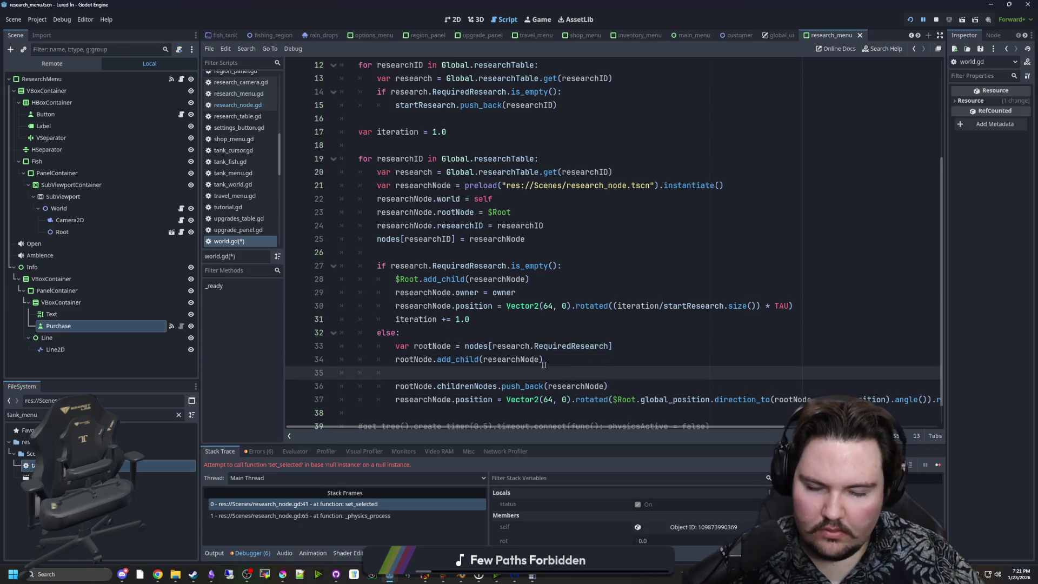
{"action": "scroll", "coordinate": [547, 365], "scroll_direction": "down", "scroll_amount": 1}
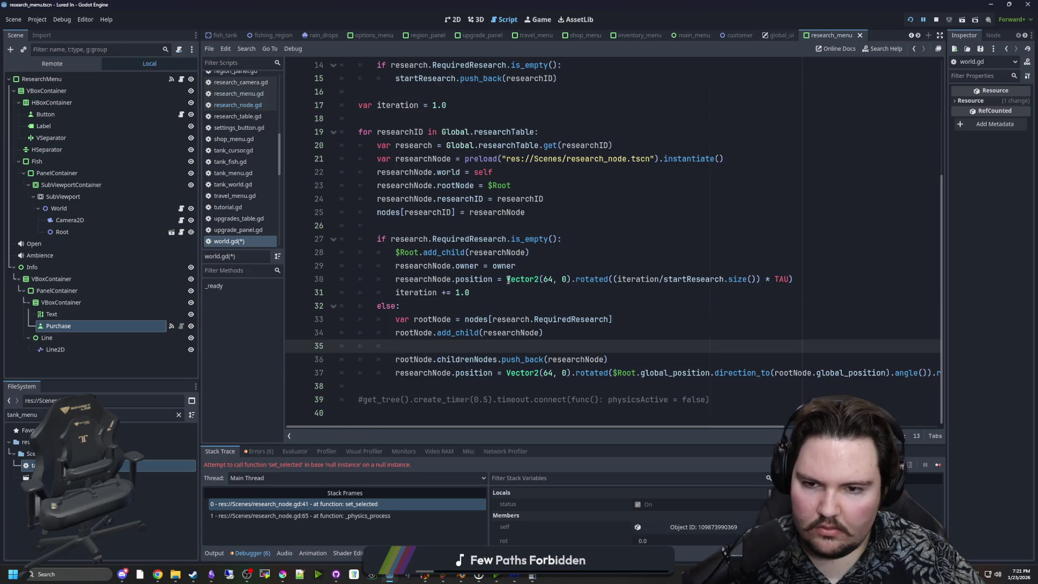
{"action": "key", "text": "ctrl+z"}
{"action": "key", "text": "ctrl+z"}
{"action": "key", "text": "ctrl+z"}
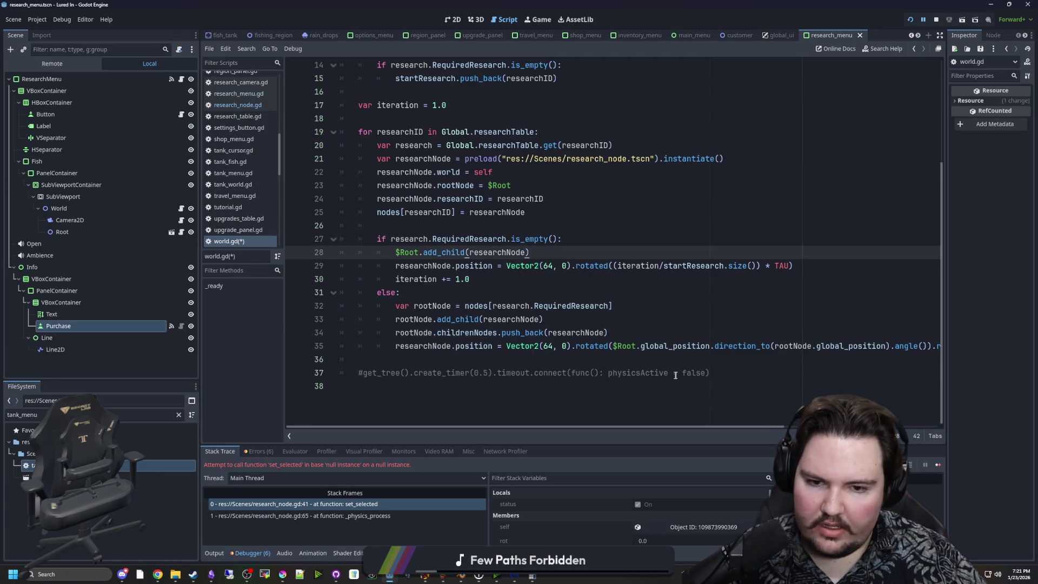
{"action": "left_click", "coordinate": [419, 363]}
{"action": "key", "text": "ctrl+y"}
{"action": "key", "text": "ctrl+y"}
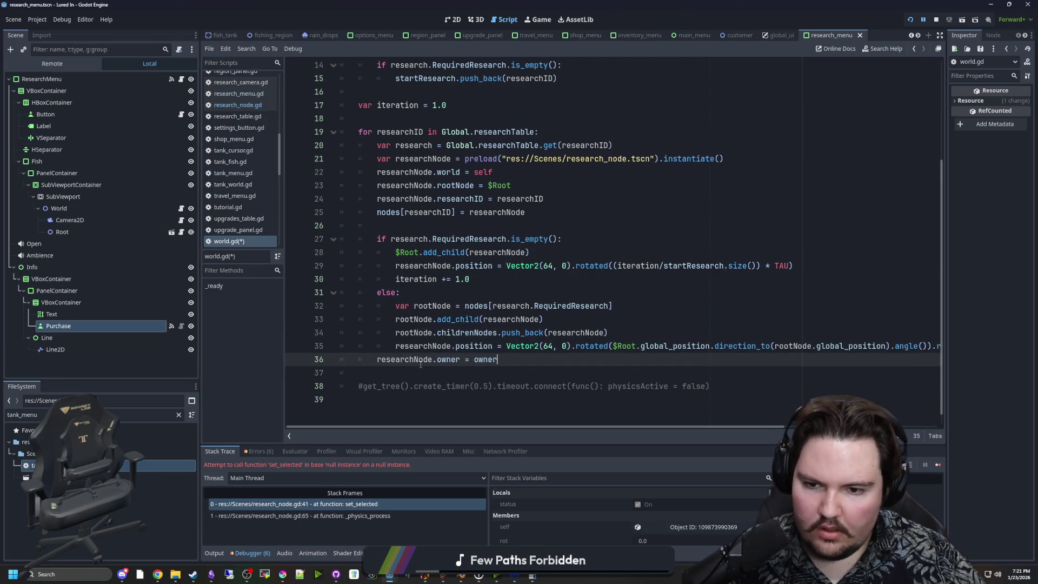
{"action": "left_click", "coordinate": [908, 20]}
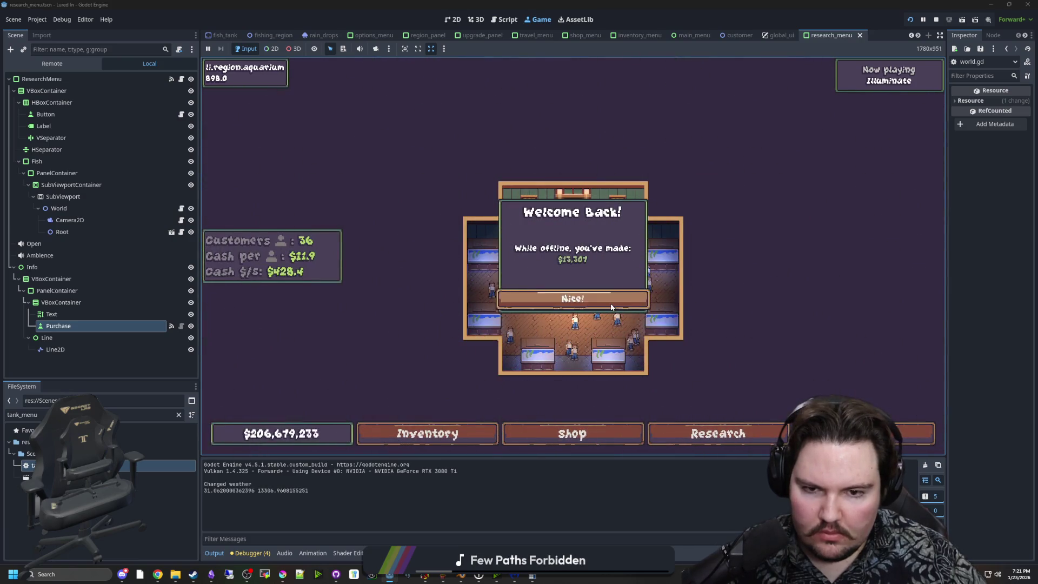
Step: In the running game, open Research and select the Equipment node, closing and reopening the panel
{"action": "left_click", "coordinate": [572, 298]}
{"action": "left_click", "coordinate": [718, 433]}
{"action": "left_click", "coordinate": [609, 272]}
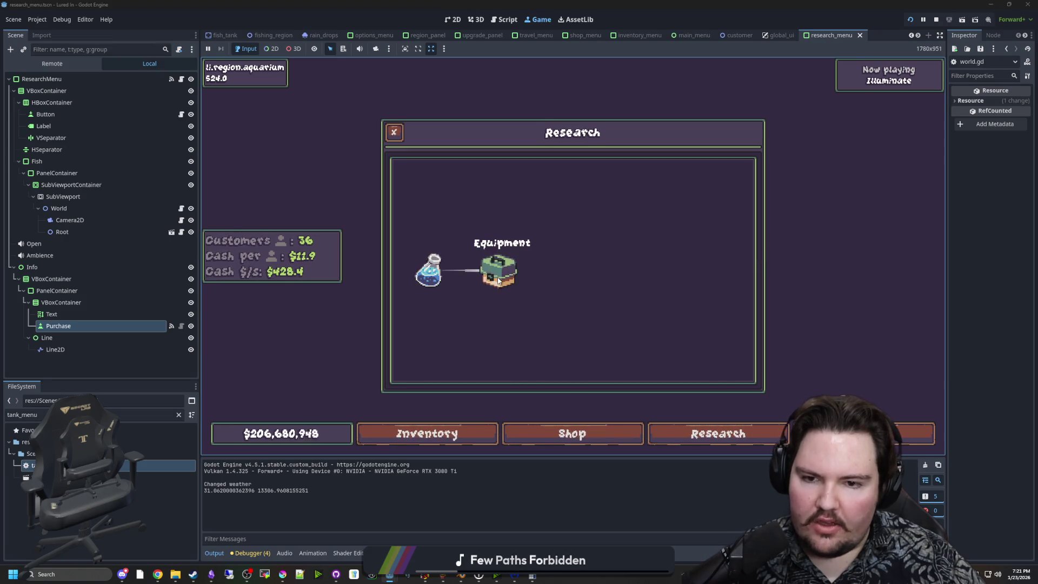
{"action": "left_click", "coordinate": [714, 435]}
{"action": "left_click", "coordinate": [714, 435]}
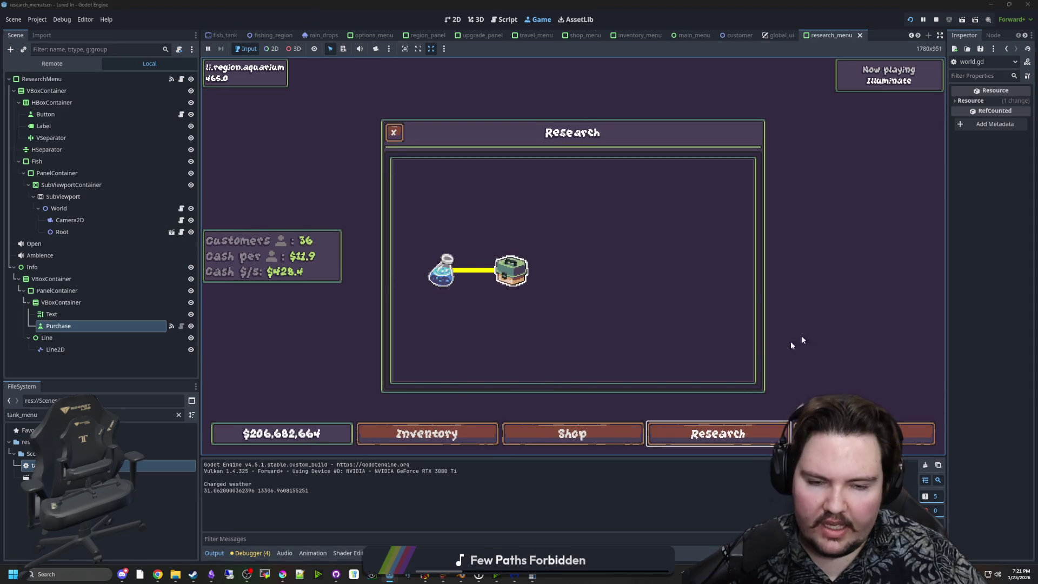
{"action": "left_click", "coordinate": [512, 271]}
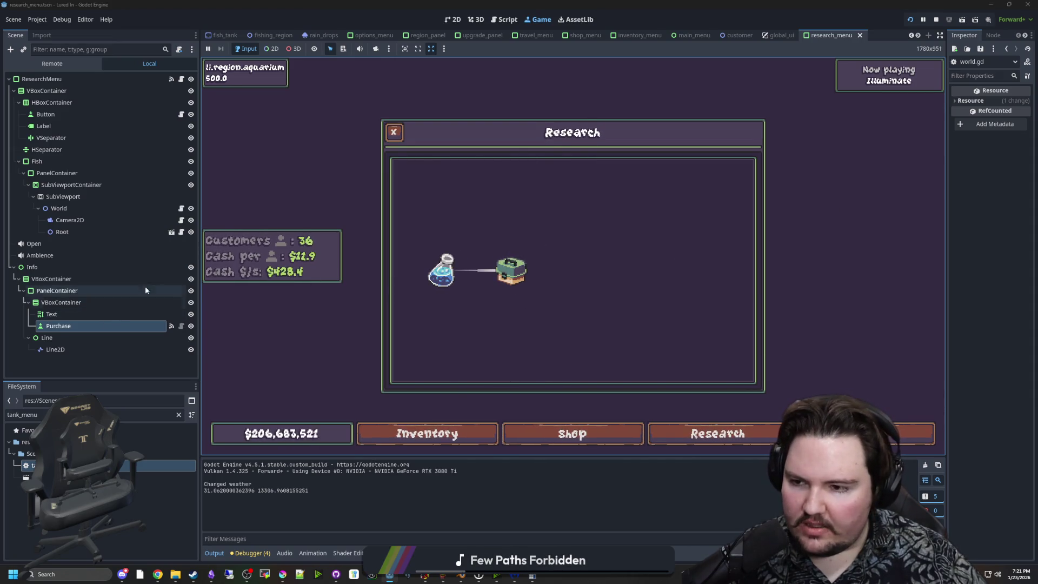
Step: Return to research_node.gd at the set_selected function
{"action": "left_click", "coordinate": [181, 326]}
{"action": "left_click", "coordinate": [459, 271]}
{"action": "scroll", "coordinate": [459, 271], "scroll_direction": "up", "scroll_amount": 2}
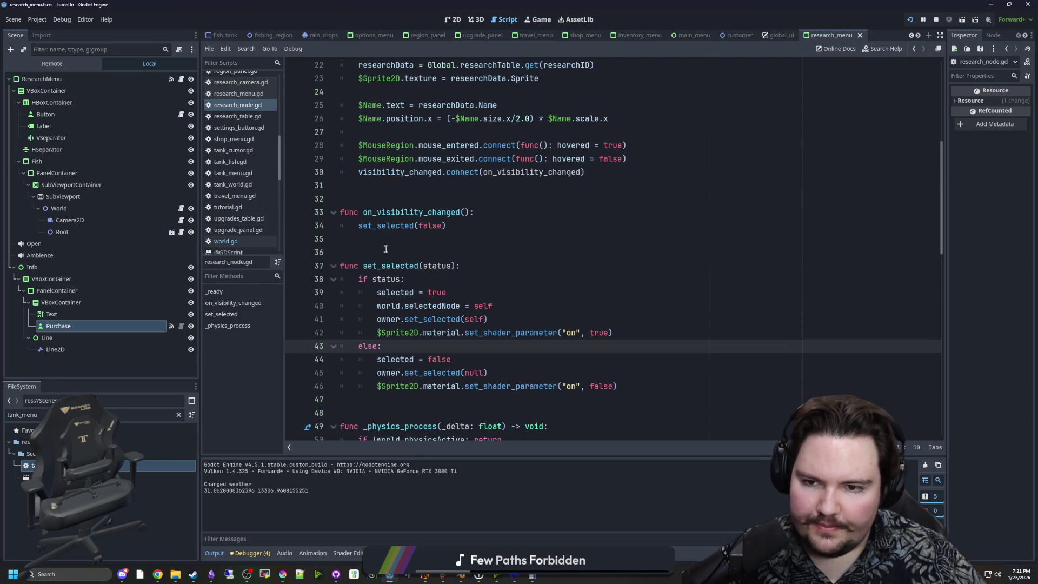
Step: Rewrite on_visibility_changed as an if !visible check that calls set_selected(false)
{"action": "left_click", "coordinate": [463, 252]}
{"action": "scroll", "coordinate": [487, 284], "scroll_direction": "up", "scroll_amount": 2}
{"action": "left_click", "coordinate": [486, 293]}
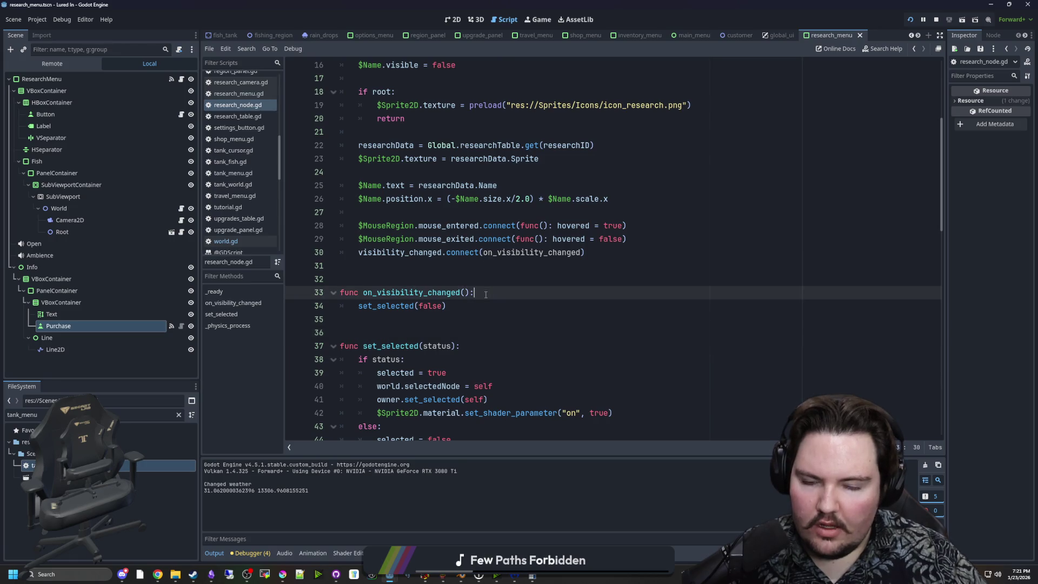
{"action": "key", "text": "Return"}
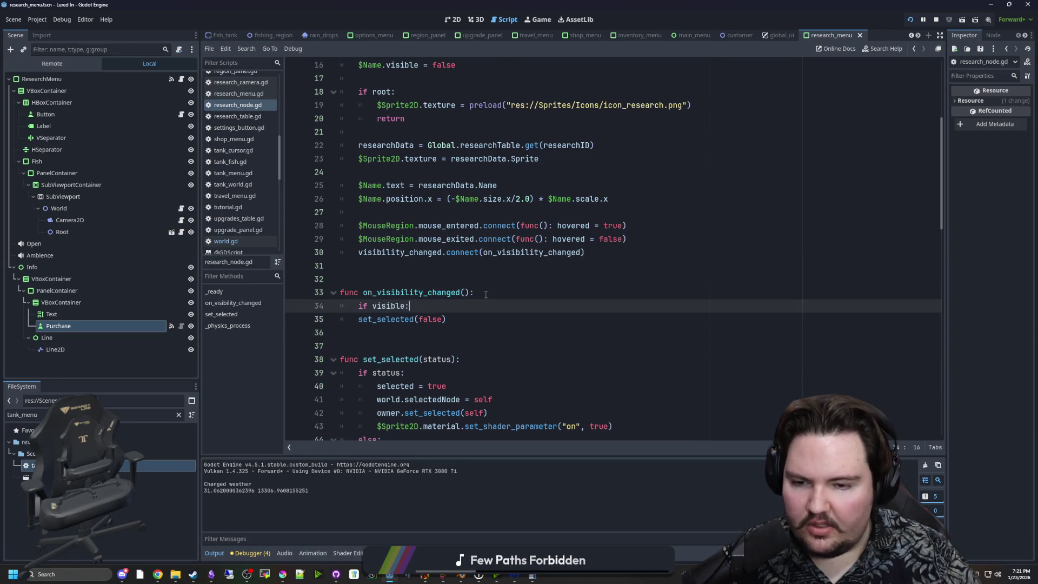
{"action": "key", "text": "Return"}
{"action": "key", "text": "Return"}
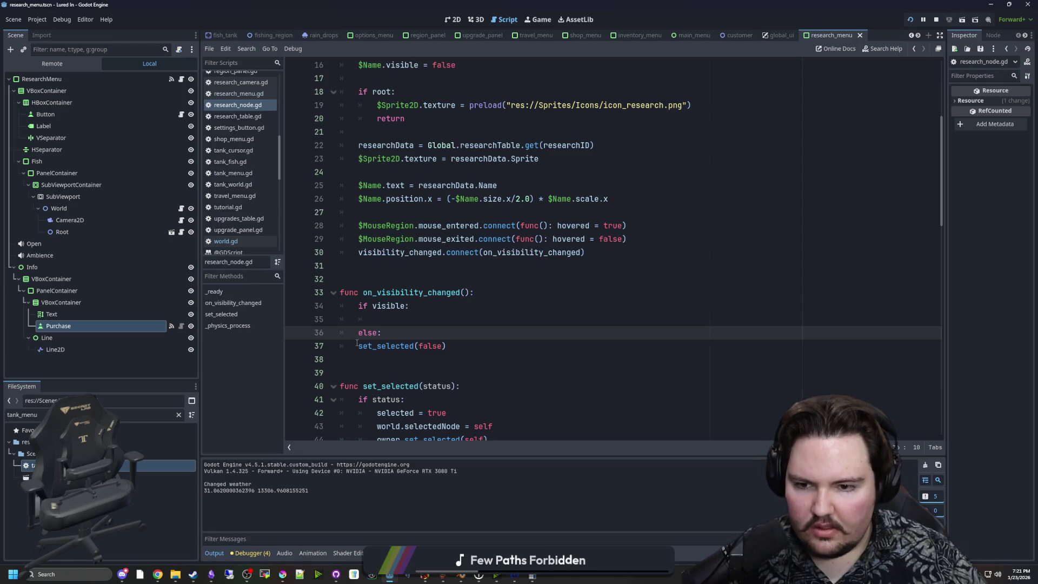
{"action": "left_click", "coordinate": [357, 346]}
{"action": "key", "text": "Tab"}
{"action": "left_click_drag", "start_coordinate": [464, 346], "coordinate": [380, 348]}
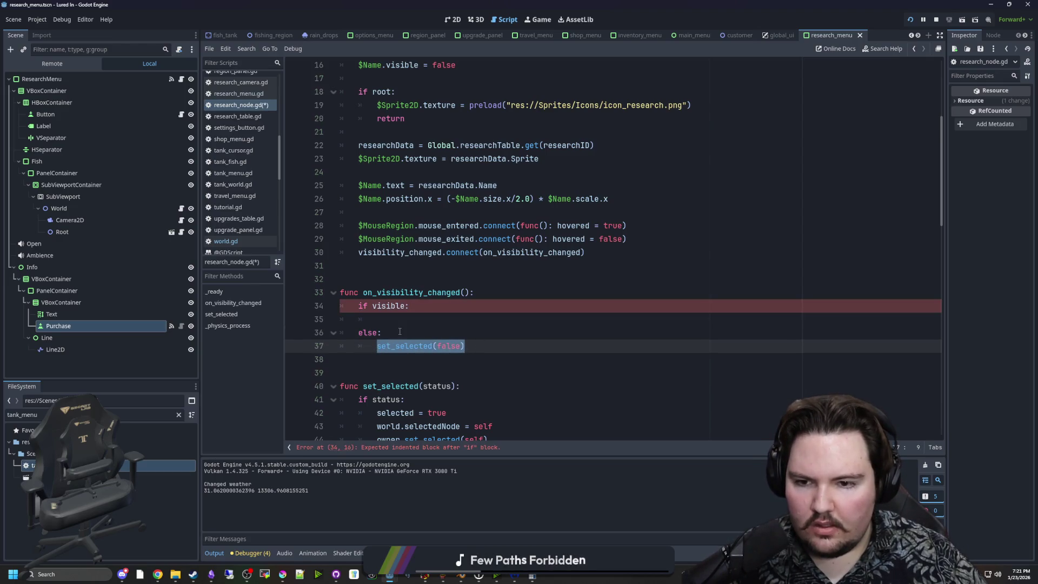
{"action": "left_click", "coordinate": [382, 333]}
{"action": "key", "text": "BackSpace"}
{"action": "key", "text": "BackSpace"}
{"action": "key", "text": "BackSpace"}
{"action": "type", "text": "!"}
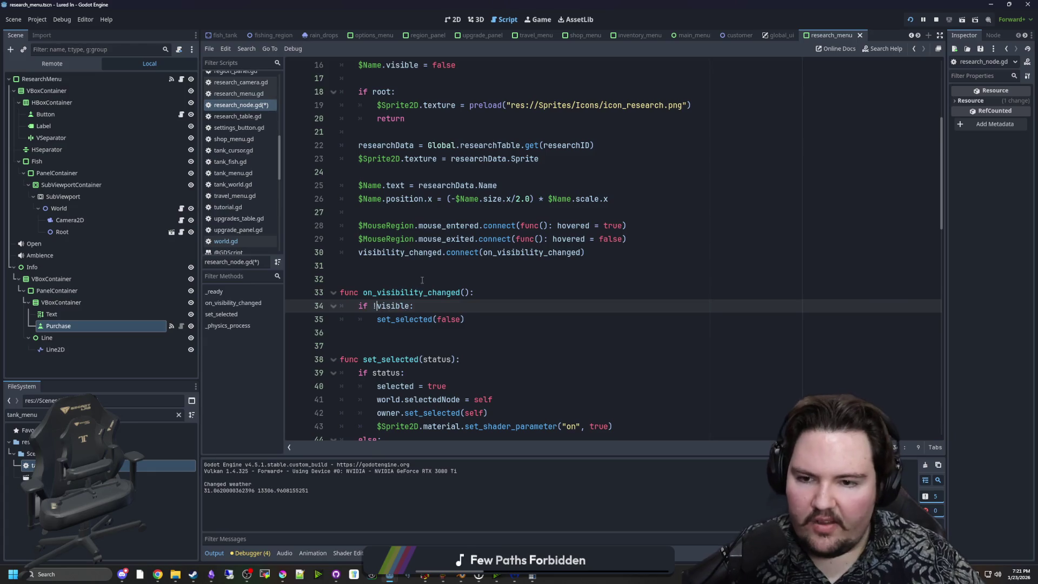
{"action": "left_click", "coordinate": [428, 278]}
Step: Save research_node.gd and look up the visibility_changed signal documentation
{"action": "left_click", "coordinate": [465, 265]}
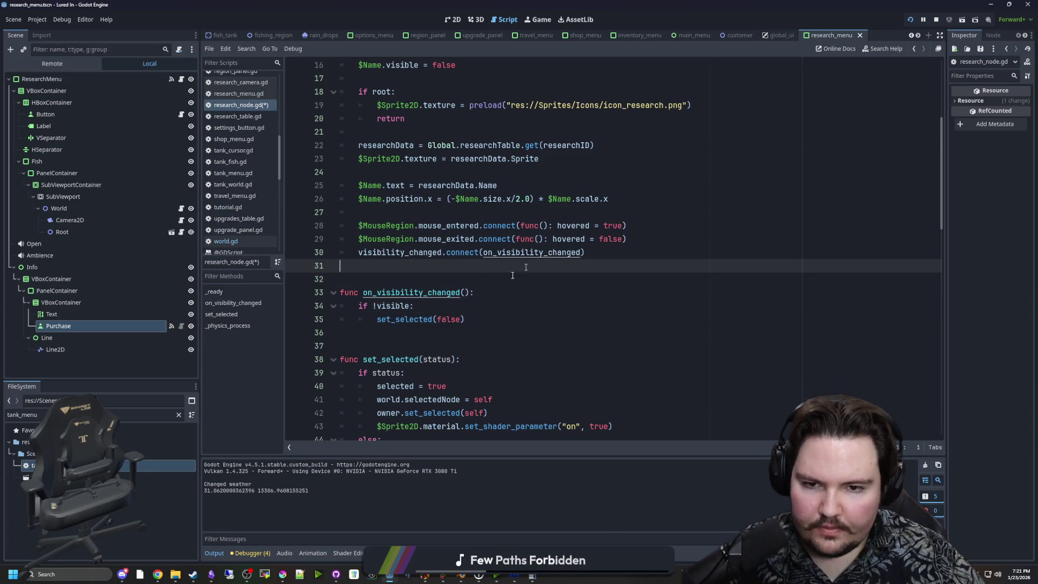
{"action": "scroll", "coordinate": [513, 276], "scroll_direction": "down", "scroll_amount": 3}
{"action": "left_click", "coordinate": [422, 212]}
{"action": "key", "text": "ctrl+s"}
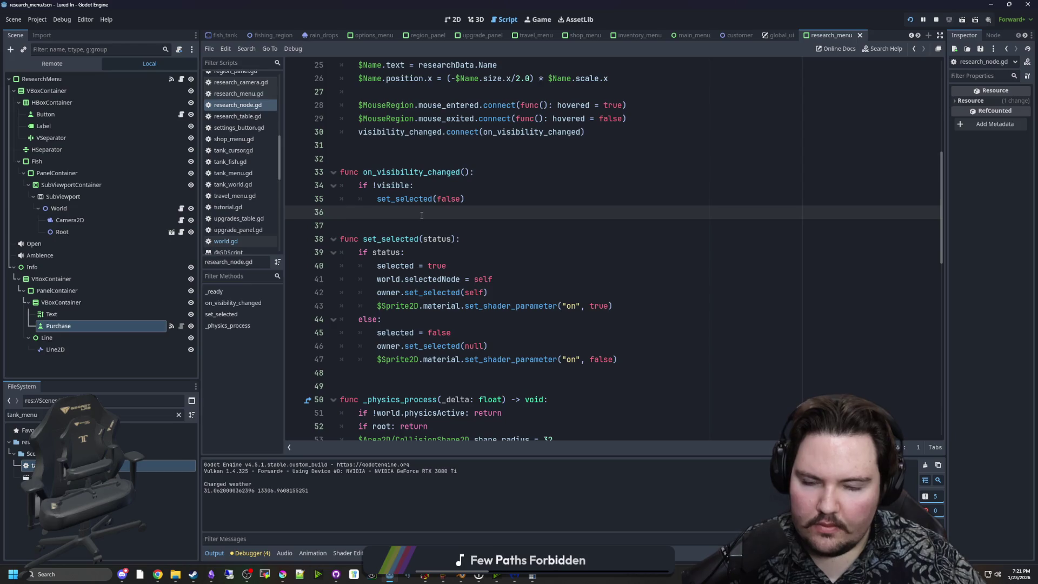
{"action": "scroll", "coordinate": [422, 215], "scroll_direction": "down", "scroll_amount": 1}
{"action": "scroll", "coordinate": [454, 200], "scroll_direction": "up", "scroll_amount": 2}
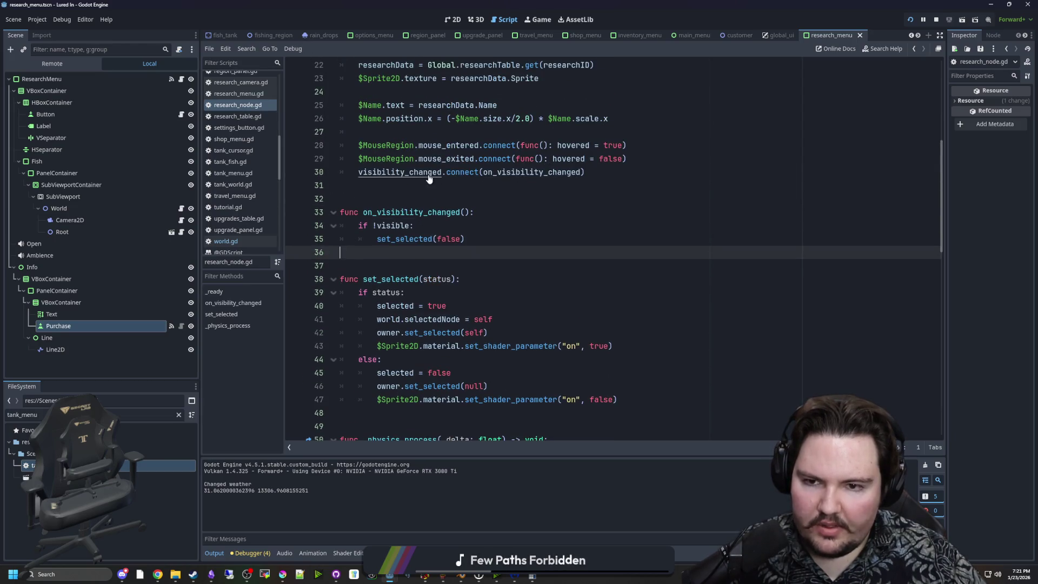
{"action": "left_click", "coordinate": [429, 179], "text": "ctrl"}
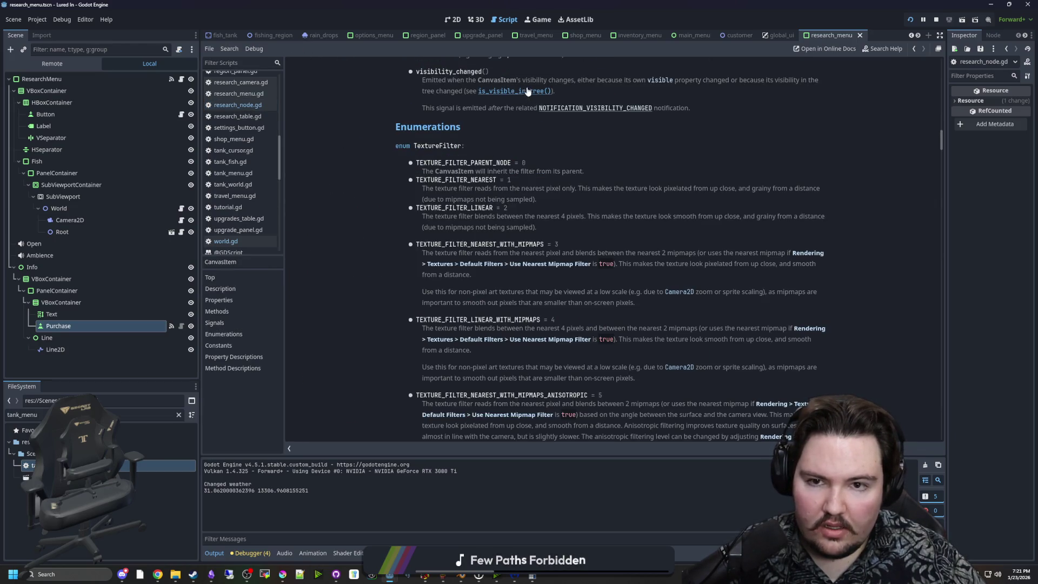
Step: Go back to the script and review set_selected down to its else branch
{"action": "key", "text": "alt+Left"}
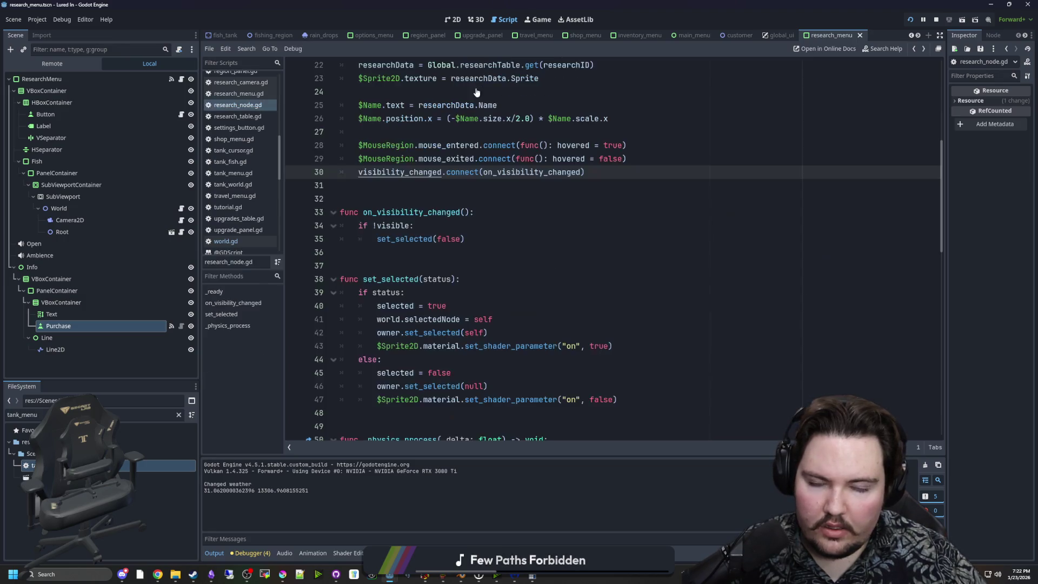
{"action": "key", "text": "Down"}
{"action": "scroll", "coordinate": [411, 227], "scroll_direction": "down", "scroll_amount": 1}
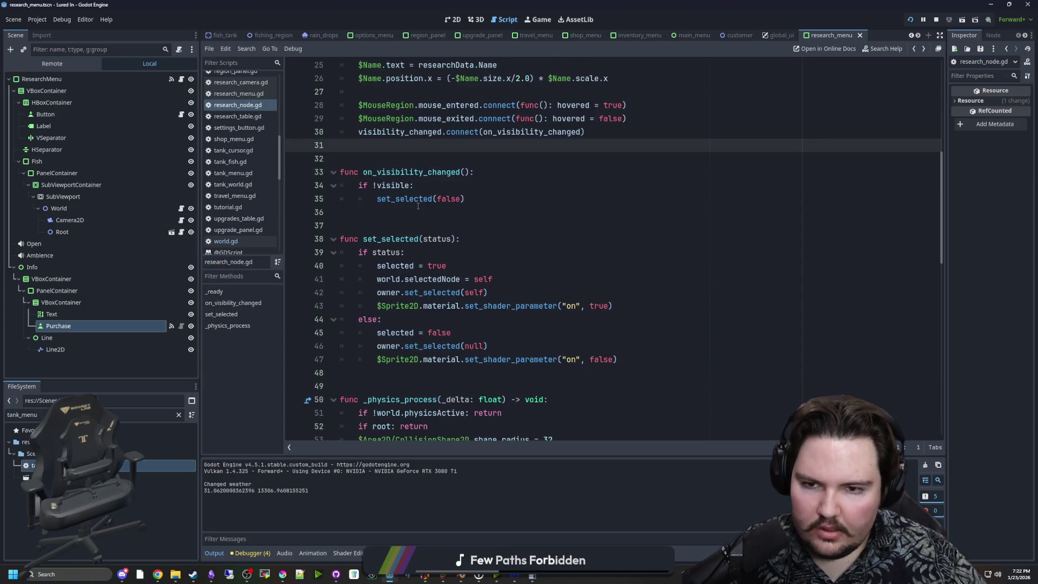
{"action": "left_click", "coordinate": [406, 221]}
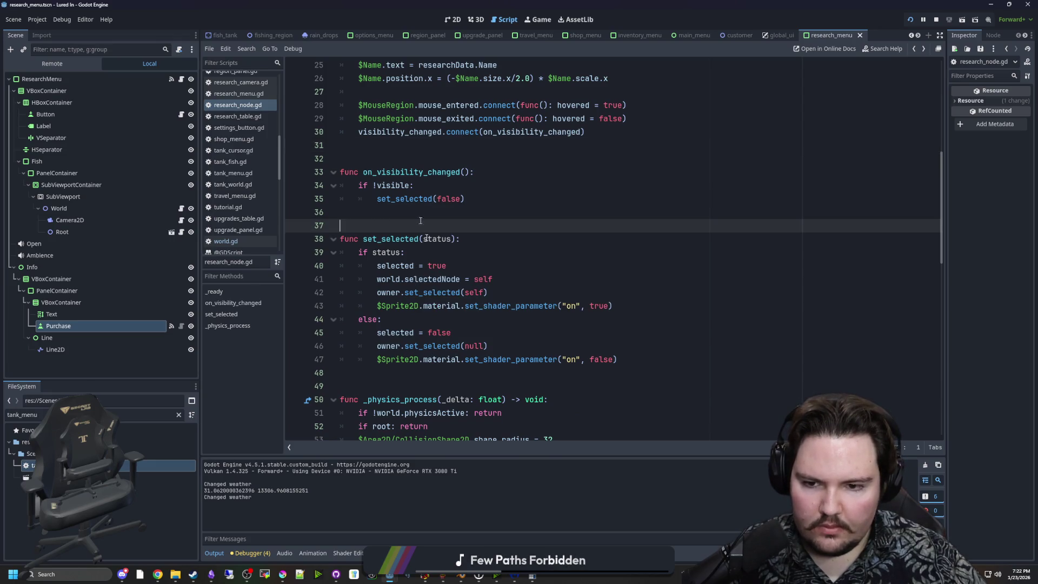
{"action": "scroll", "coordinate": [462, 326], "scroll_direction": "down", "scroll_amount": 1}
{"action": "left_click", "coordinate": [594, 307]}
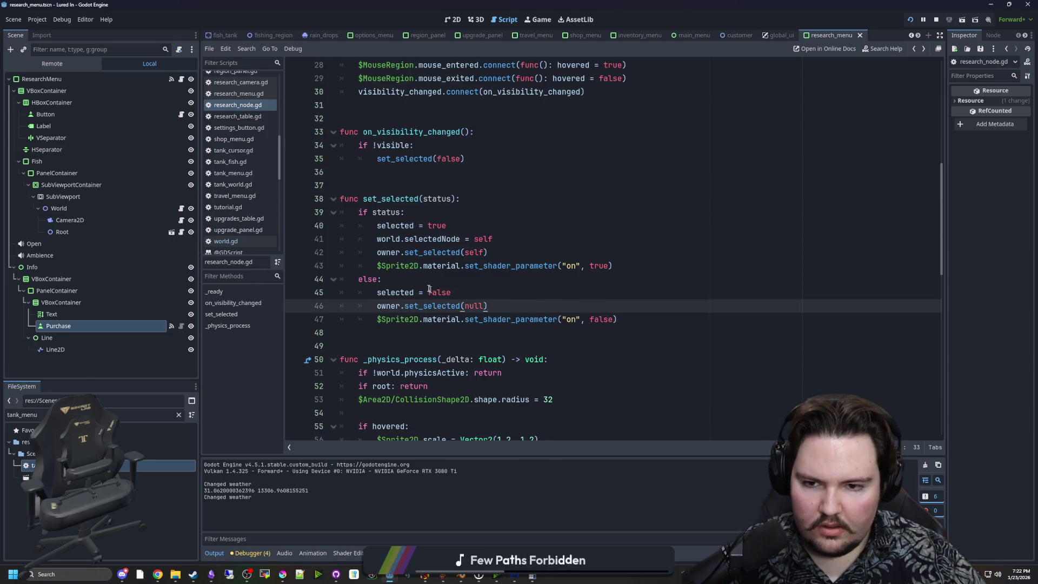
{"action": "key", "text": "Up"}
{"action": "key", "text": "Up"}
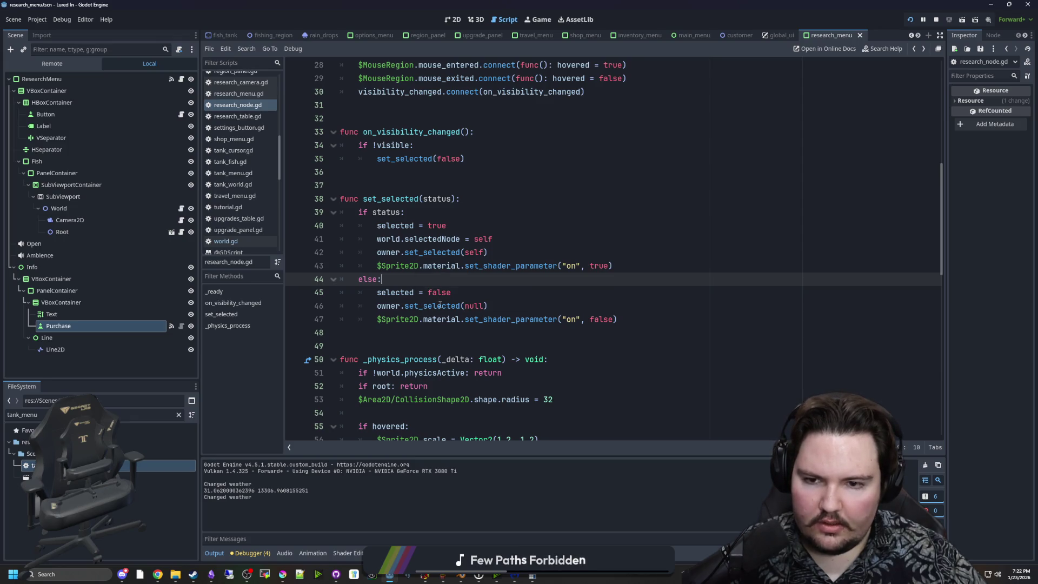
{"action": "key", "text": "F5"}
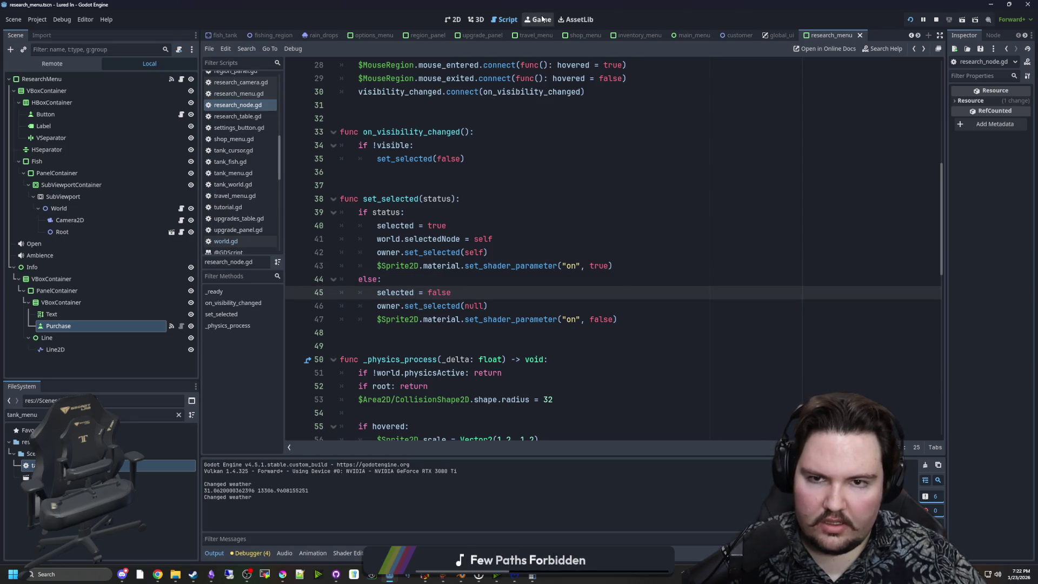
{"action": "left_click", "coordinate": [711, 431]}
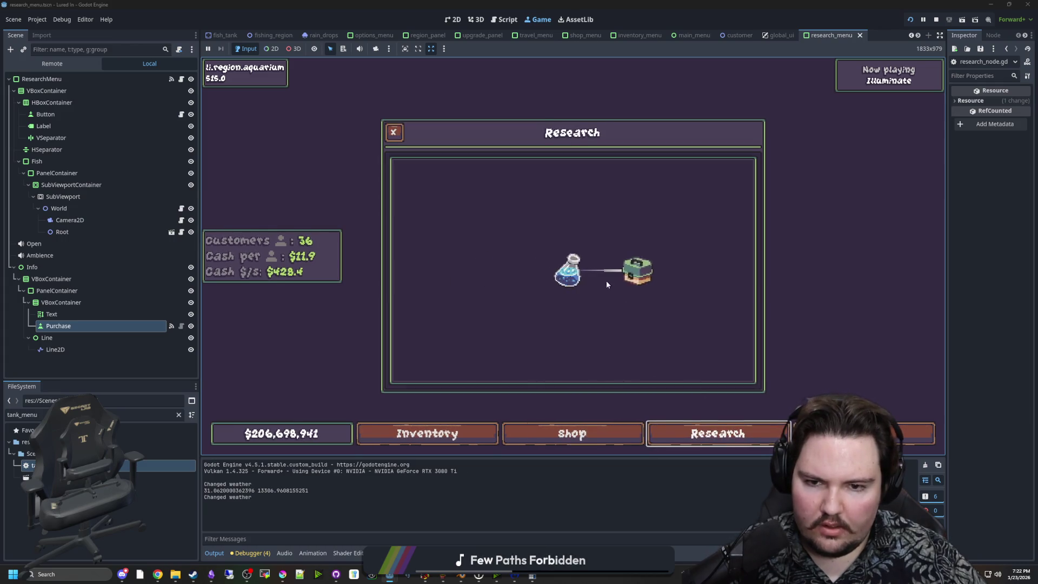
{"action": "left_click", "coordinate": [649, 266]}
{"action": "left_click", "coordinate": [711, 431]}
{"action": "left_click", "coordinate": [710, 431]}
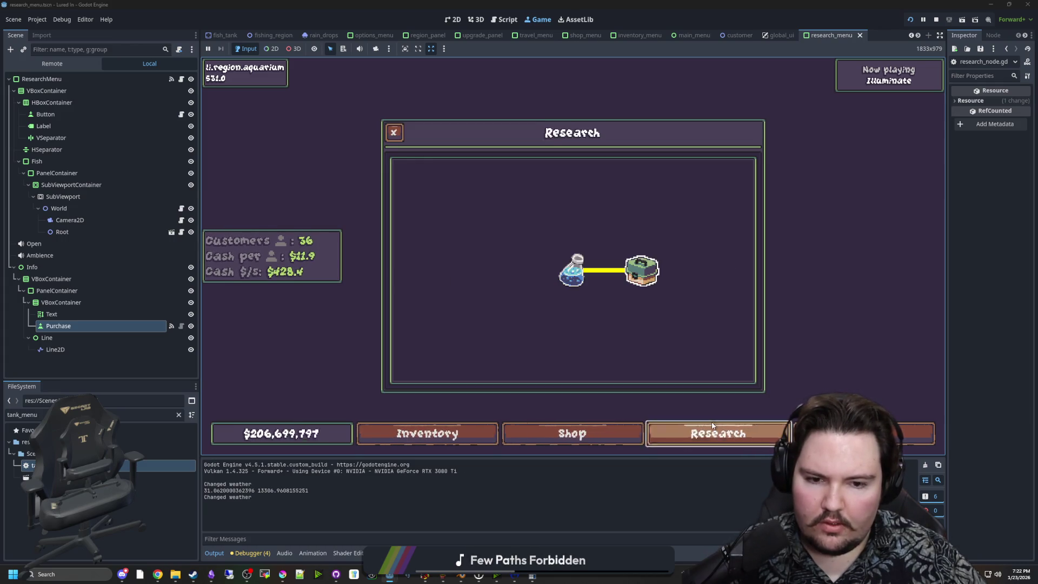
{"action": "left_click_drag", "start_coordinate": [688, 343], "coordinate": [598, 303]}
{"action": "left_click", "coordinate": [546, 270]}
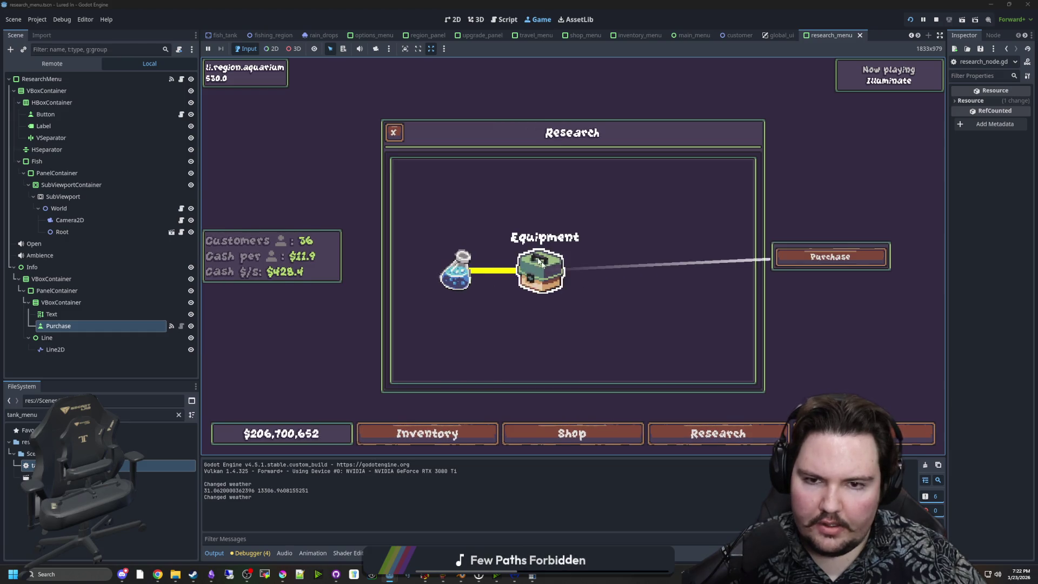
{"action": "left_click", "coordinate": [719, 433]}
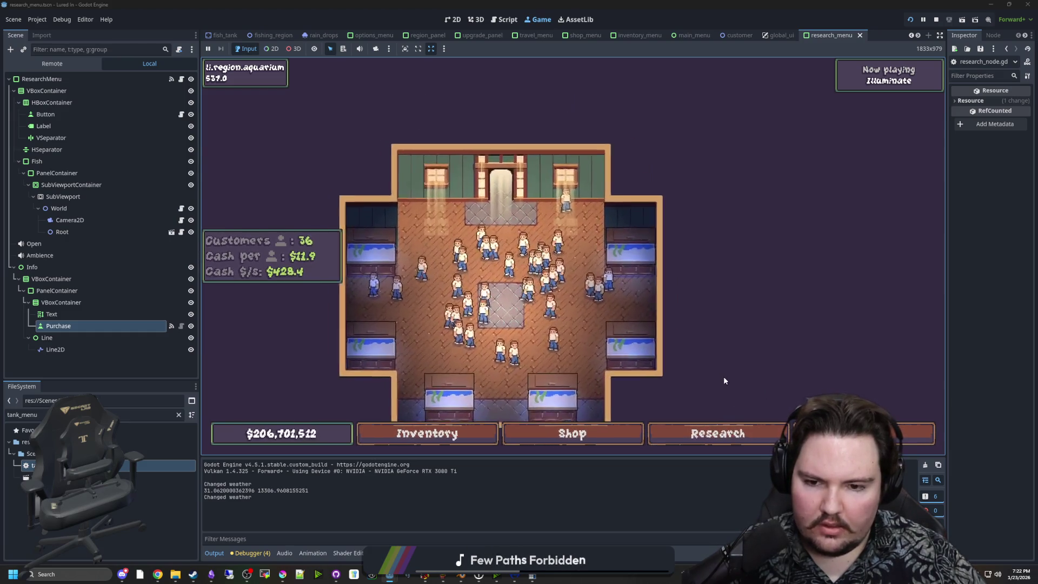
{"action": "left_click", "coordinate": [714, 432]}
{"action": "left_click_drag", "start_coordinate": [690, 326], "coordinate": [573, 303]}
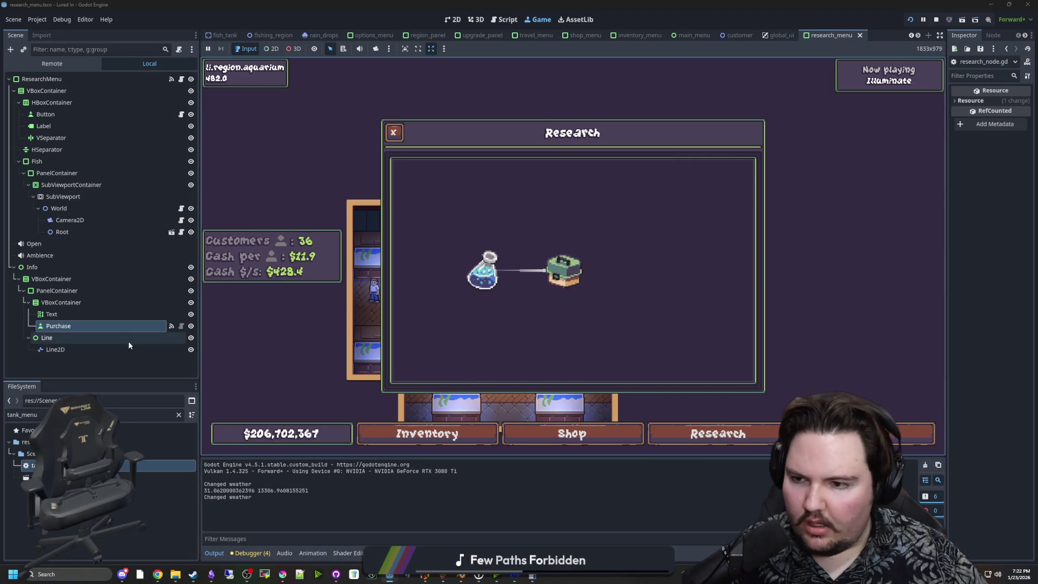
{"action": "left_click", "coordinate": [182, 232]}
{"action": "scroll", "coordinate": [482, 222], "scroll_direction": "up", "scroll_amount": 2}
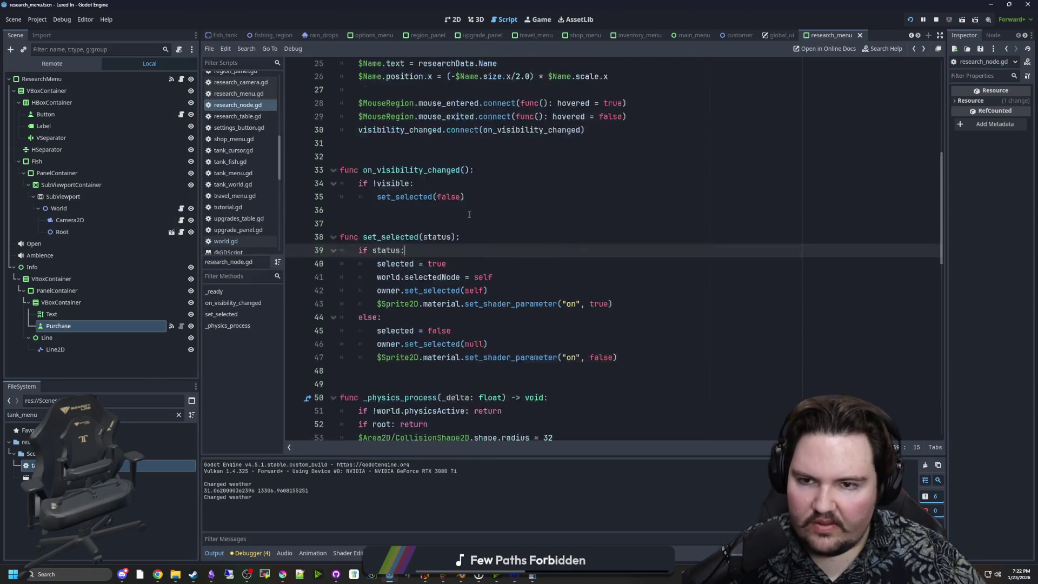
Step: Insert print("hhhaa") at the start of on_visibility_changed and save research_node.gd
{"action": "left_click", "coordinate": [481, 222]}
{"action": "key", "text": "Home"}
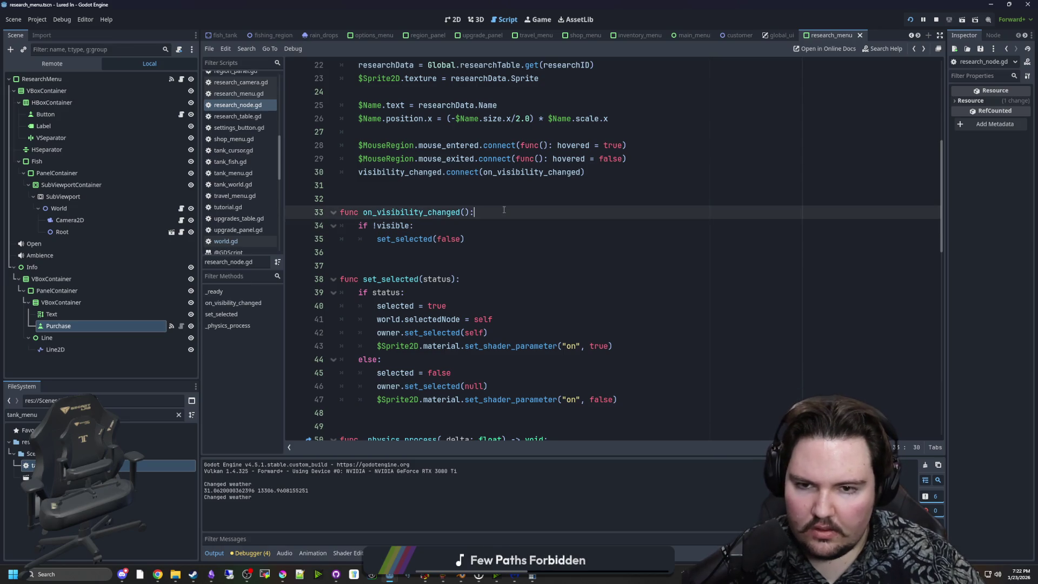
{"action": "key", "text": "Return"}
{"action": "key", "text": "Up"}
{"action": "type", "text": "print(\"hhhaa\")"}
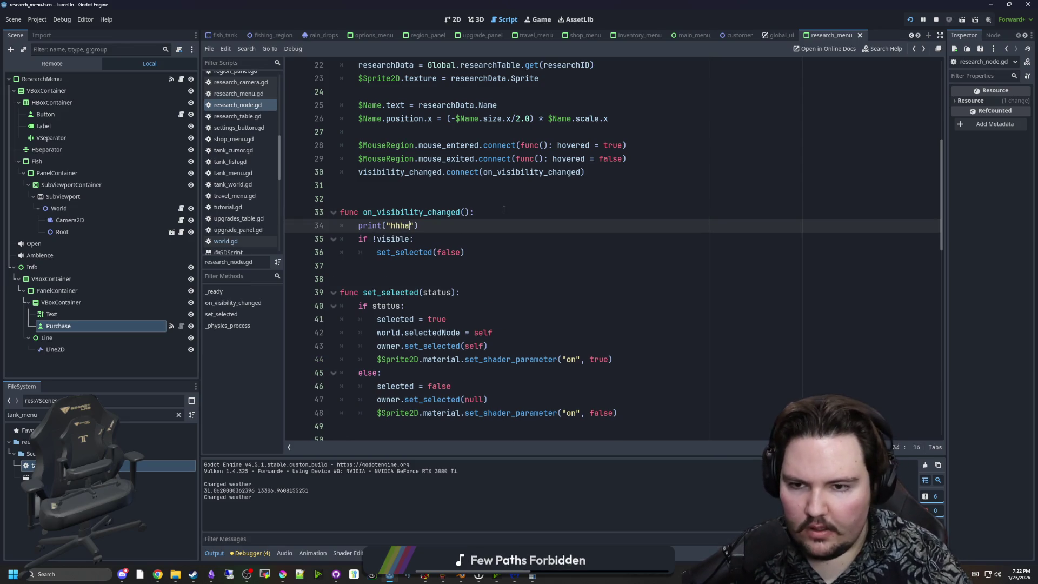
{"action": "left_click", "coordinate": [503, 212]}
{"action": "key", "text": "ctrl+s"}
Step: Toggle the Research window twice in the running game to test the print
{"action": "left_click", "coordinate": [536, 20]}
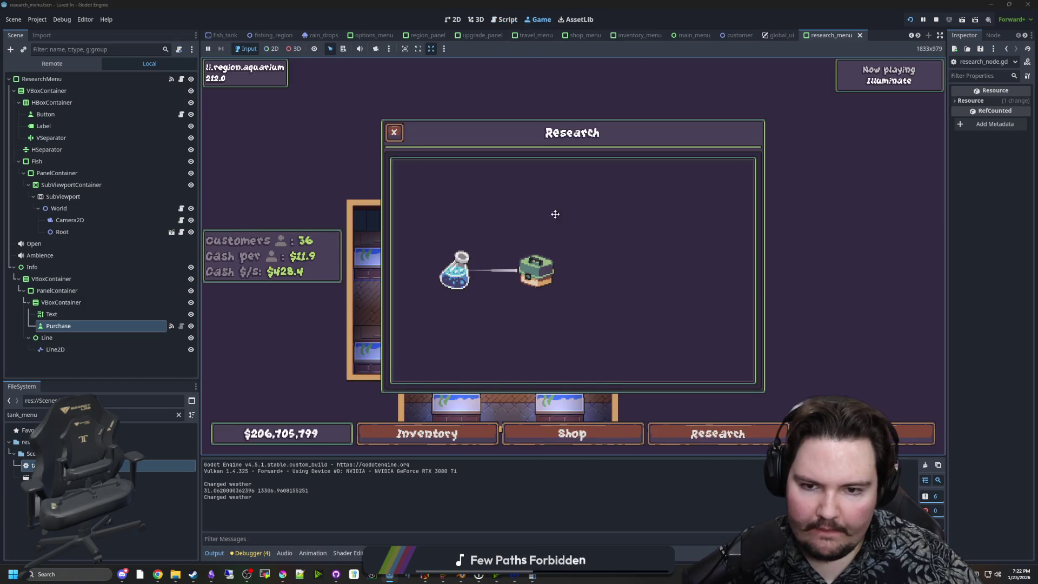
{"action": "left_click", "coordinate": [697, 433]}
{"action": "left_click", "coordinate": [698, 431]}
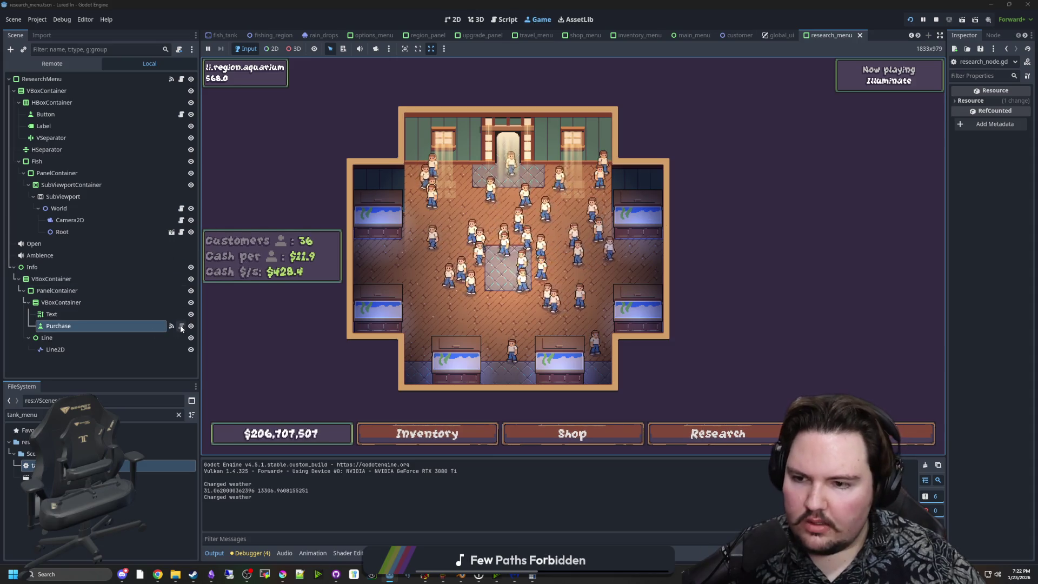
{"action": "left_click", "coordinate": [181, 232]}
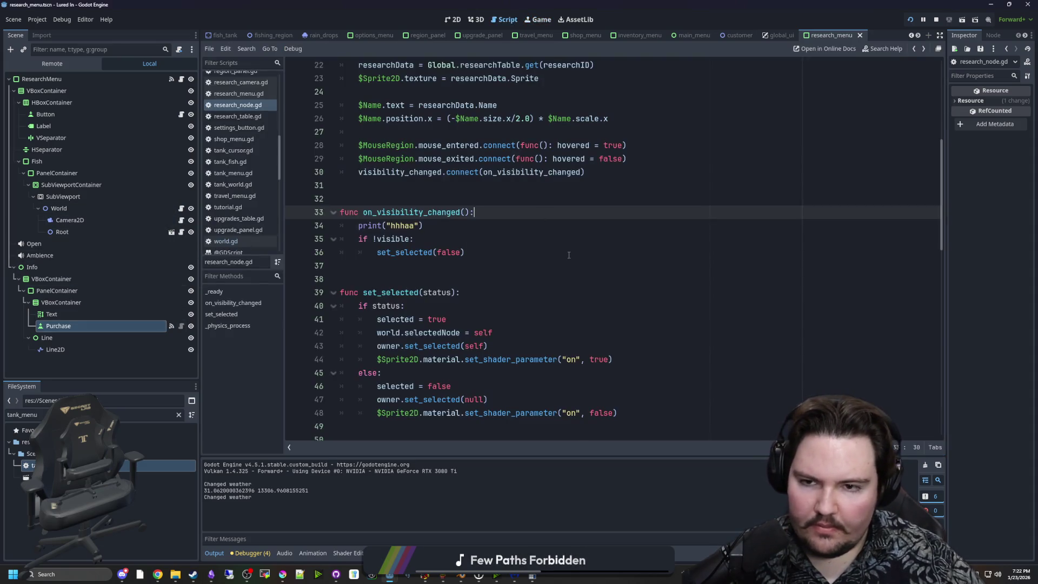
{"action": "scroll", "coordinate": [568, 255], "scroll_direction": "up", "scroll_amount": 3}
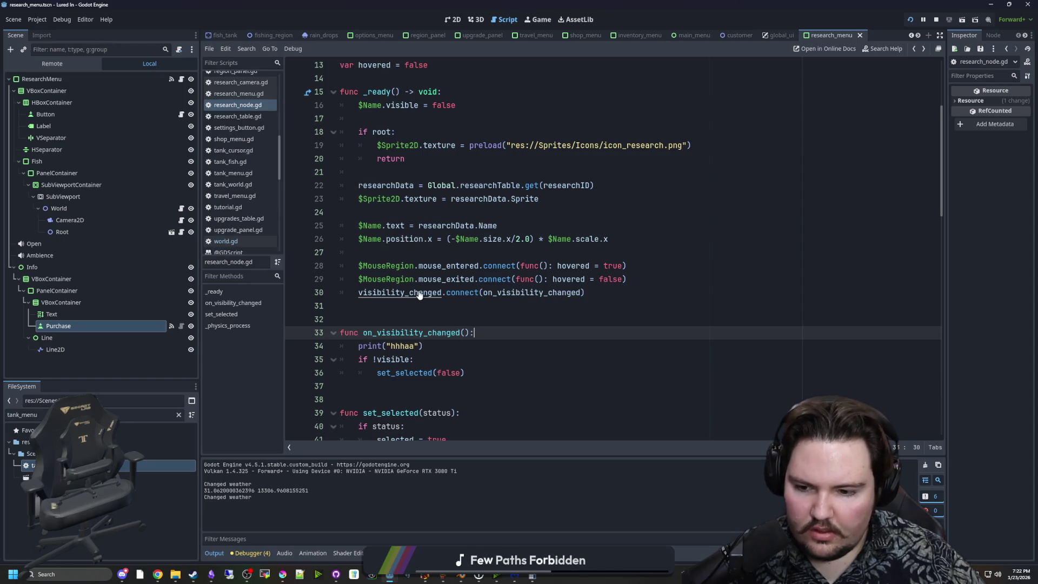
Step: Check the Debugger errors and the visibility_changed docs, then resave research_node.gd
{"action": "left_click", "coordinate": [259, 554]}
{"action": "left_click", "coordinate": [261, 462]}
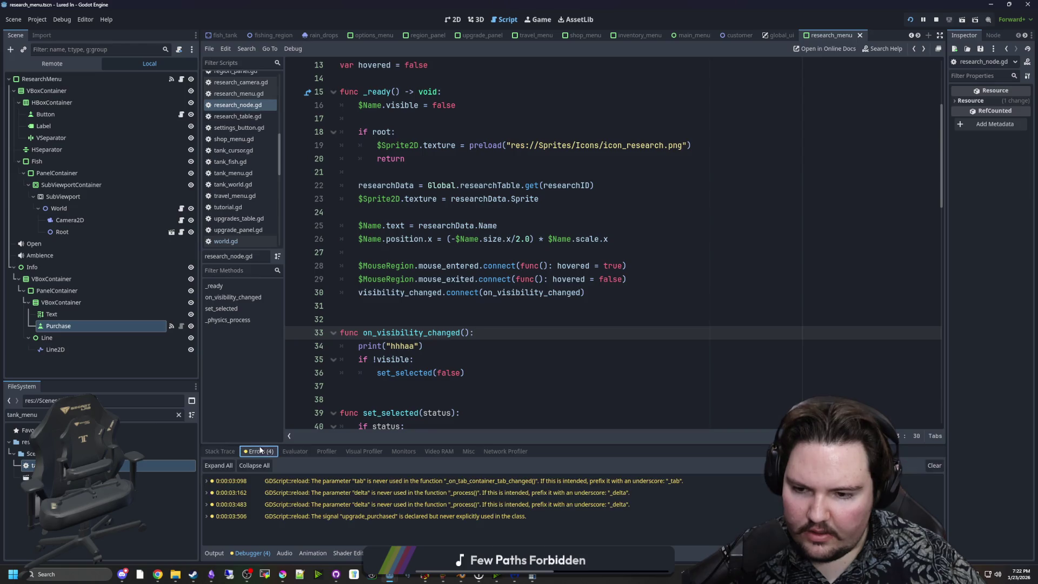
{"action": "left_click", "coordinate": [212, 553]}
{"action": "left_click", "coordinate": [414, 306]}
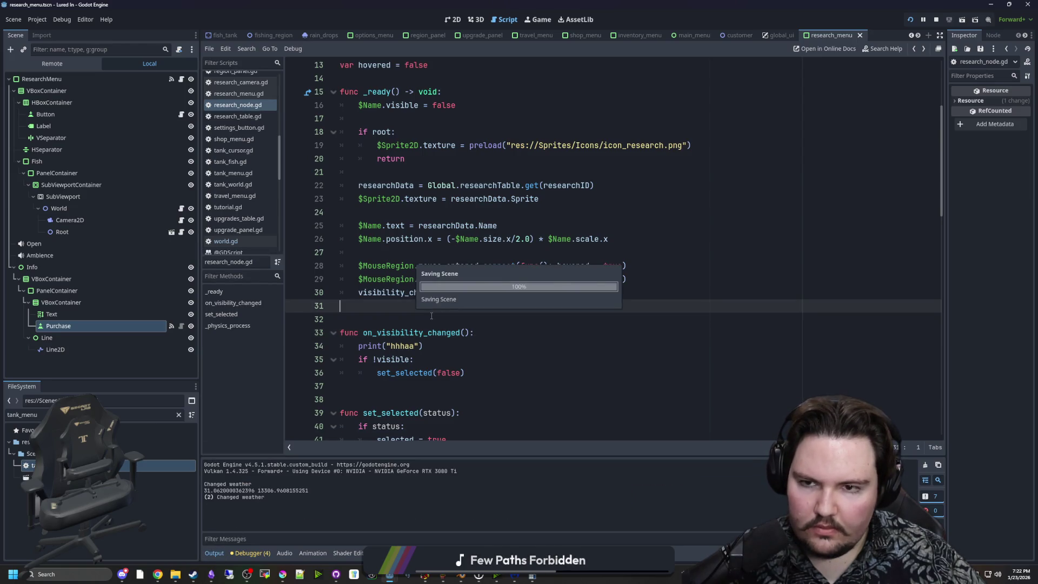
{"action": "left_click", "coordinate": [413, 292], "text": "ctrl"}
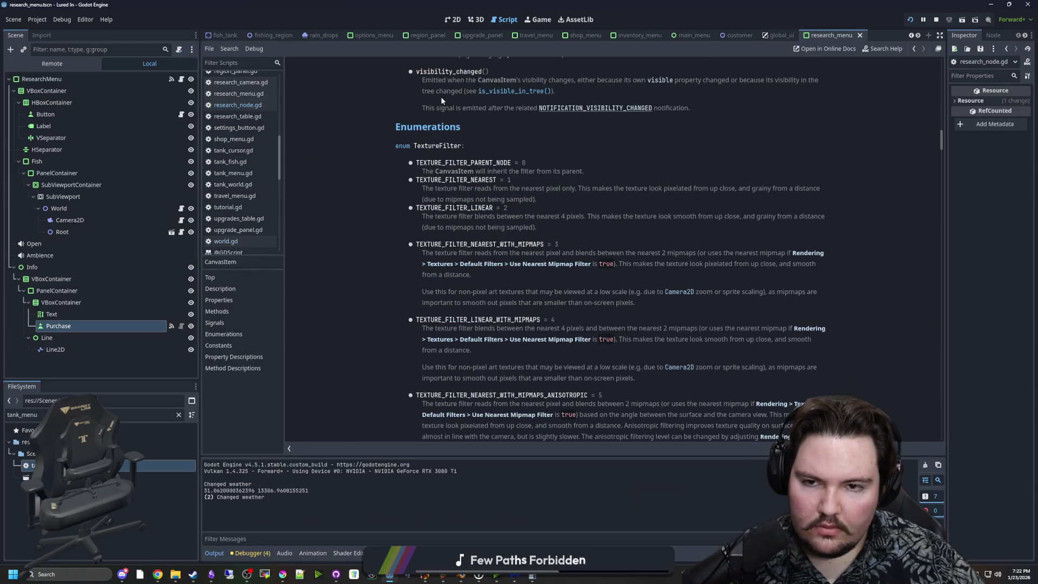
{"action": "key", "text": "alt+Left"}
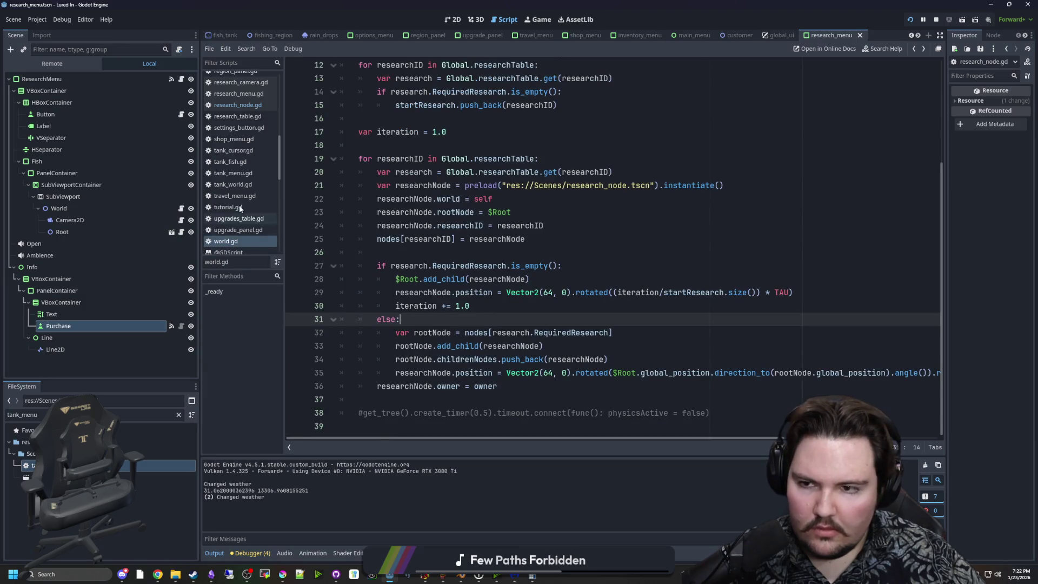
{"action": "left_click", "coordinate": [181, 232]}
{"action": "left_click", "coordinate": [419, 319]}
{"action": "scroll", "coordinate": [419, 319], "scroll_direction": "down", "scroll_amount": 1}
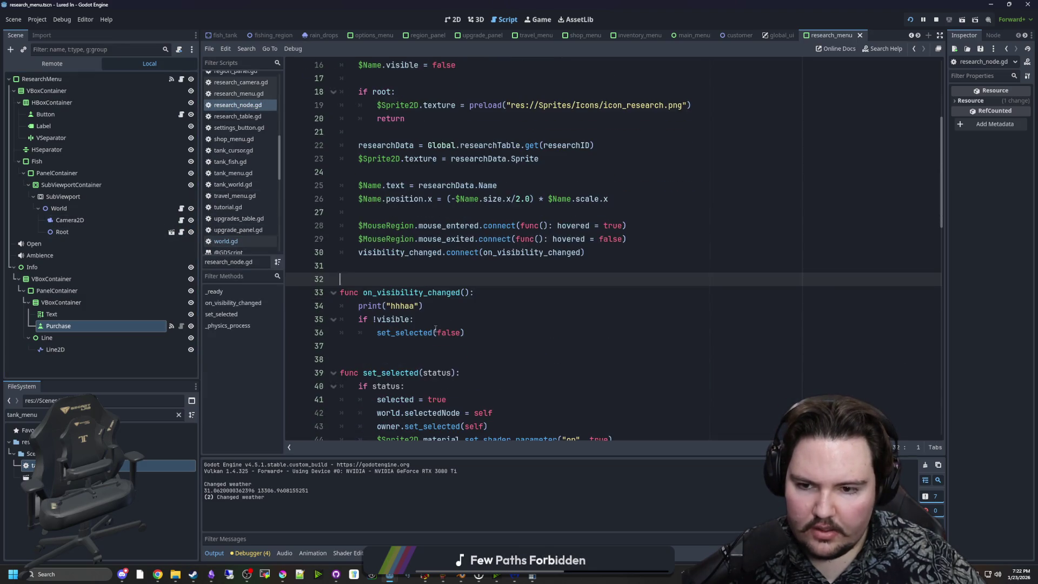
{"action": "key", "text": "ctrl+s"}
Step: Restart the game, dismiss Welcome Back, open Research and select Equipment
{"action": "left_click", "coordinate": [911, 20]}
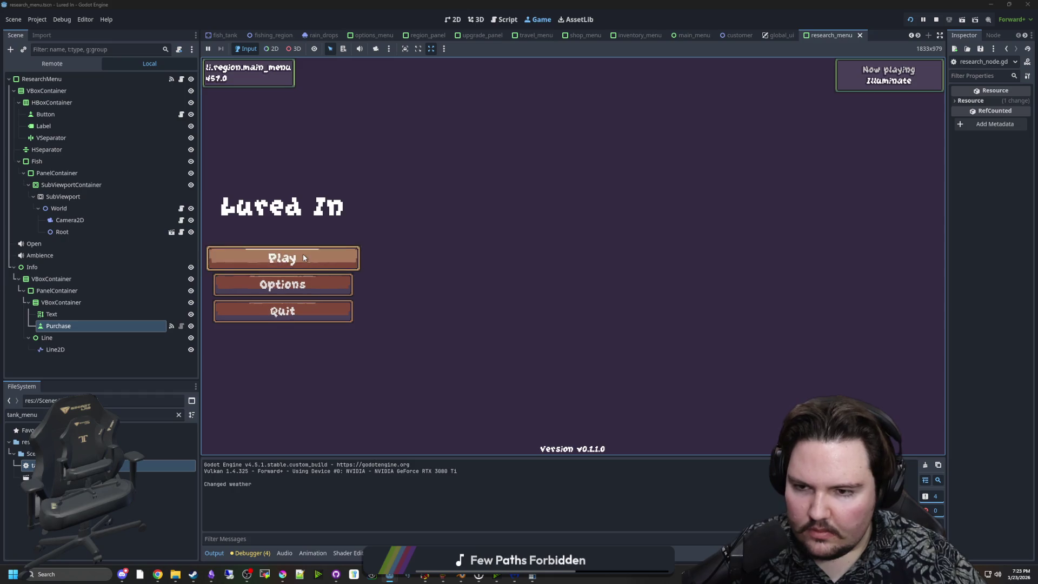
{"action": "left_click", "coordinate": [303, 255]}
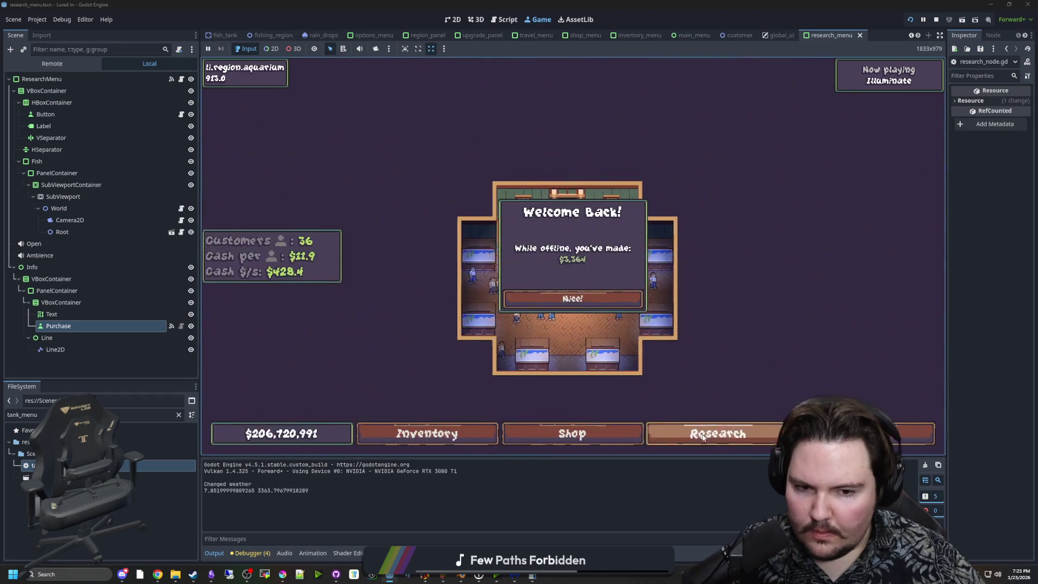
{"action": "left_click", "coordinate": [702, 437]}
{"action": "left_click", "coordinate": [591, 296]}
{"action": "left_click", "coordinate": [606, 270]}
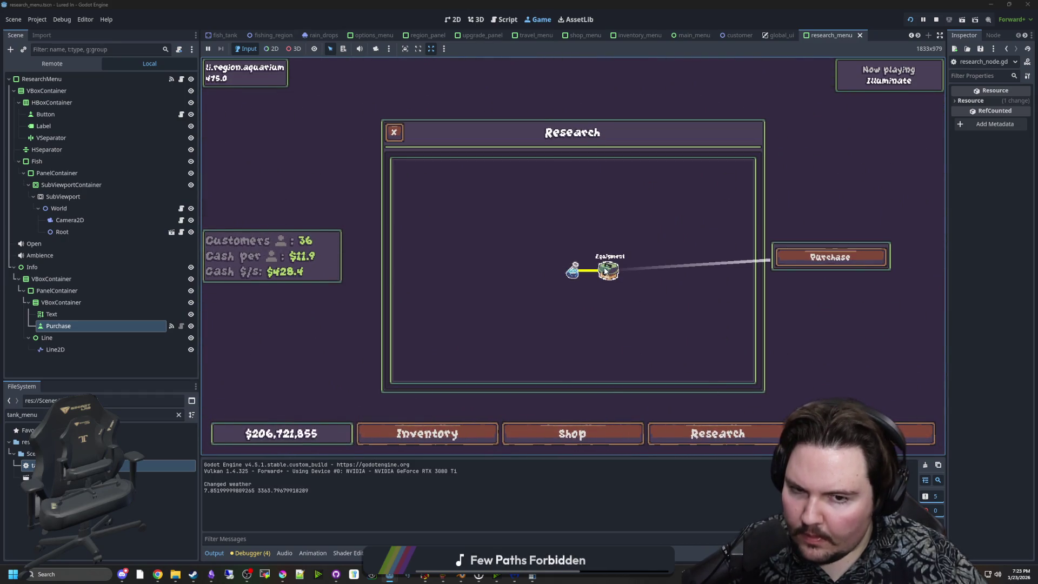
Step: Close and reopen the Research window with Escape, reselect Equipment, then return to research_node.gd
{"action": "key", "text": "Escape"}
{"action": "left_click", "coordinate": [703, 436]}
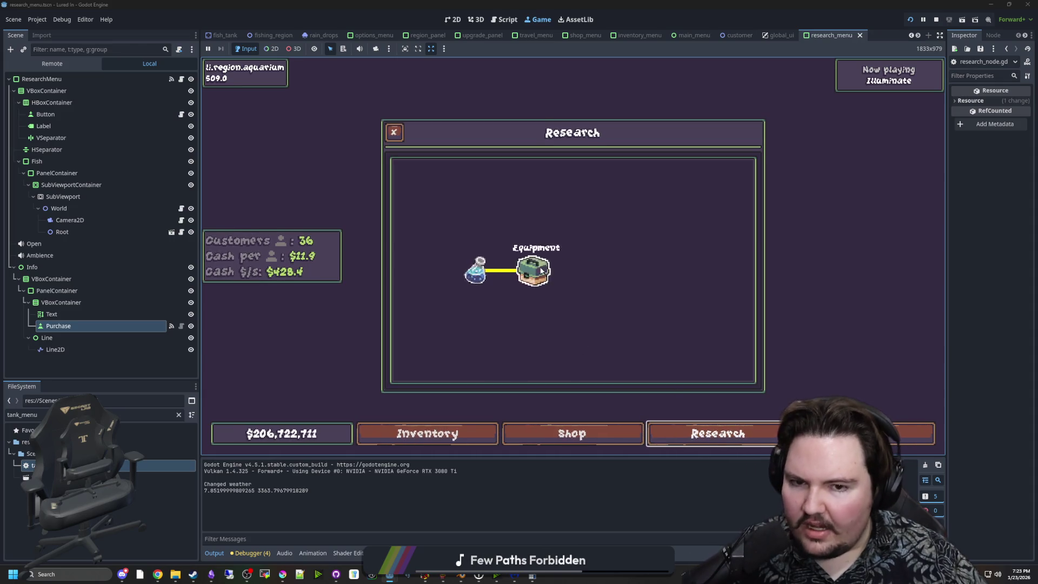
{"action": "left_click", "coordinate": [541, 270]}
{"action": "key", "text": "Escape"}
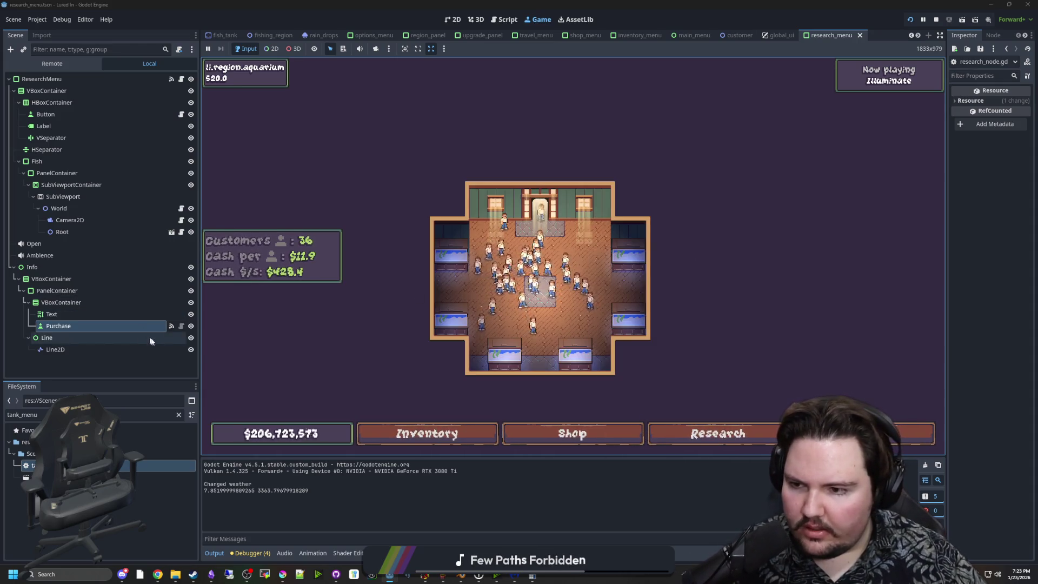
{"action": "left_click", "coordinate": [181, 233]}
{"action": "left_click", "coordinate": [396, 270]}
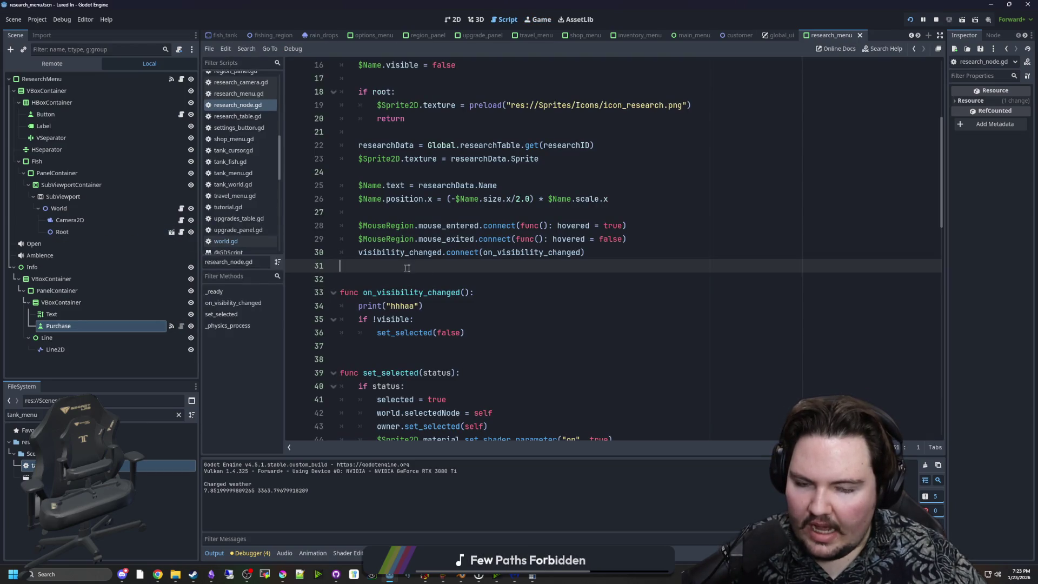
{"action": "scroll", "coordinate": [425, 257], "scroll_direction": "up", "scroll_amount": 3}
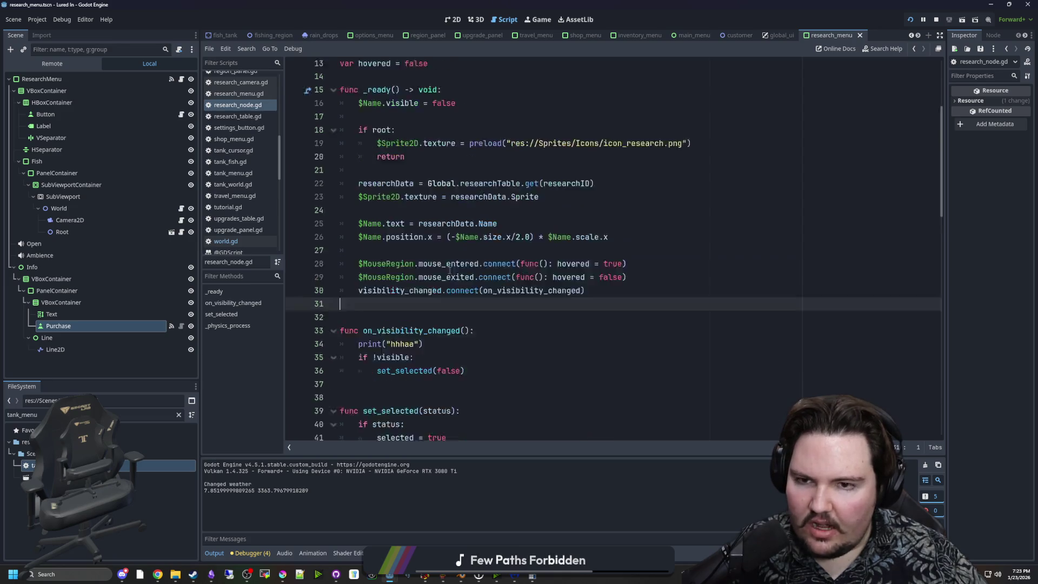
{"action": "left_click", "coordinate": [424, 257]}
{"action": "key", "text": "ctrl+s"}
{"action": "scroll", "coordinate": [427, 259], "scroll_direction": "down", "scroll_amount": 3}
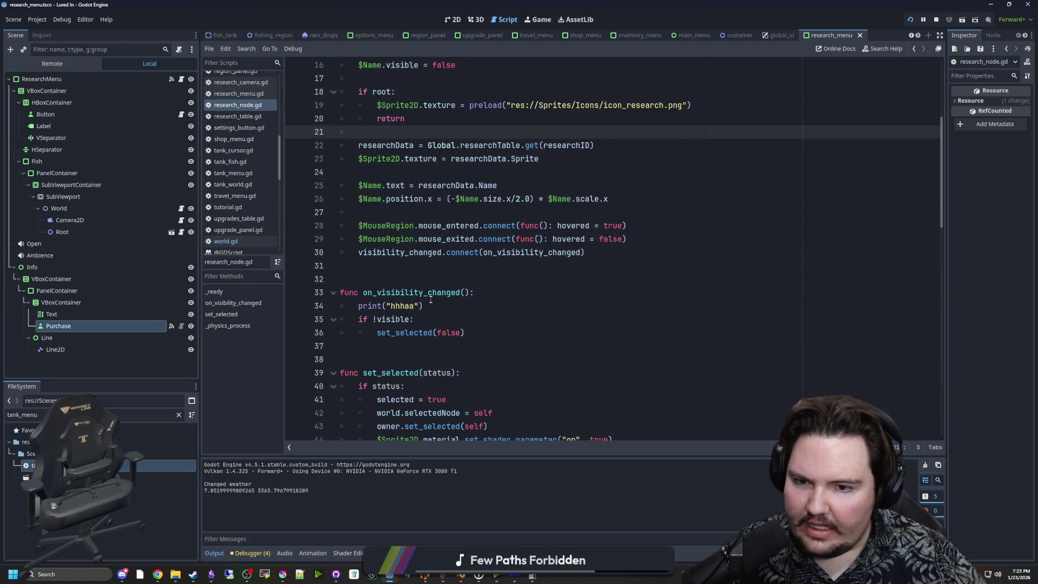
{"action": "left_click", "coordinate": [442, 270]}
{"action": "key", "text": "ctrl+s"}
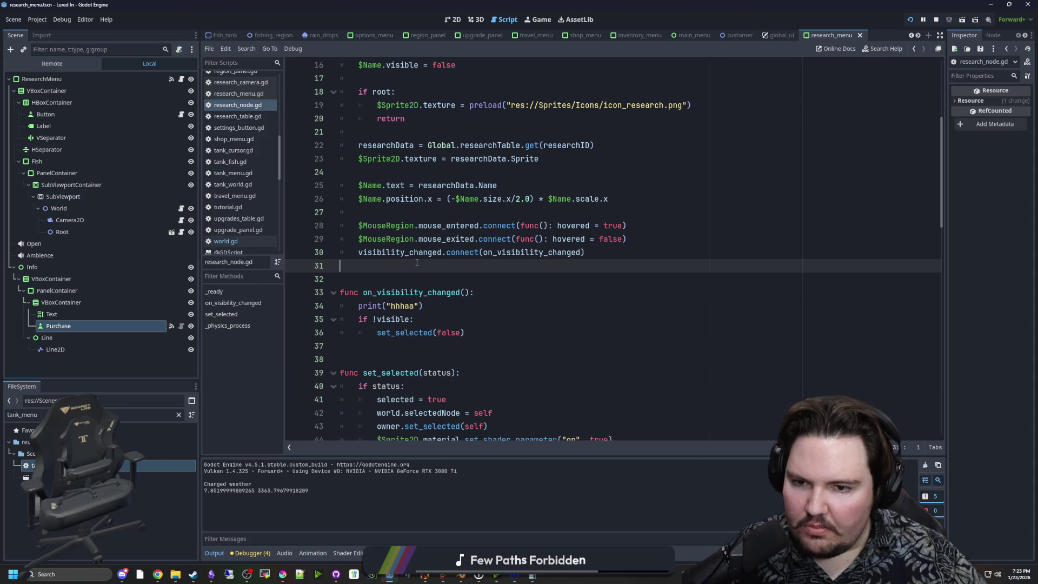
{"action": "scroll", "coordinate": [416, 262], "scroll_direction": "up", "scroll_amount": 2}
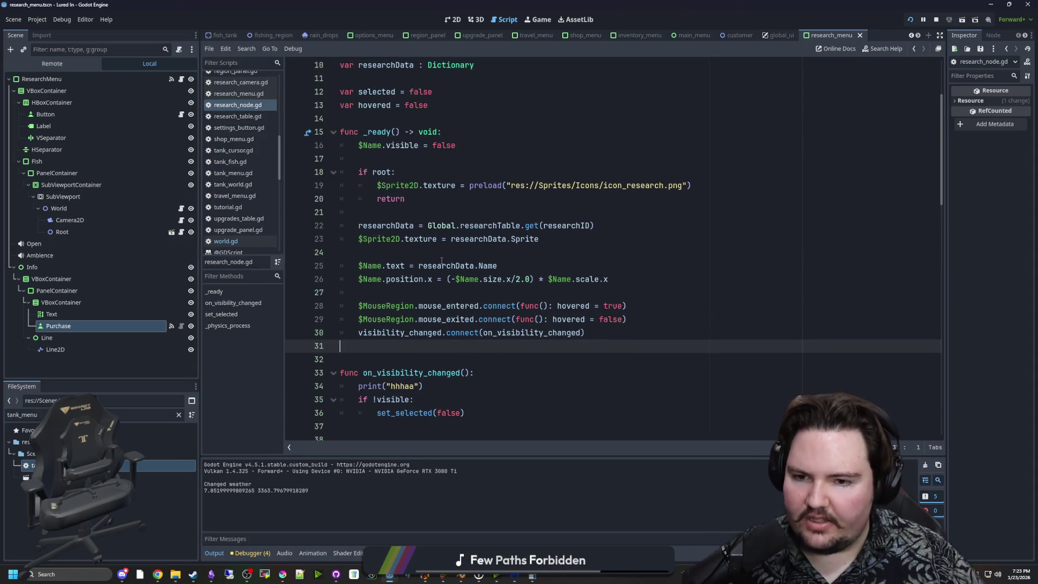
{"action": "left_click", "coordinate": [360, 337]}
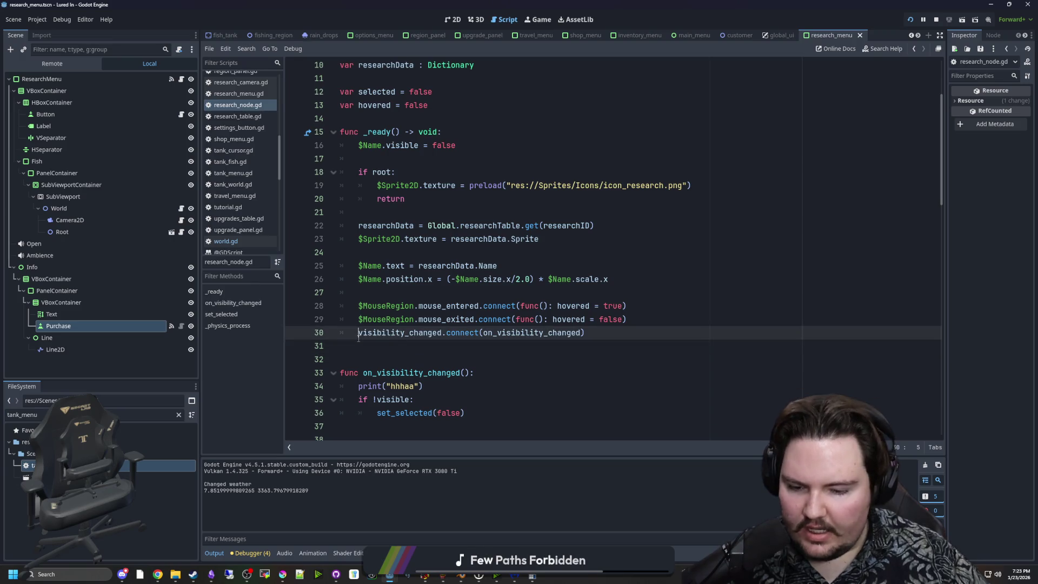
{"action": "type", "text": "owner."}
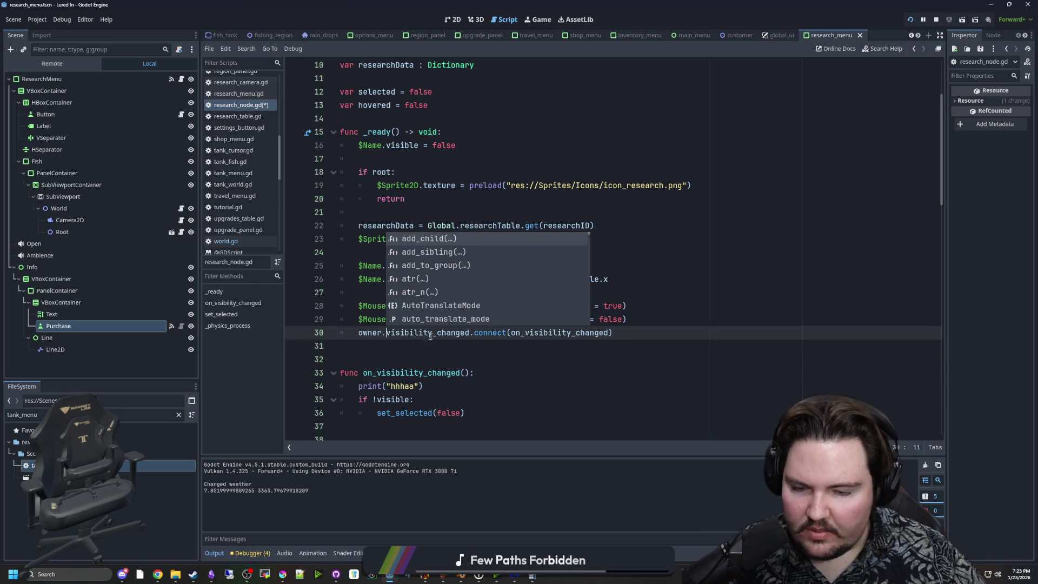
{"action": "left_click", "coordinate": [427, 343]}
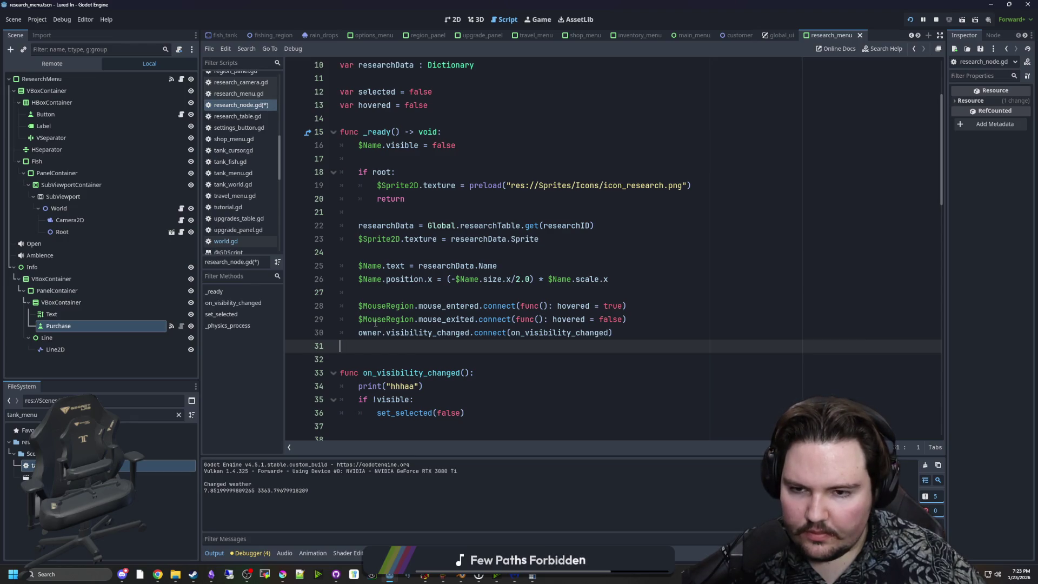
{"action": "scroll", "coordinate": [390, 334], "scroll_direction": "up", "scroll_amount": 3}
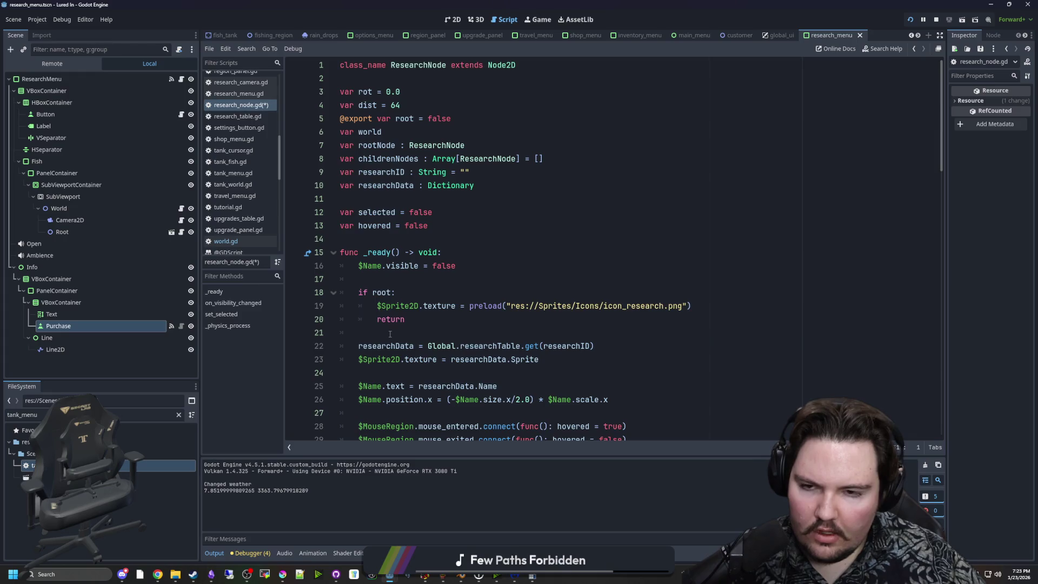
{"action": "scroll", "coordinate": [390, 334], "scroll_direction": "down", "scroll_amount": 3}
{"action": "left_click", "coordinate": [386, 332]}
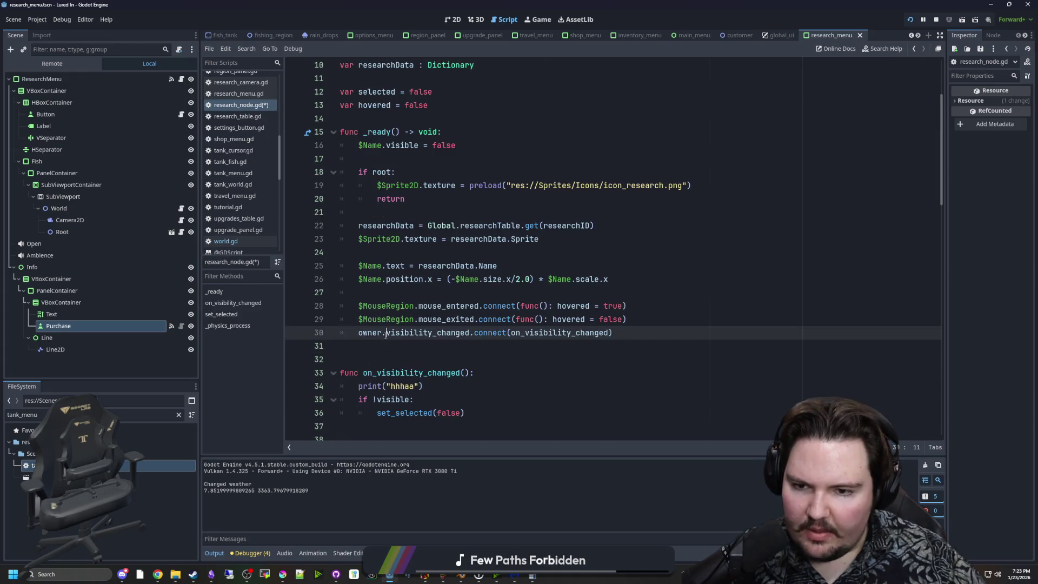
{"action": "key", "text": "BackSpace"}
{"action": "left_click", "coordinate": [388, 342]}
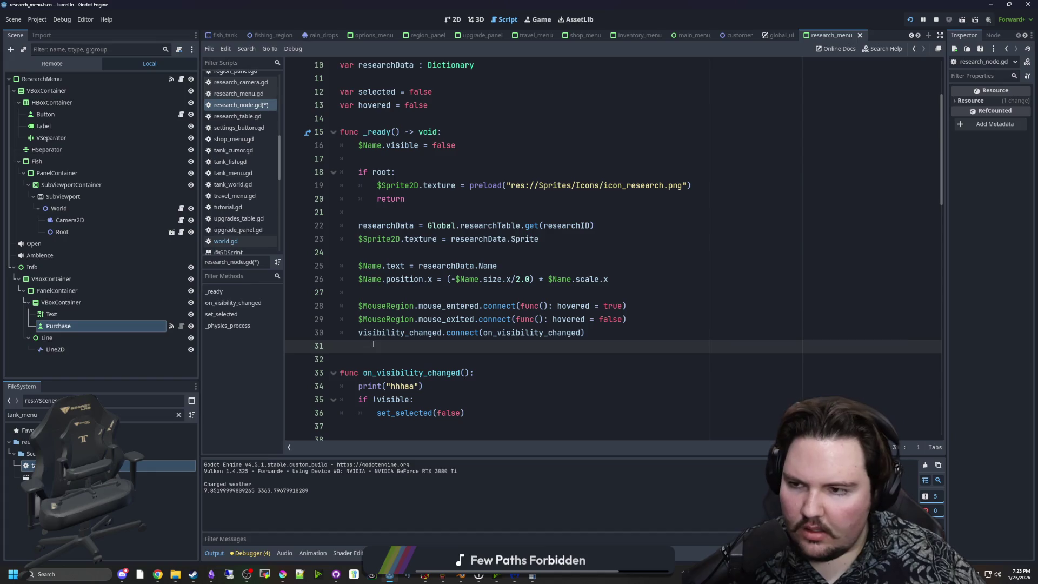
{"action": "scroll", "coordinate": [378, 294], "scroll_direction": "up", "scroll_amount": 3}
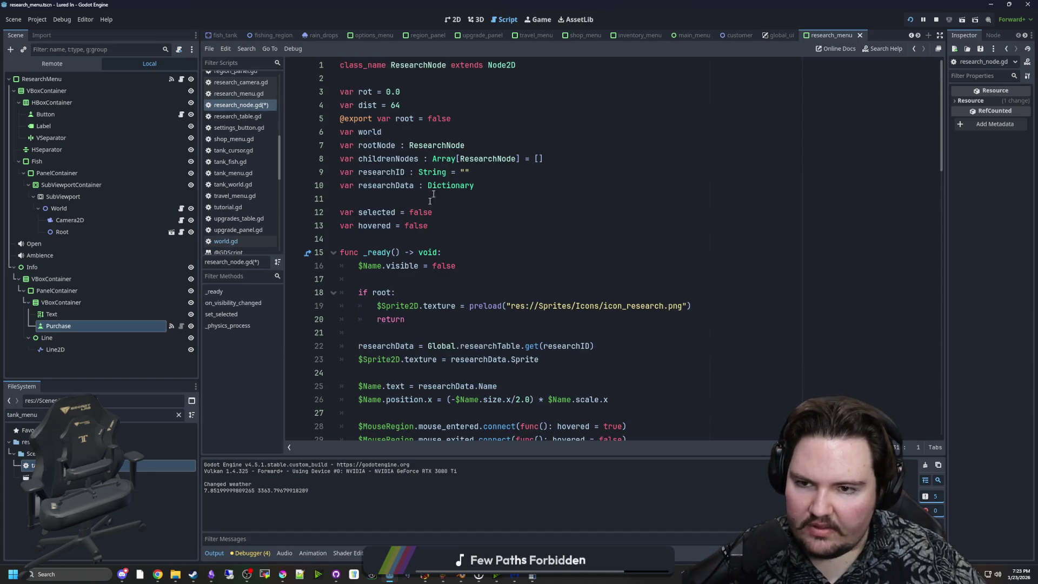
{"action": "scroll", "coordinate": [412, 272], "scroll_direction": "down", "scroll_amount": 3}
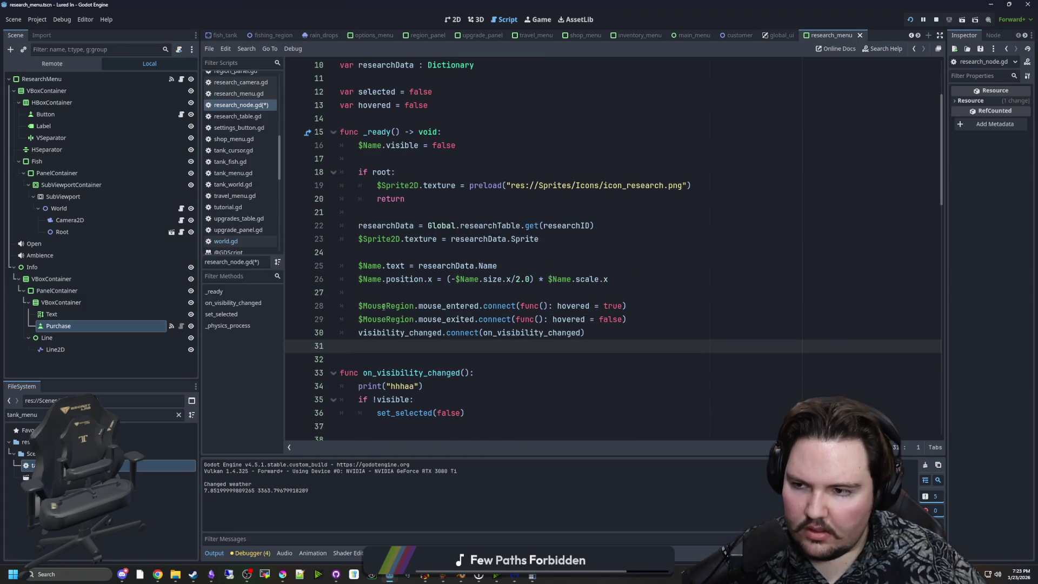
{"action": "left_click", "coordinate": [76, 198]}
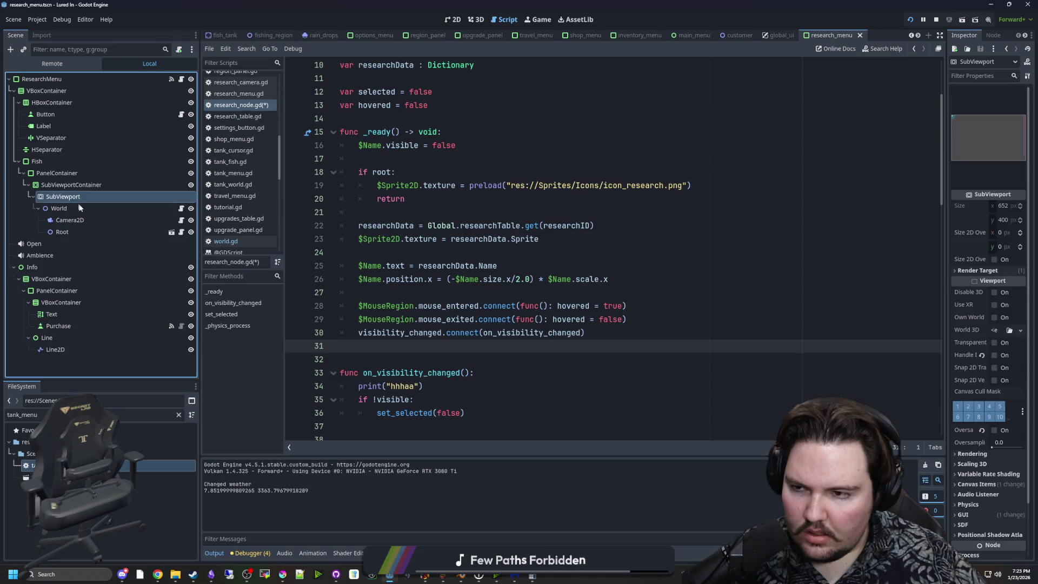
Step: Drag the ResearchMenu node path onto line 30 to connect its visibility_changed, and save
{"action": "left_click", "coordinate": [65, 79]}
{"action": "left_click_drag", "start_coordinate": [66, 79], "coordinate": [364, 337]}
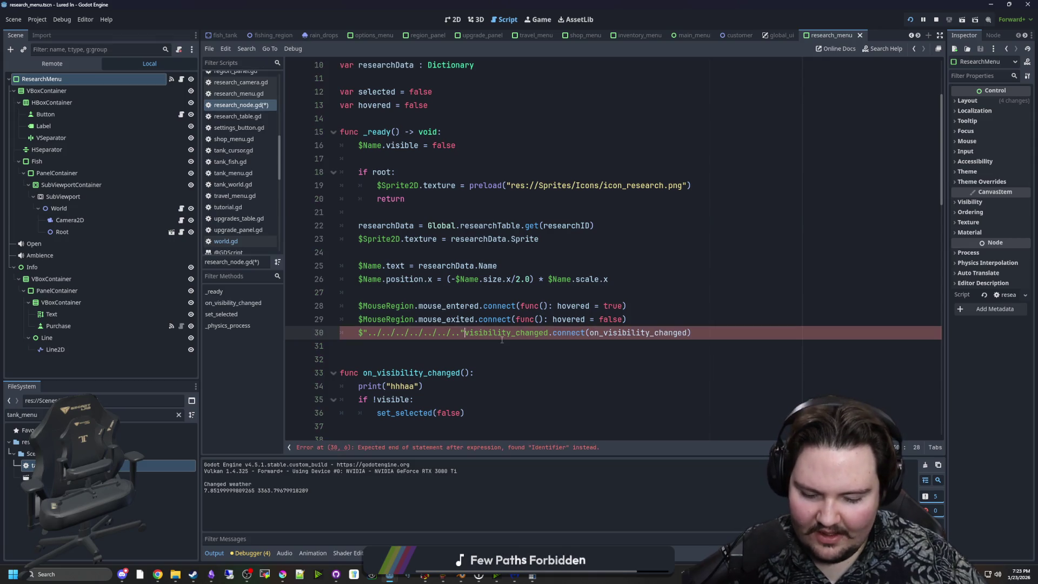
{"action": "type", "text": "."}
{"action": "left_click", "coordinate": [525, 341]}
{"action": "key", "text": "ctrl+s"}
Step: Run the game with F5, toggle the Research panel repeatedly, then return to research_node.gd
{"action": "key", "text": "F5"}
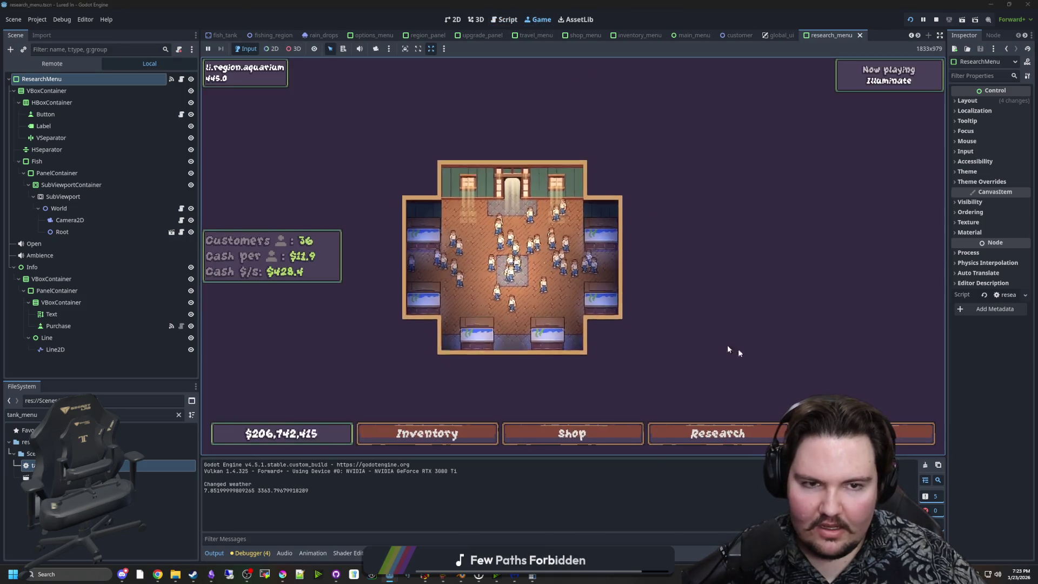
{"action": "key", "text": "Escape"}
{"action": "left_click", "coordinate": [538, 275]}
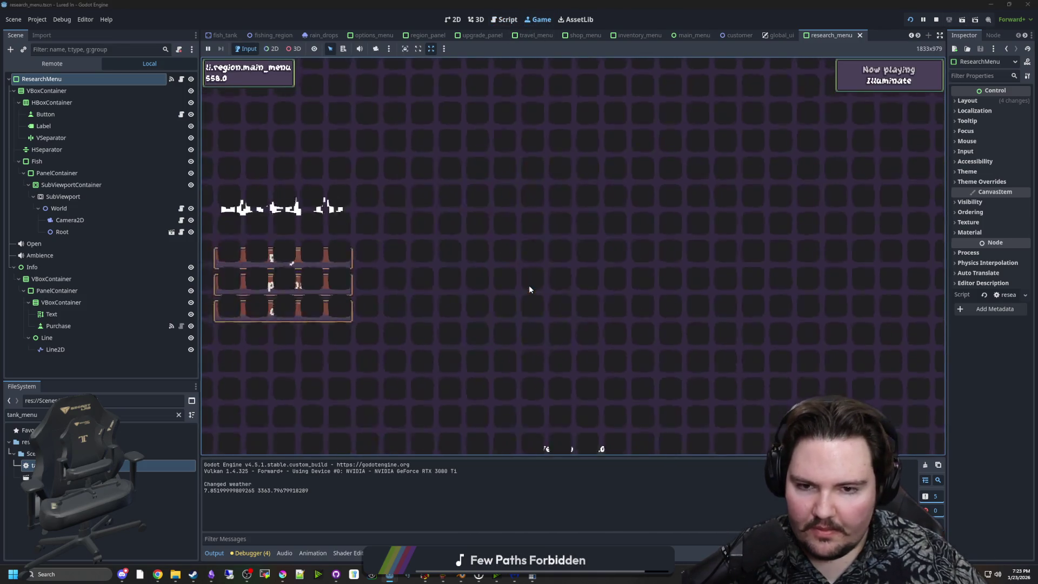
{"action": "key", "text": "Return"}
{"action": "left_click", "coordinate": [762, 429]}
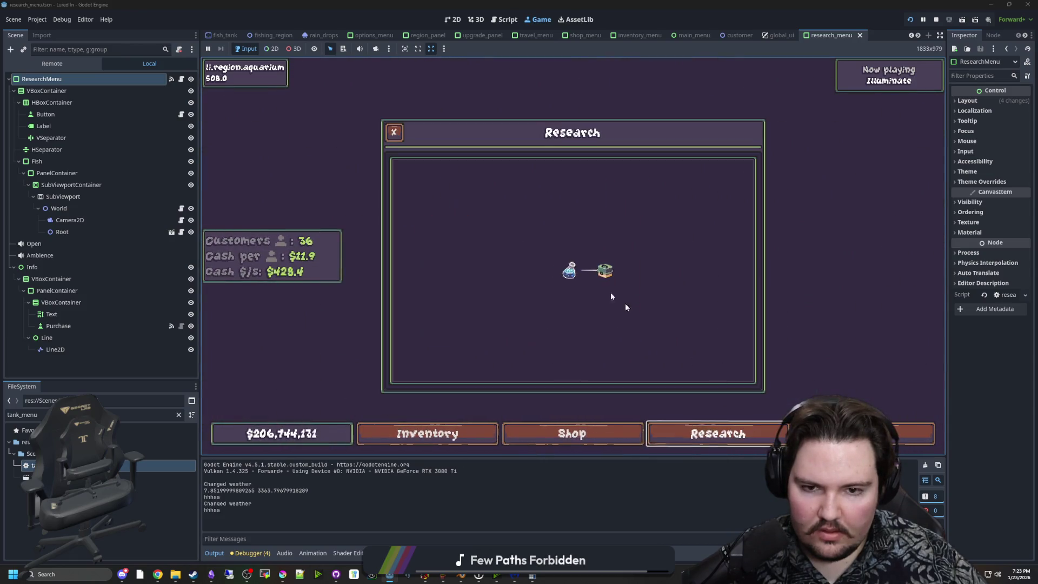
{"action": "left_click", "coordinate": [719, 433]}
{"action": "left_click", "coordinate": [719, 432]}
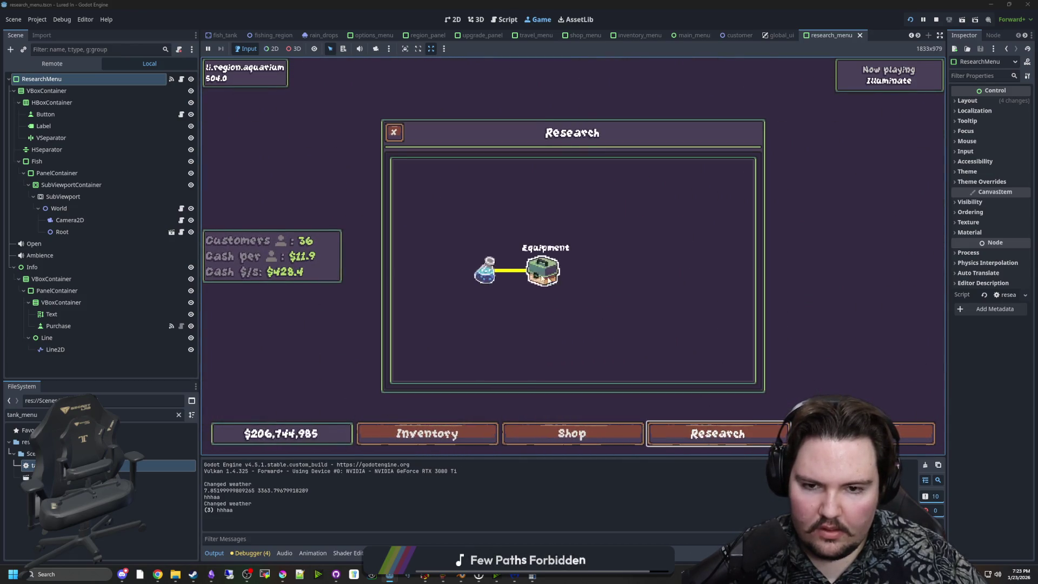
{"action": "left_click", "coordinate": [695, 405]}
{"action": "left_click", "coordinate": [695, 433]}
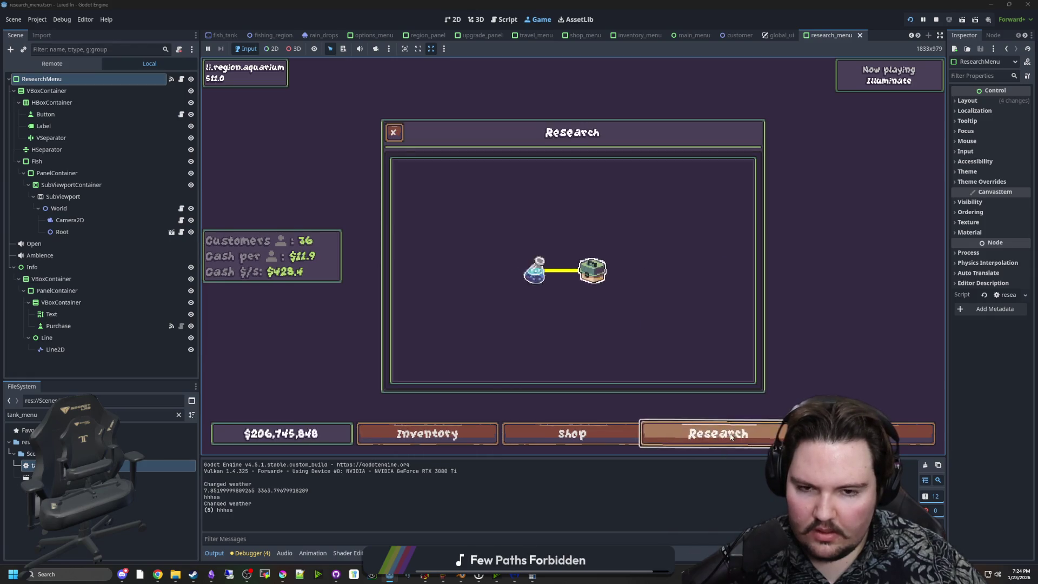
{"action": "key", "text": "Escape"}
{"action": "key", "text": "Escape"}
{"action": "key", "text": "Escape"}
{"action": "key", "text": "r"}
{"action": "key", "text": "r"}
{"action": "key", "text": "r"}
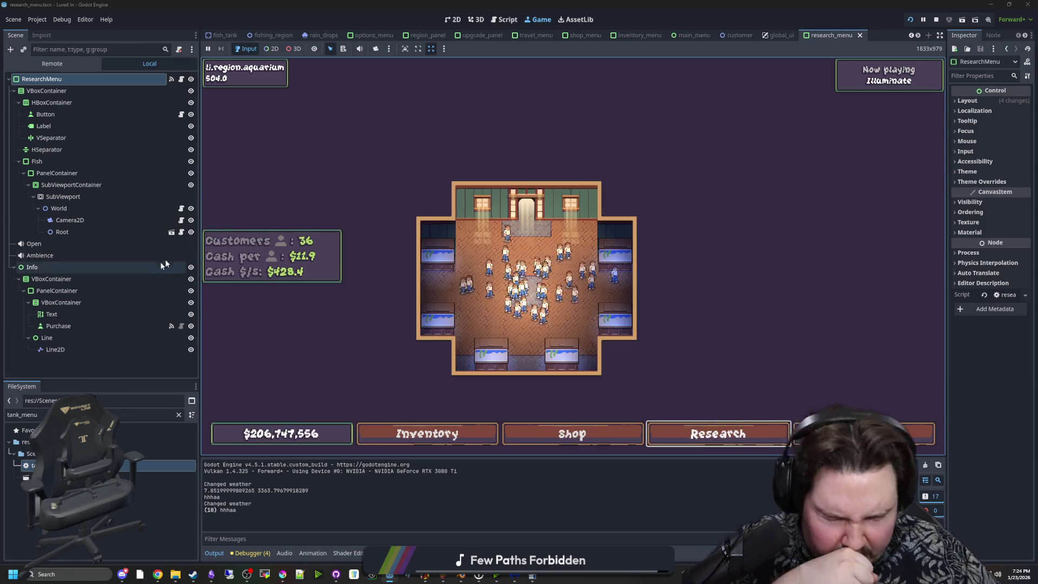
{"action": "key", "text": "ctrl+F3"}
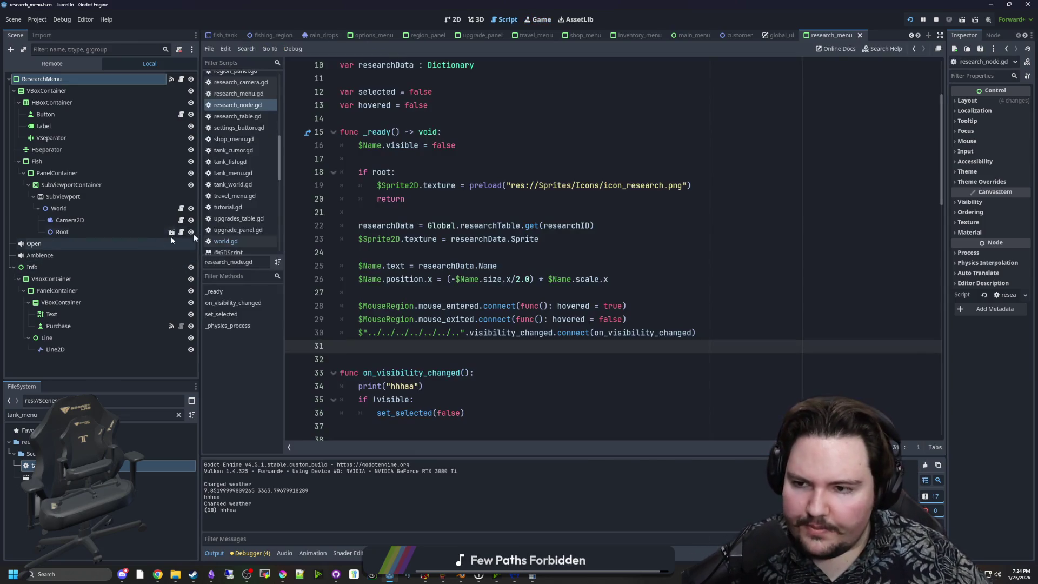
{"action": "scroll", "coordinate": [639, 205], "scroll_direction": "down", "scroll_amount": 3}
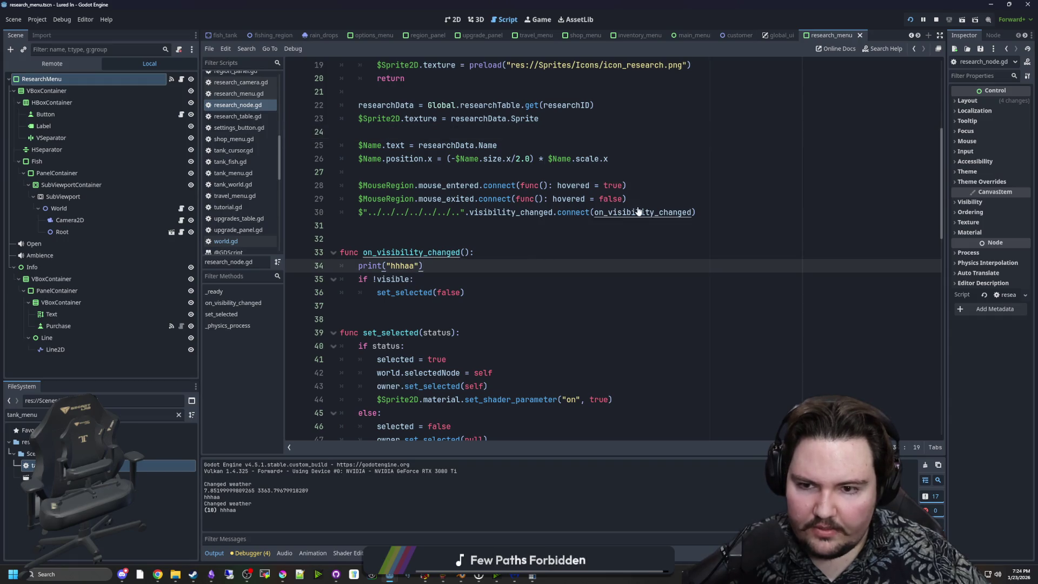
Step: Add a new line after the variable declarations at the top of research_node.gd
{"action": "left_click", "coordinate": [439, 281]}
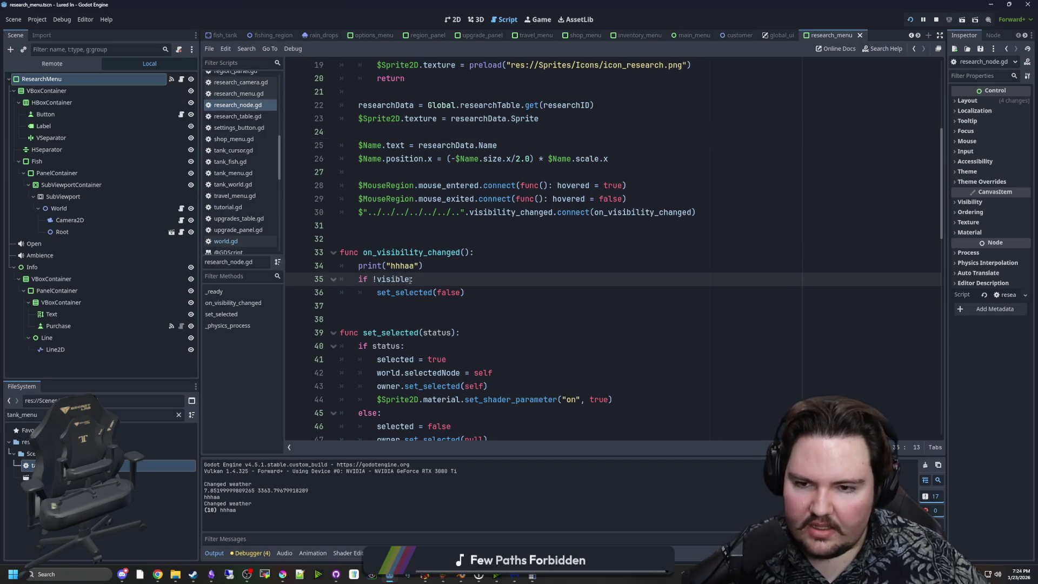
{"action": "scroll", "coordinate": [390, 267], "scroll_direction": "up", "scroll_amount": 1}
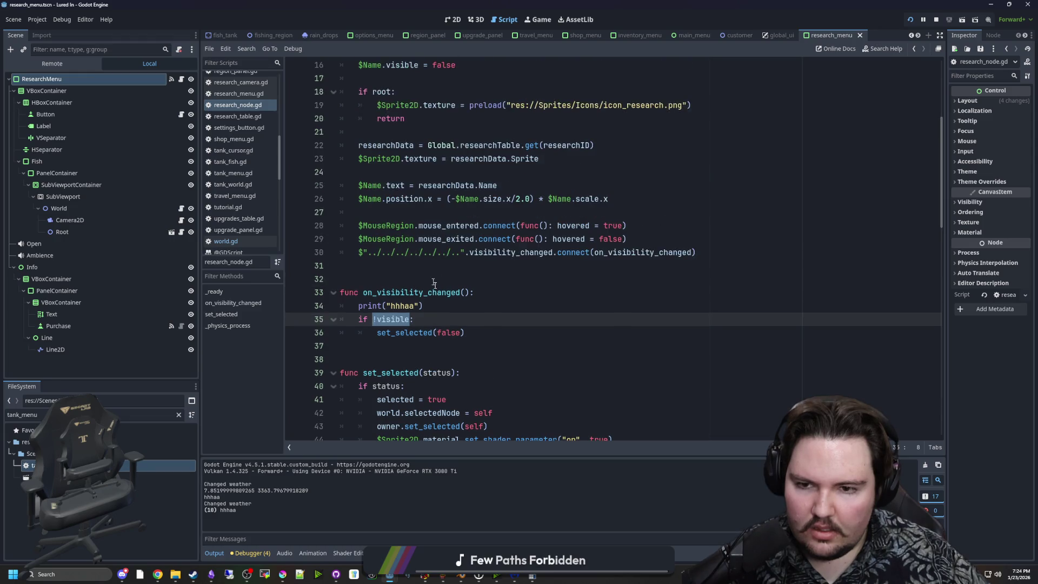
{"action": "left_click", "coordinate": [390, 279]}
{"action": "scroll", "coordinate": [503, 242], "scroll_direction": "up", "scroll_amount": 4}
{"action": "scroll", "coordinate": [514, 254], "scroll_direction": "up", "scroll_amount": 2}
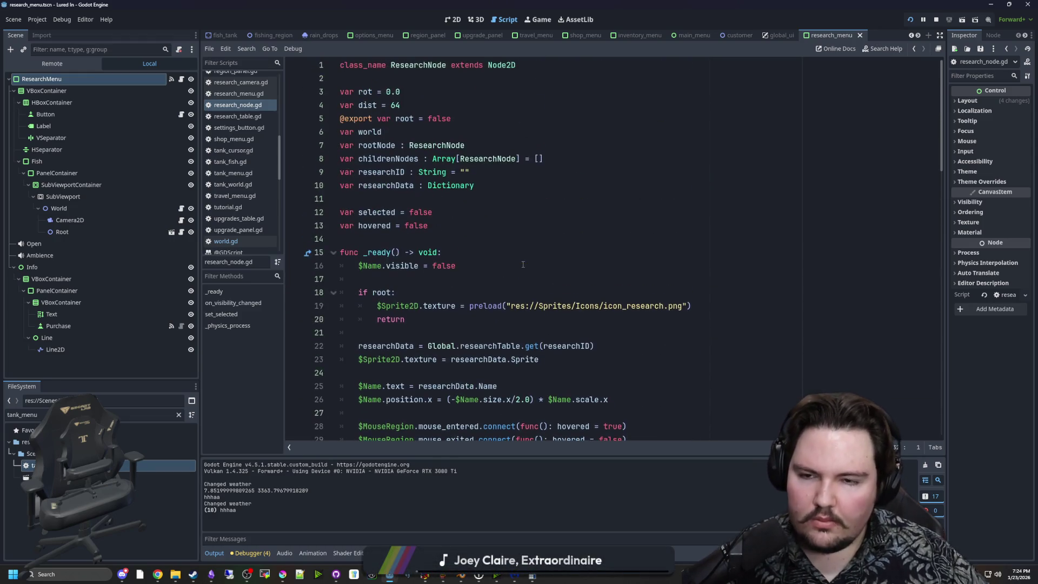
{"action": "left_click", "coordinate": [405, 198]}
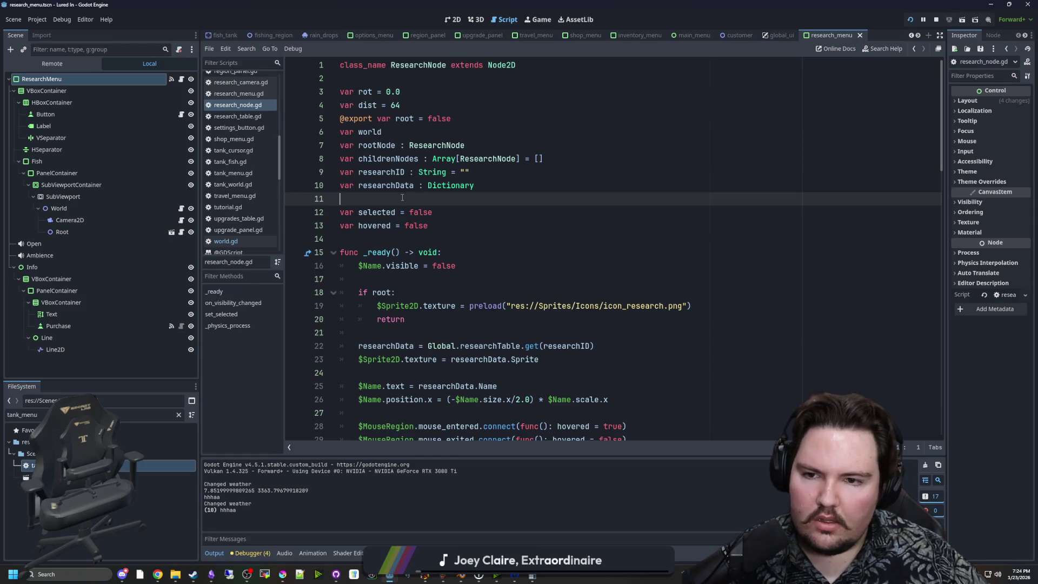
{"action": "left_click", "coordinate": [434, 221]}
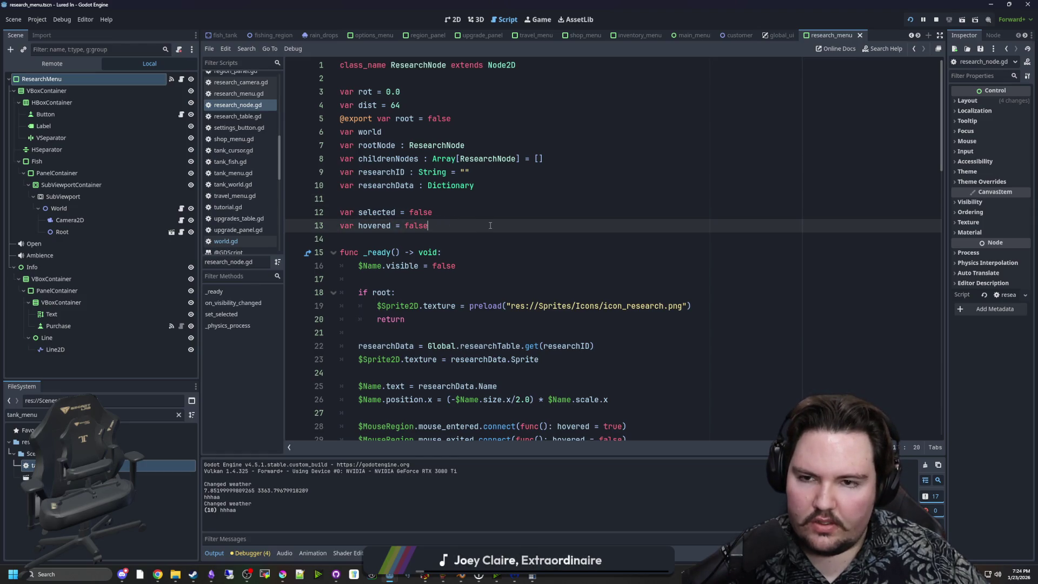
{"action": "key", "text": "Return"}
{"action": "key", "text": "Return"}
{"action": "type", "text": "var U"}
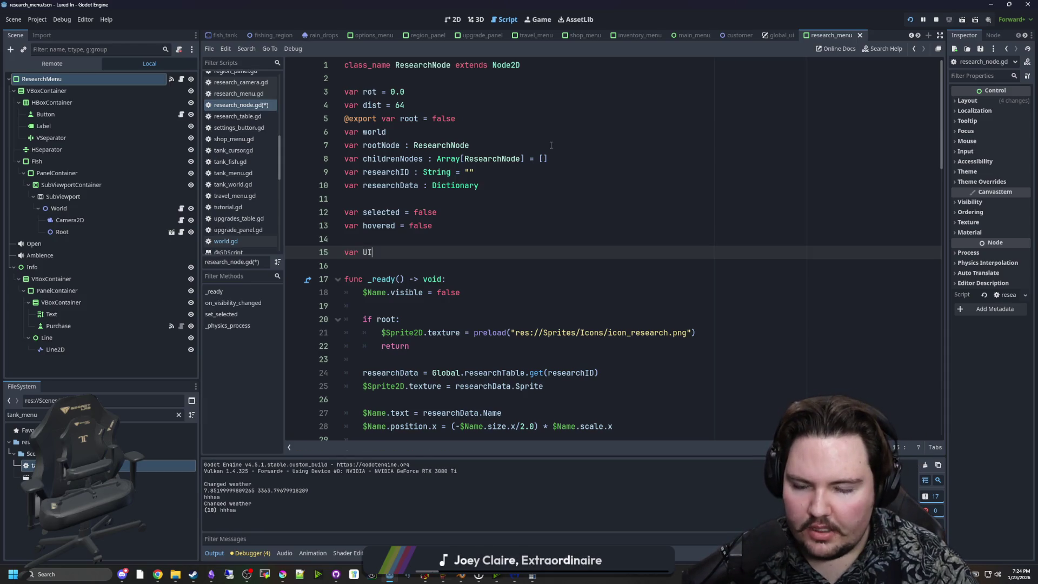
Step: Replace the relative node path on line 32 with UI and negate the line 37 visibility check
{"action": "double_click", "coordinate": [367, 252]}
{"action": "scroll", "coordinate": [407, 304], "scroll_direction": "down", "scroll_amount": 4}
{"action": "left_click_drag", "start_coordinate": [468, 318], "coordinate": [391, 321]}
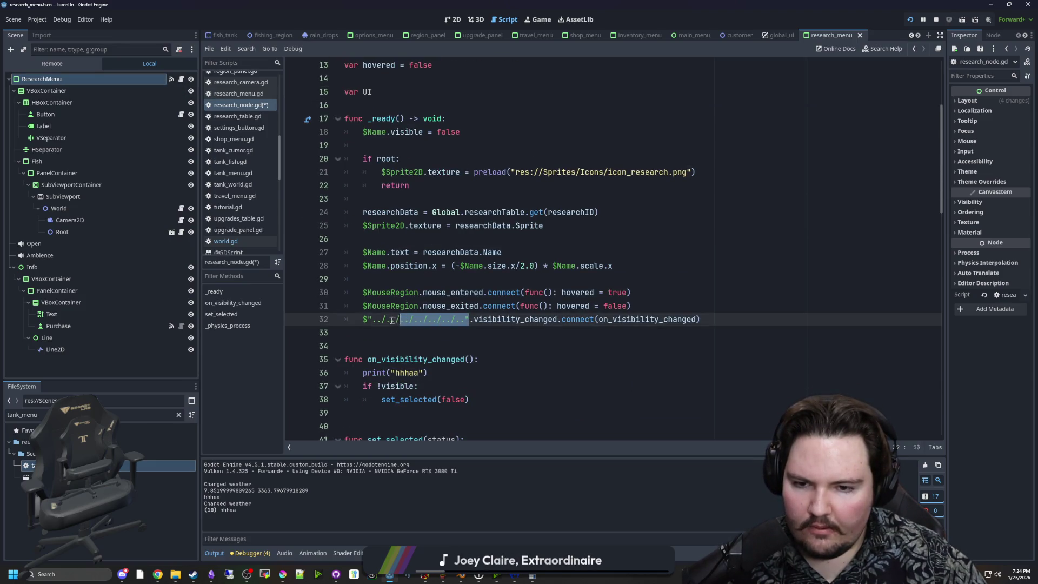
{"action": "type", "text": "UI"}
{"action": "scroll", "coordinate": [441, 311], "scroll_direction": "down", "scroll_amount": 1}
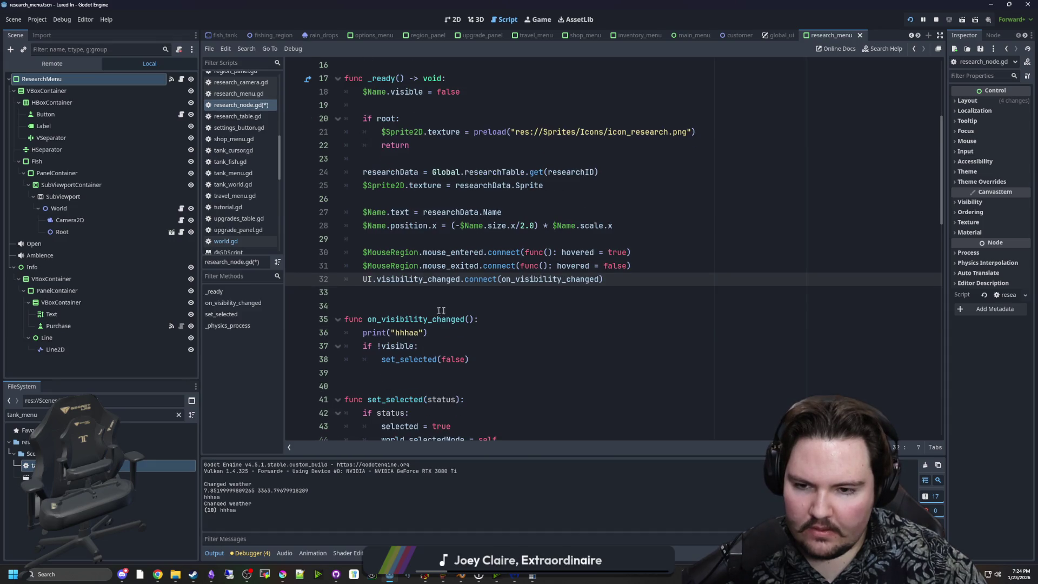
{"action": "left_click", "coordinate": [380, 345]}
{"action": "type", "text": "!"}
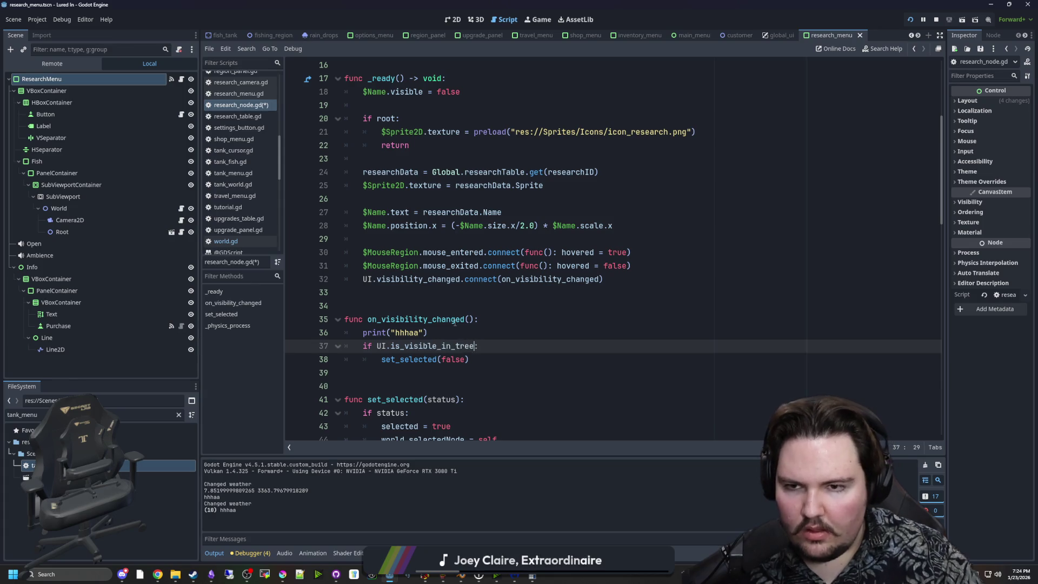
Step: Declare the variable as var UI : Control and check UI.is_visible_in_tree() on line 37
{"action": "scroll", "coordinate": [454, 322], "scroll_direction": "up", "scroll_amount": 5}
{"action": "type", "text": "var UI : Control"}
{"action": "left_click", "coordinate": [383, 252]}
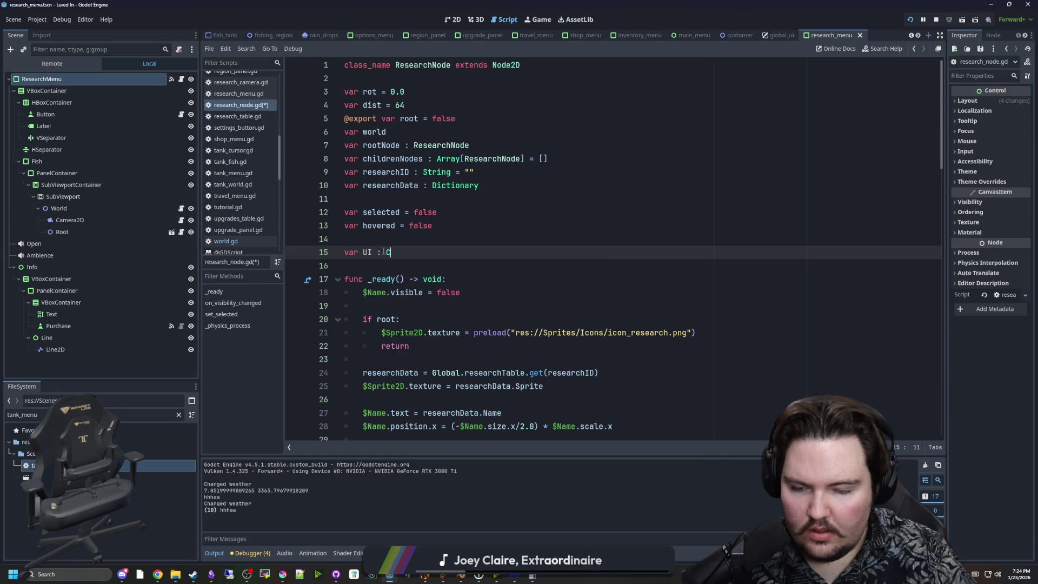
{"action": "scroll", "coordinate": [422, 292], "scroll_direction": "down", "scroll_amount": 3}
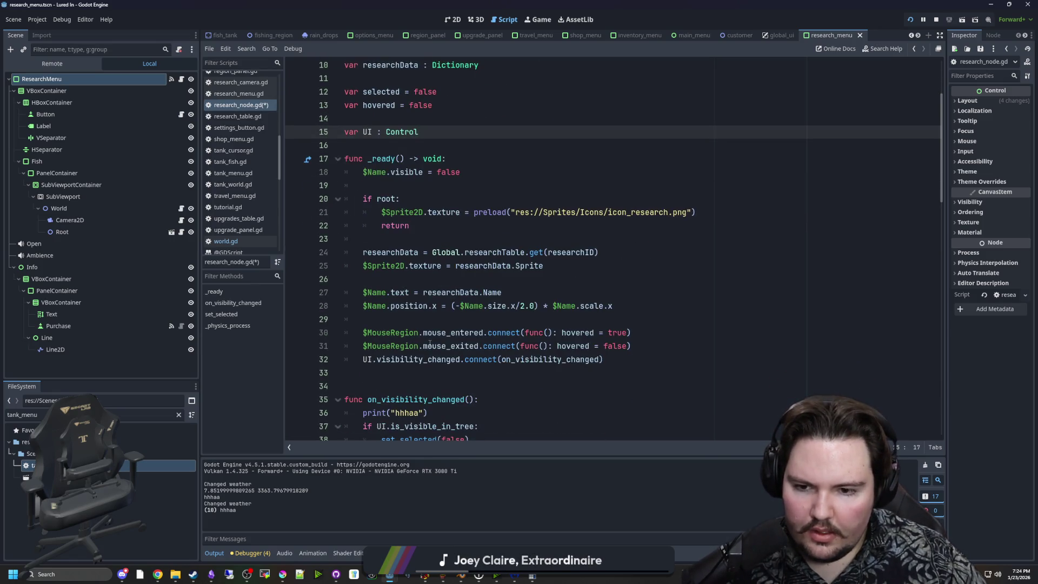
{"action": "scroll", "coordinate": [430, 344], "scroll_direction": "down", "scroll_amount": 1}
{"action": "left_click", "coordinate": [436, 338]}
{"action": "left_click", "coordinate": [475, 386]}
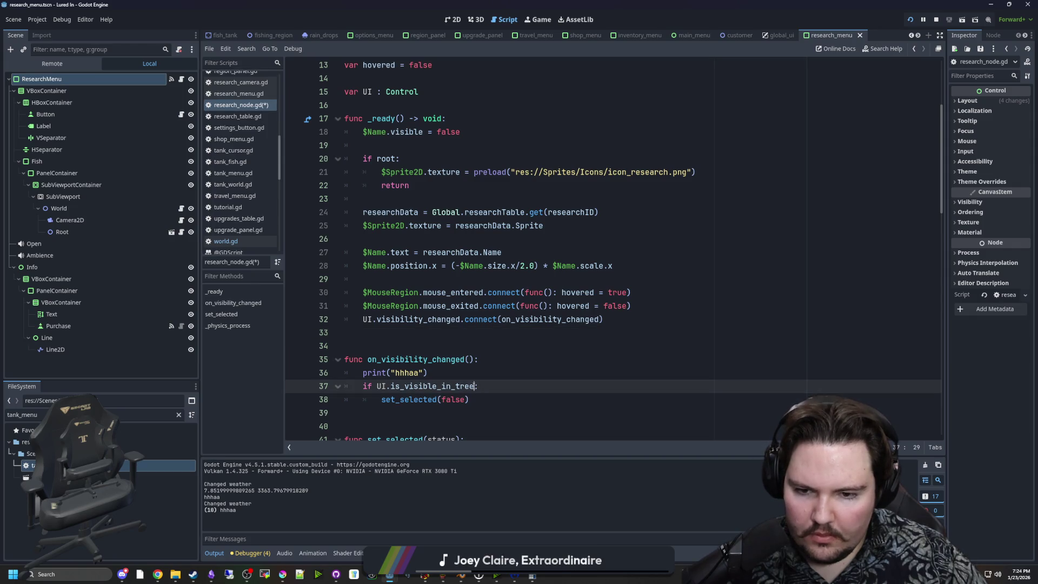
{"action": "type", "text": "()"}
Step: Delete the print("hhhaa") debug line, save, and open world.gd
{"action": "scroll", "coordinate": [465, 389], "scroll_direction": "down", "scroll_amount": 1}
{"action": "left_click", "coordinate": [479, 319]}
{"action": "left_click", "coordinate": [429, 336], "text": "shift"}
{"action": "key", "text": "BackSpace"}
{"action": "scroll", "coordinate": [346, 264], "scroll_direction": "up", "scroll_amount": 4}
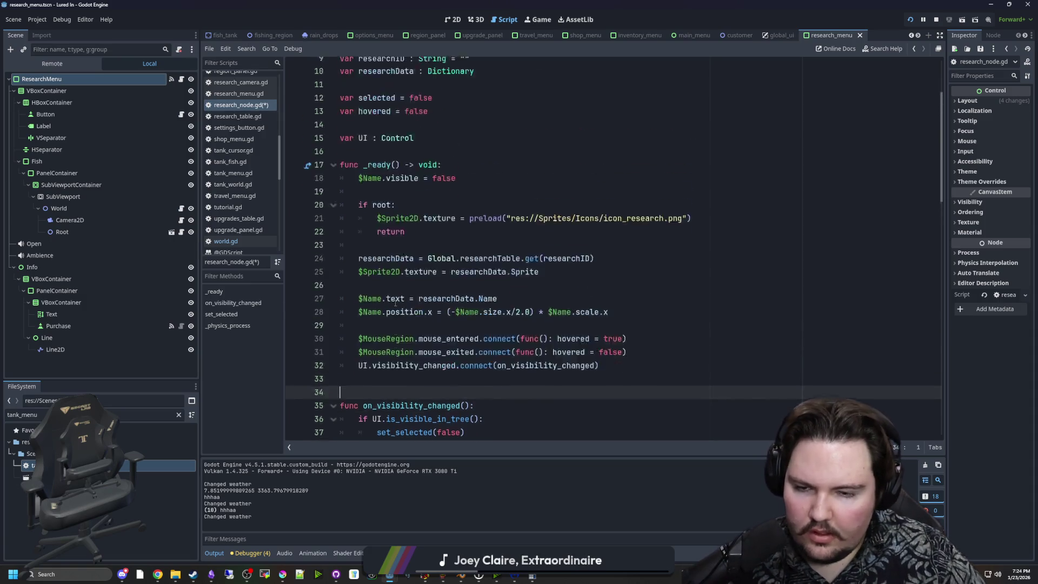
{"action": "key", "text": "ctrl+s"}
{"action": "left_click", "coordinate": [181, 208]}
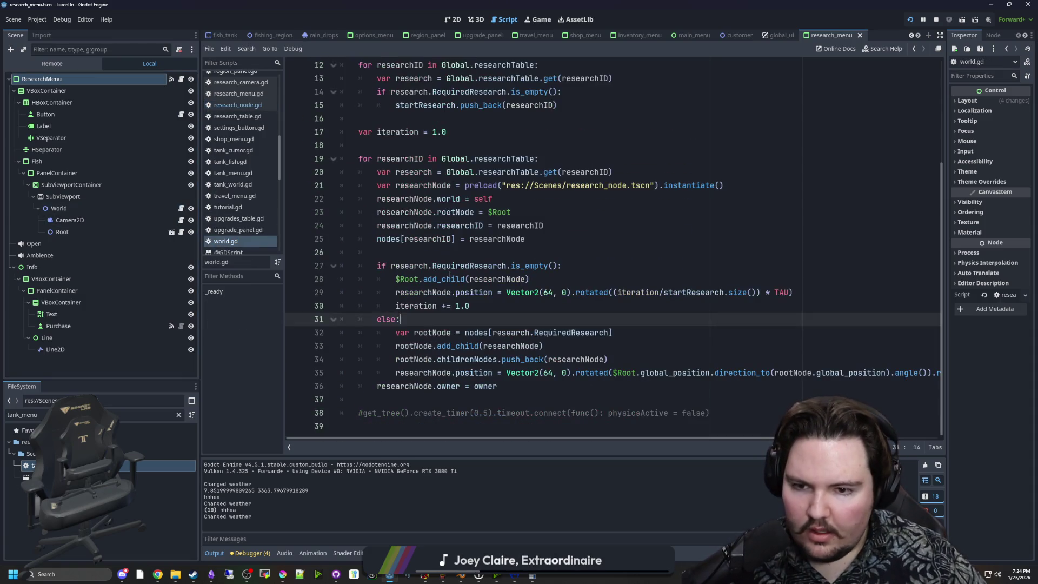
Step: Move the owner assignment up in world.gd and change it to researchNode.UI = owner
{"action": "left_click", "coordinate": [450, 386]}
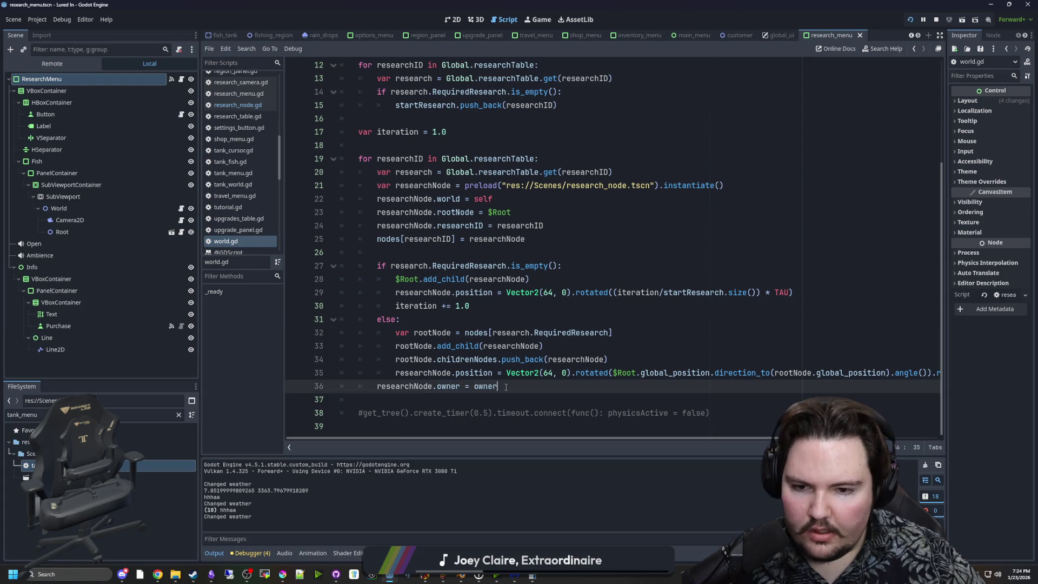
{"action": "left_click", "coordinate": [560, 226]}
{"action": "key", "text": "Return"}
{"action": "type", "text": "researchNode.owner = owner"}
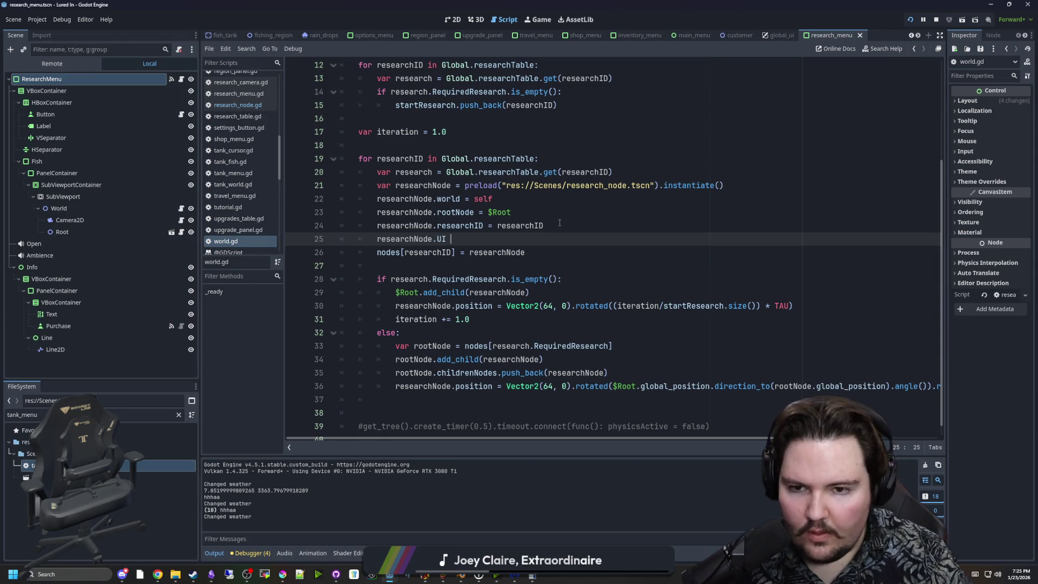
{"action": "key", "text": "BackSpace"}
{"action": "key", "text": "BackSpace"}
{"action": "key", "text": "BackSpace"}
{"action": "type", "text": "owner"}
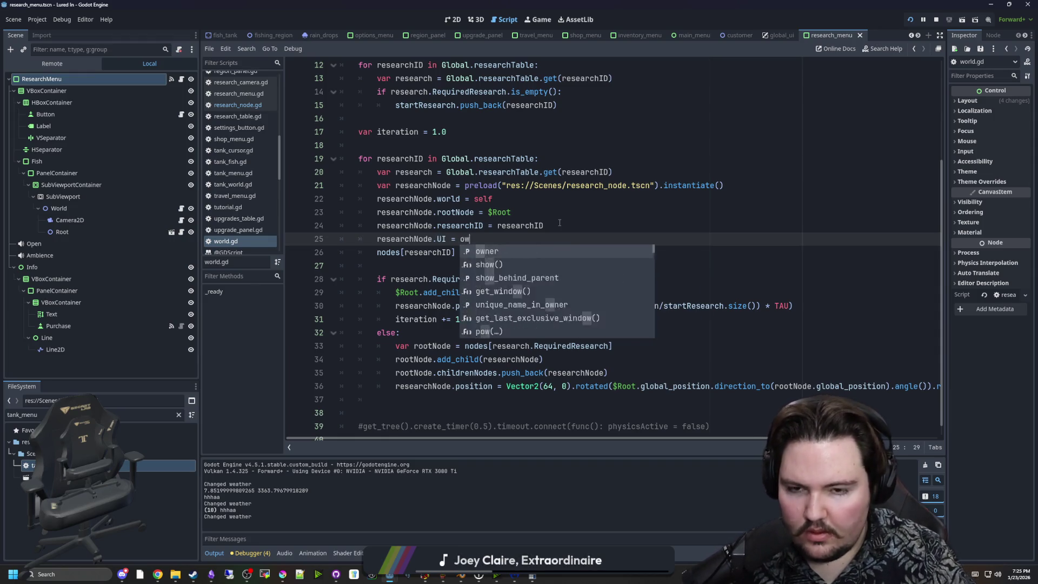
{"action": "left_click", "coordinate": [560, 223]}
Step: Run the project, start playing and open Research, which raises a null-instance error
{"action": "left_click", "coordinate": [912, 19]}
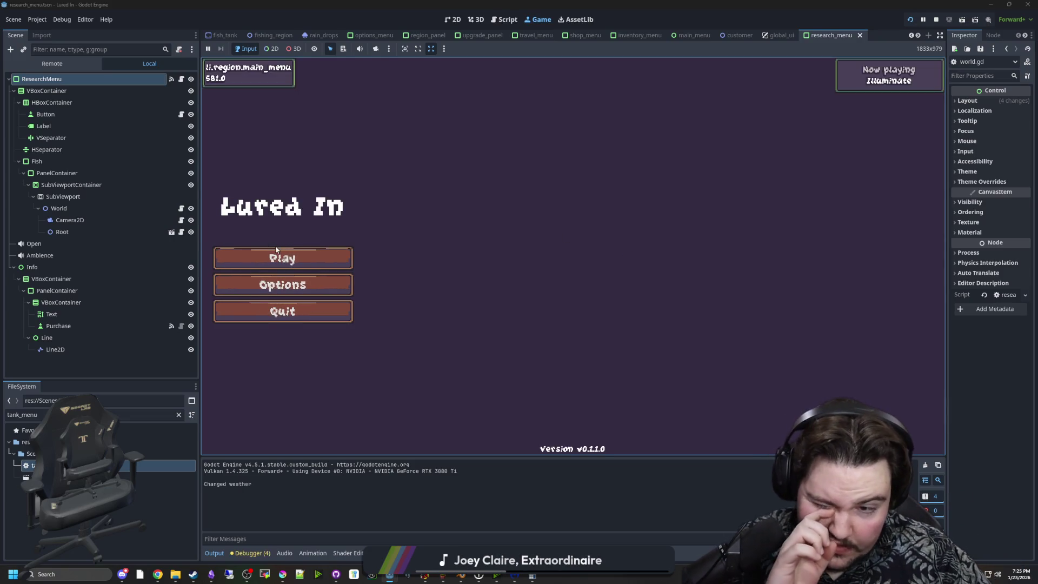
{"action": "left_click", "coordinate": [277, 251]}
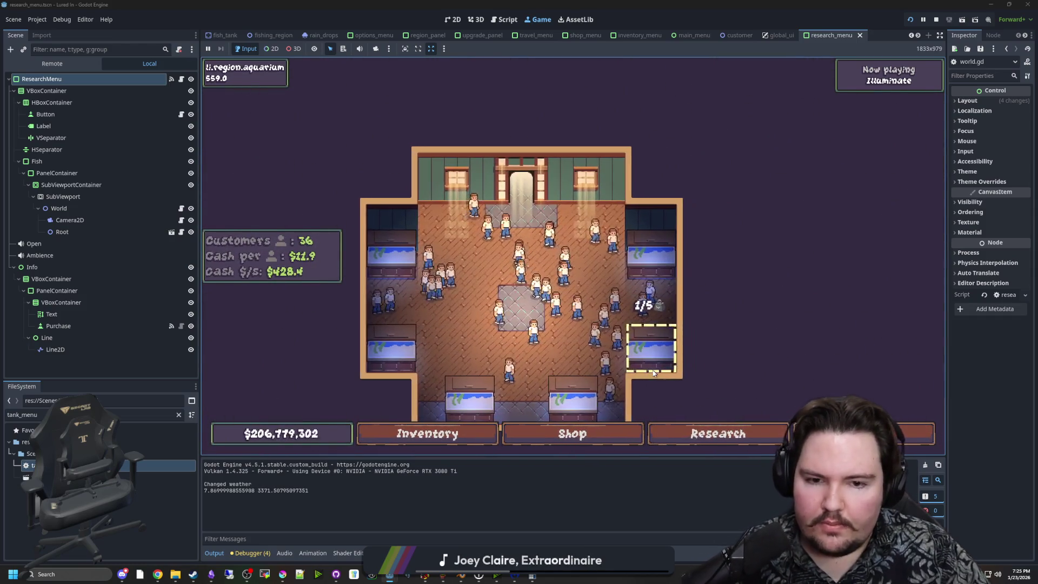
{"action": "left_click", "coordinate": [673, 433]}
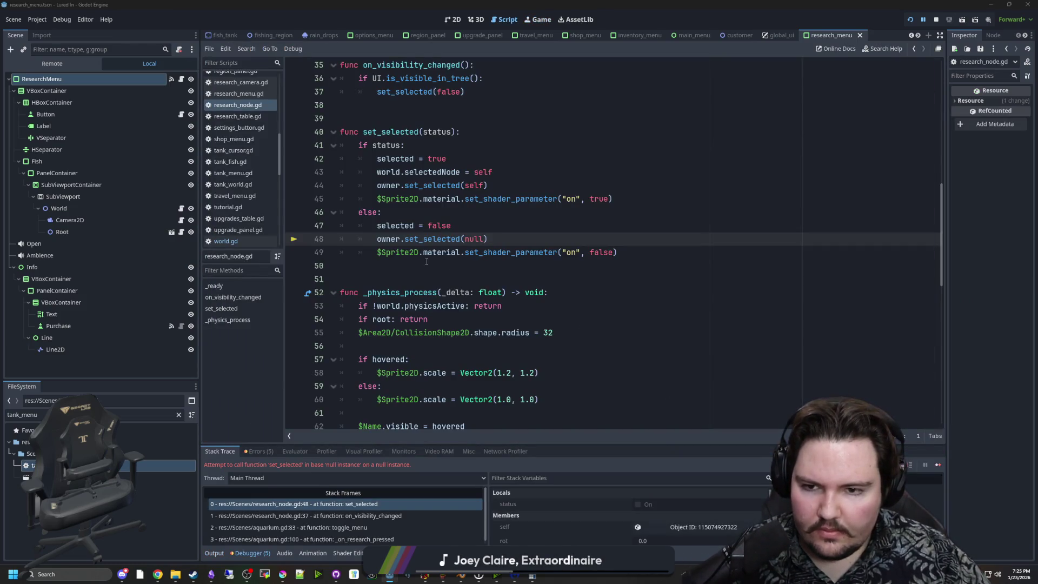
Step: Replace owner with UI on lines 44 and 48 of research_node.gd, save, and restart the game
{"action": "double_click", "coordinate": [393, 186]}
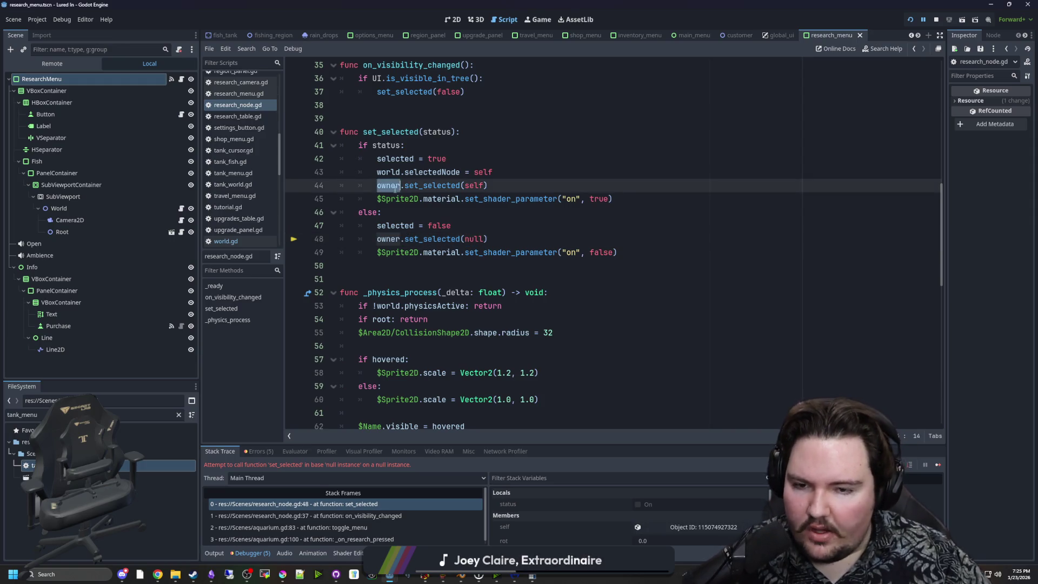
{"action": "type", "text": "UYI"}
{"action": "key", "text": "BackSpace"}
{"action": "key", "text": "BackSpace"}
{"action": "type", "text": "I"}
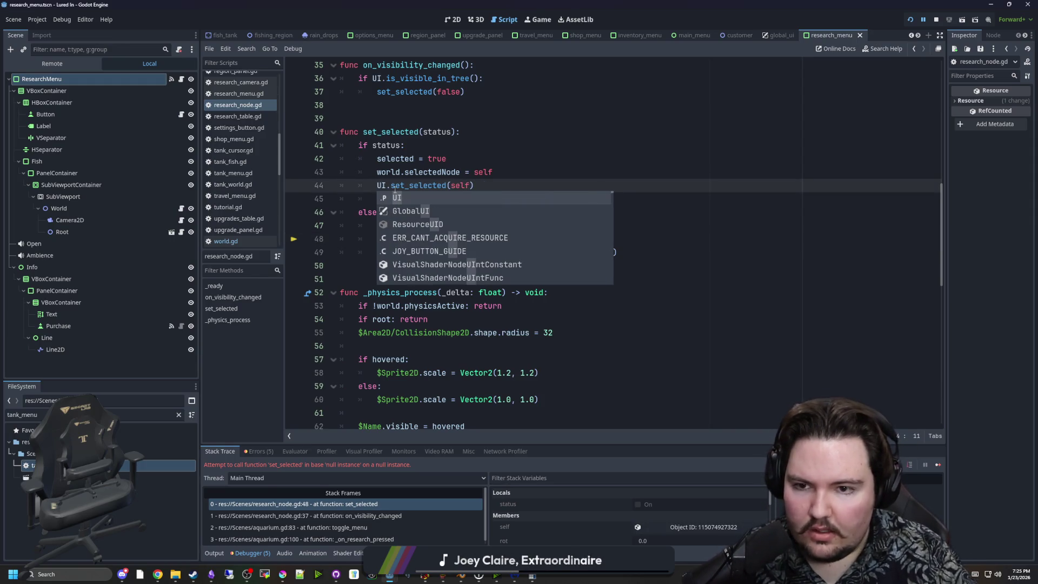
{"action": "key", "text": "Escape"}
{"action": "double_click", "coordinate": [395, 238]}
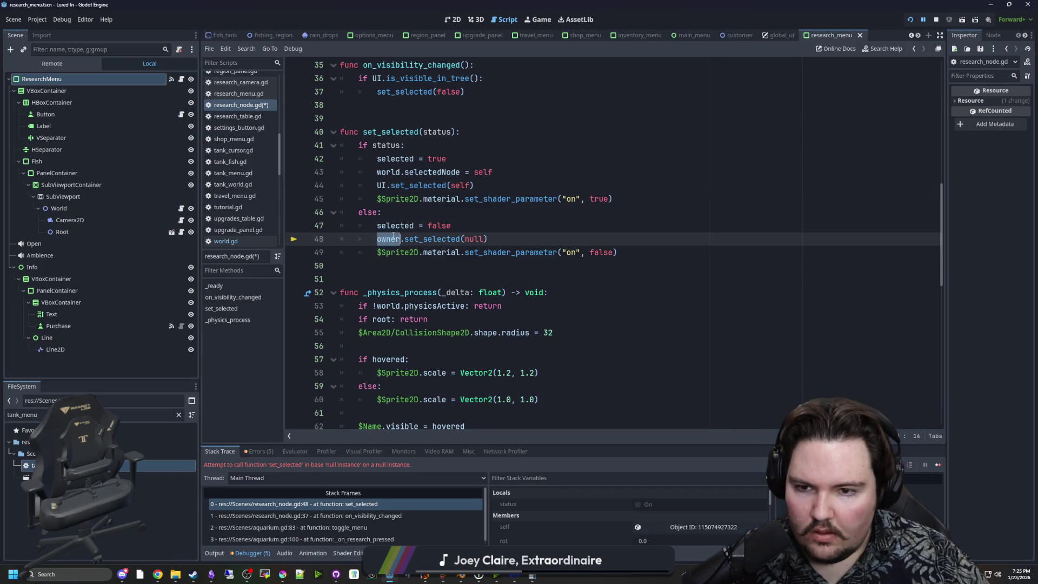
{"action": "type", "text": "UI"}
{"action": "key", "text": "ctrl+s"}
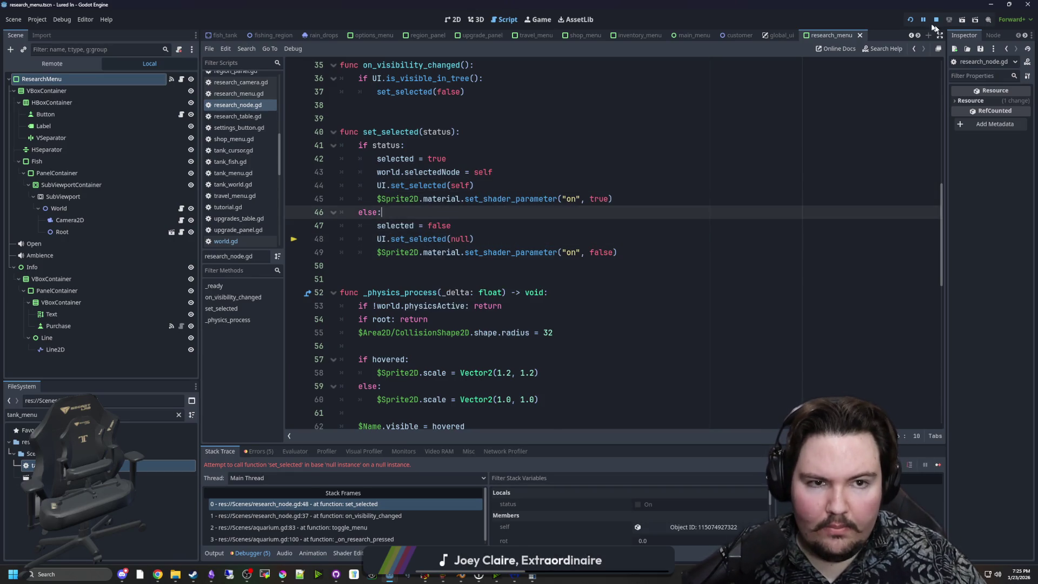
{"action": "left_click", "coordinate": [910, 19]}
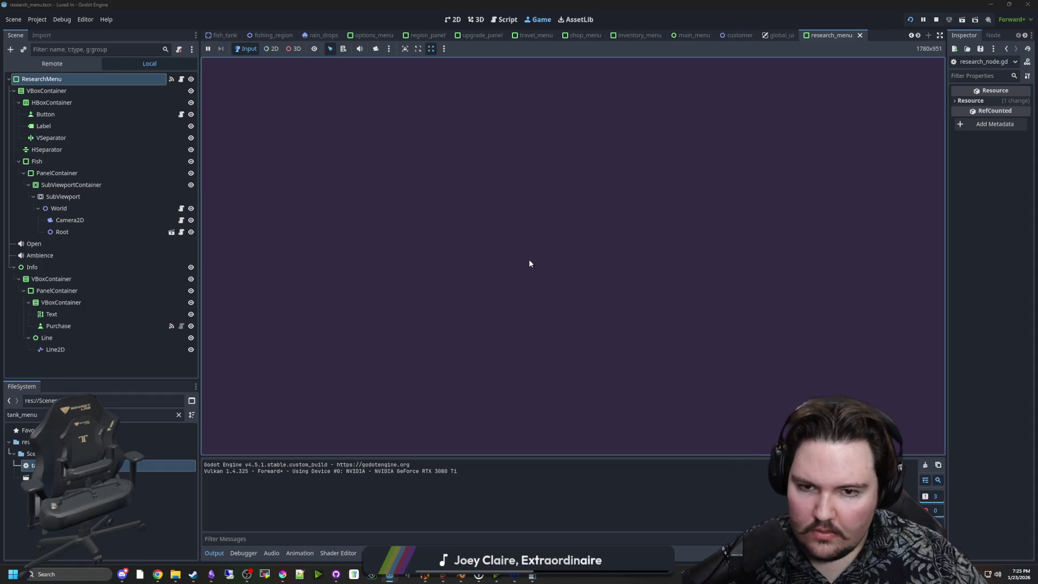
Step: Start playing, toggle the Research panel open and closed repeatedly, then open research_menu.gd
{"action": "left_click", "coordinate": [328, 248]}
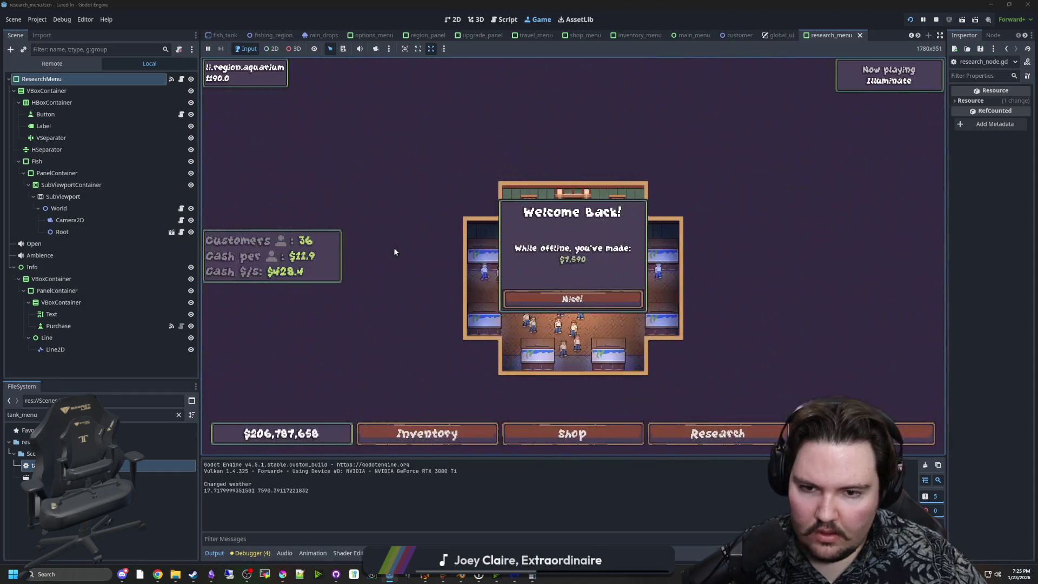
{"action": "left_click", "coordinate": [709, 433]}
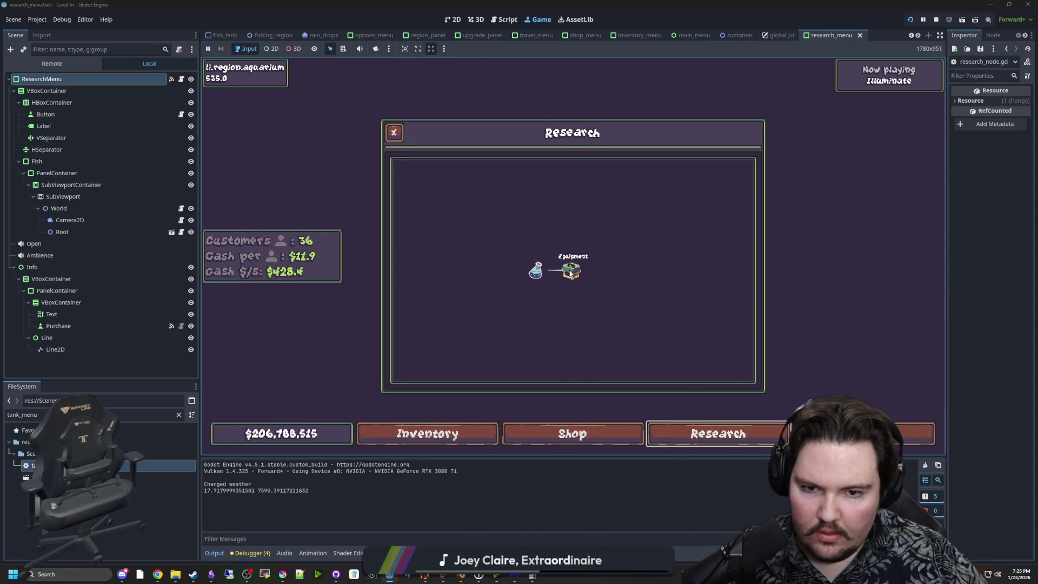
{"action": "left_click", "coordinate": [713, 433]}
{"action": "left_click", "coordinate": [713, 433]}
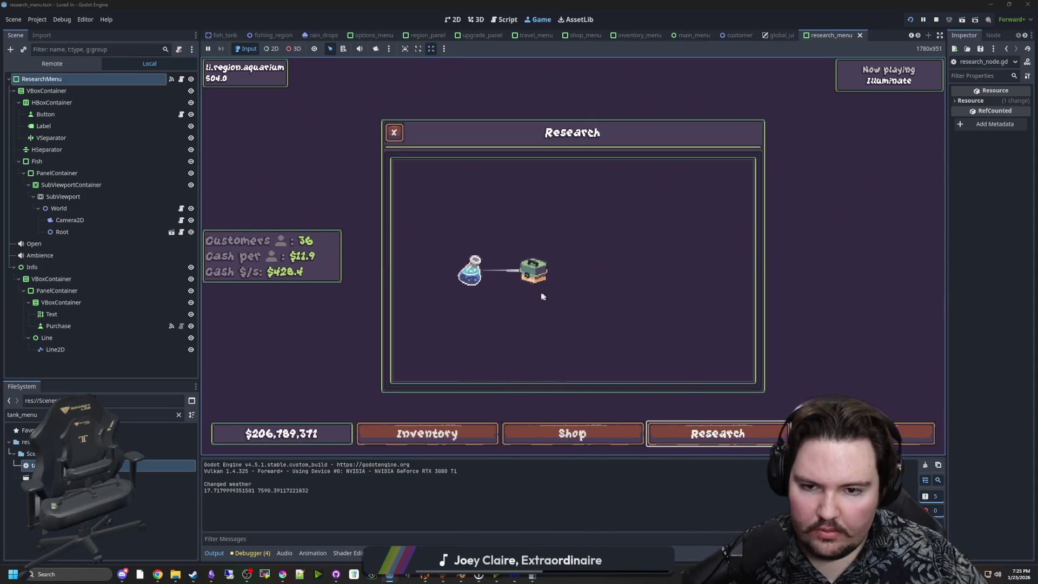
{"action": "left_click", "coordinate": [711, 433]}
{"action": "left_click", "coordinate": [711, 432]}
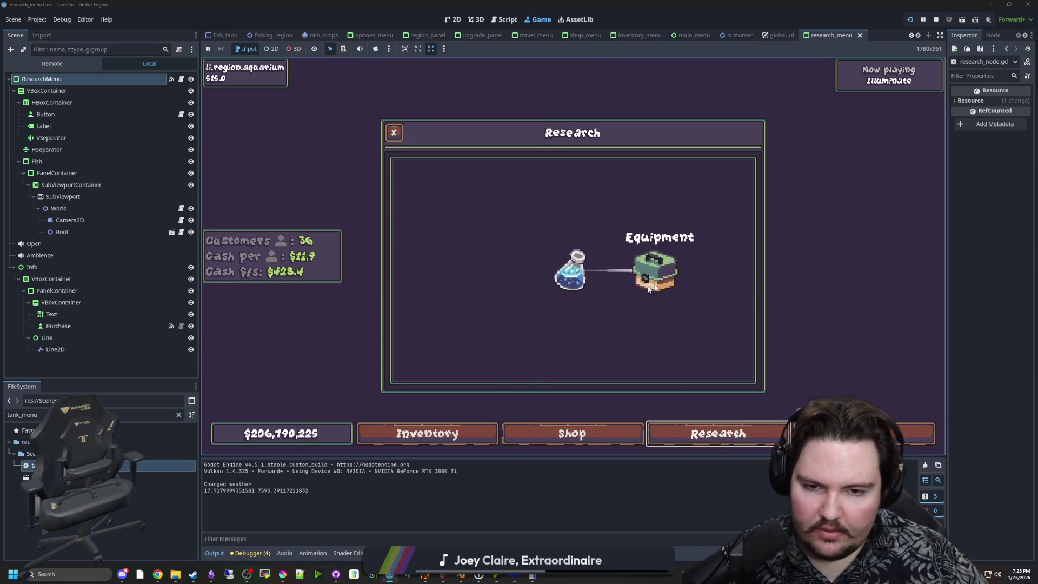
{"action": "left_click", "coordinate": [712, 433]}
{"action": "left_click", "coordinate": [711, 432]}
{"action": "left_click", "coordinate": [711, 433]}
{"action": "left_click", "coordinate": [769, 439]}
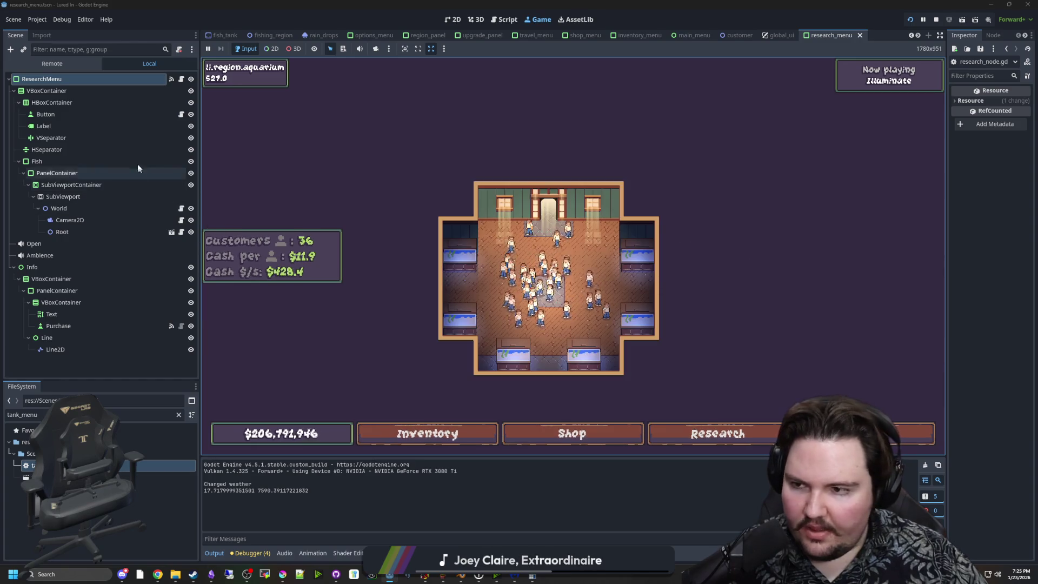
{"action": "left_click", "coordinate": [181, 79]}
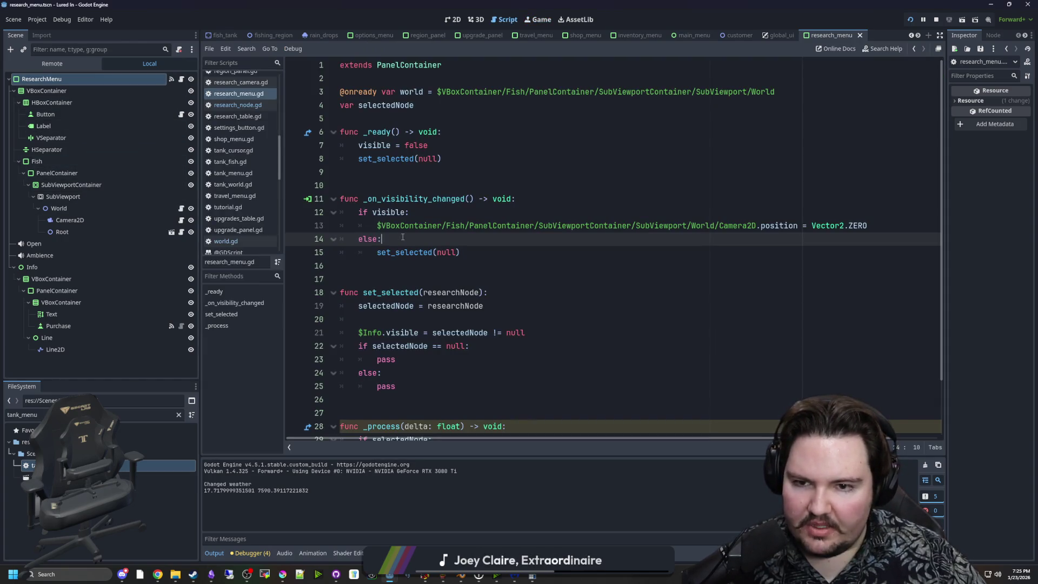
Step: Comment out the Camera2D reset, delete the else: line, and change the check to if !visible:
{"action": "left_click", "coordinate": [372, 221]}
{"action": "key", "text": "ctrl+k"}
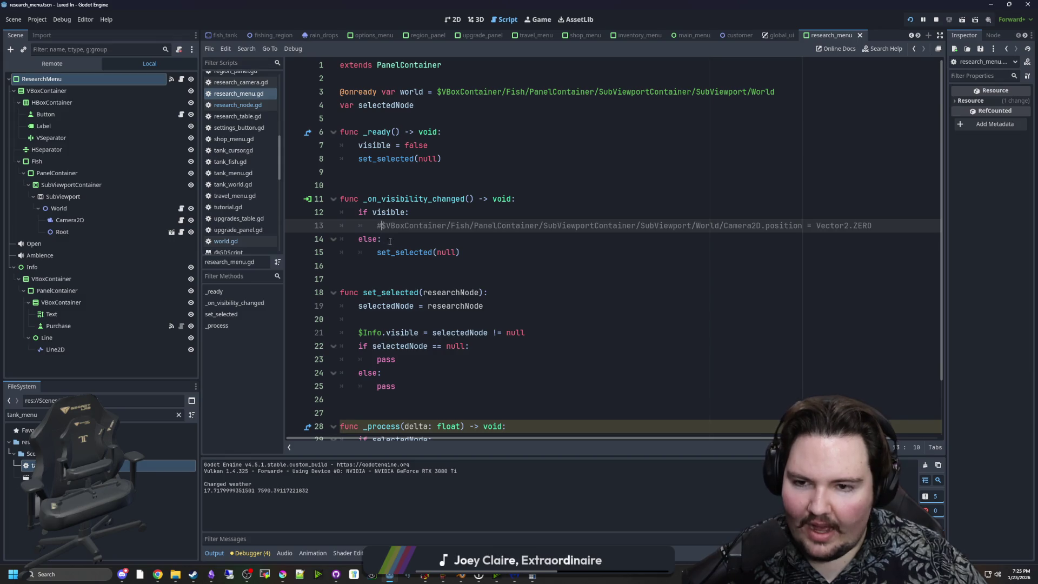
{"action": "left_click", "coordinate": [389, 242]}
{"action": "key", "text": "ctrl+shift+k"}
{"action": "left_click", "coordinate": [374, 212]}
{"action": "type", "text": "!"}
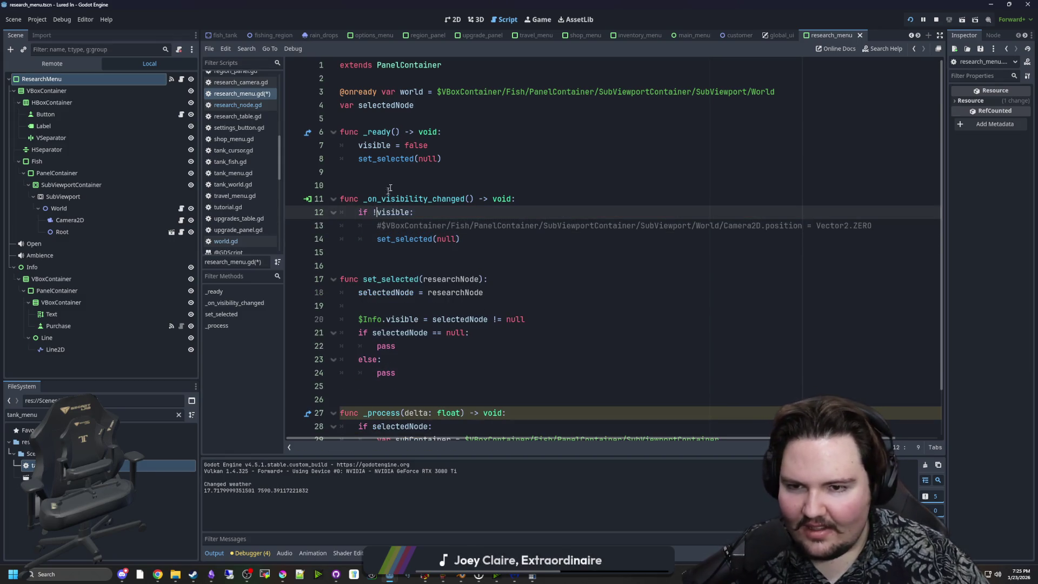
{"action": "left_click", "coordinate": [393, 185]}
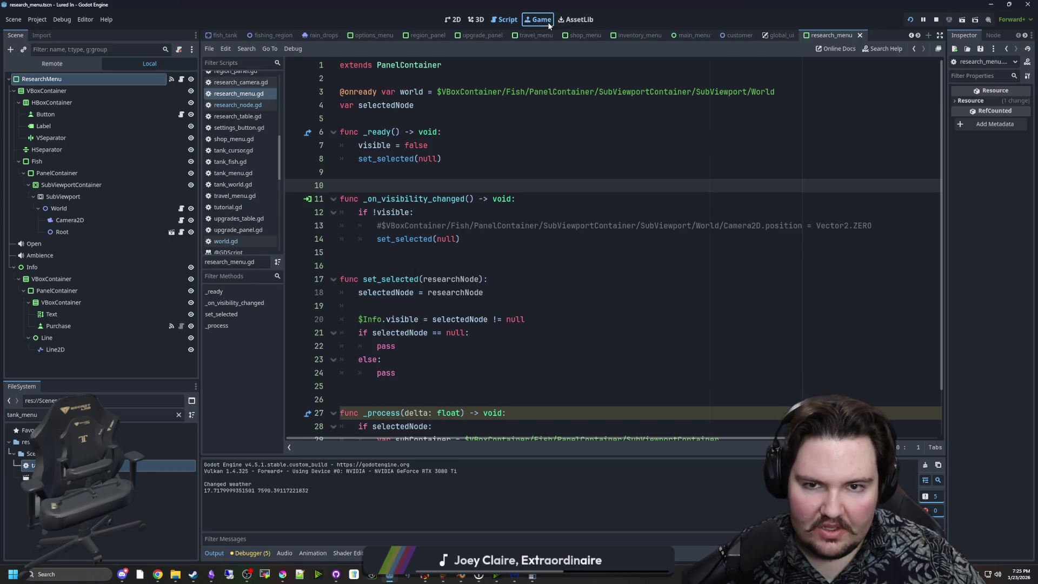
Step: Return to the running game and open then close the Research panel
{"action": "left_click", "coordinate": [544, 20]}
{"action": "left_click", "coordinate": [735, 441]}
{"action": "key", "text": "Escape"}
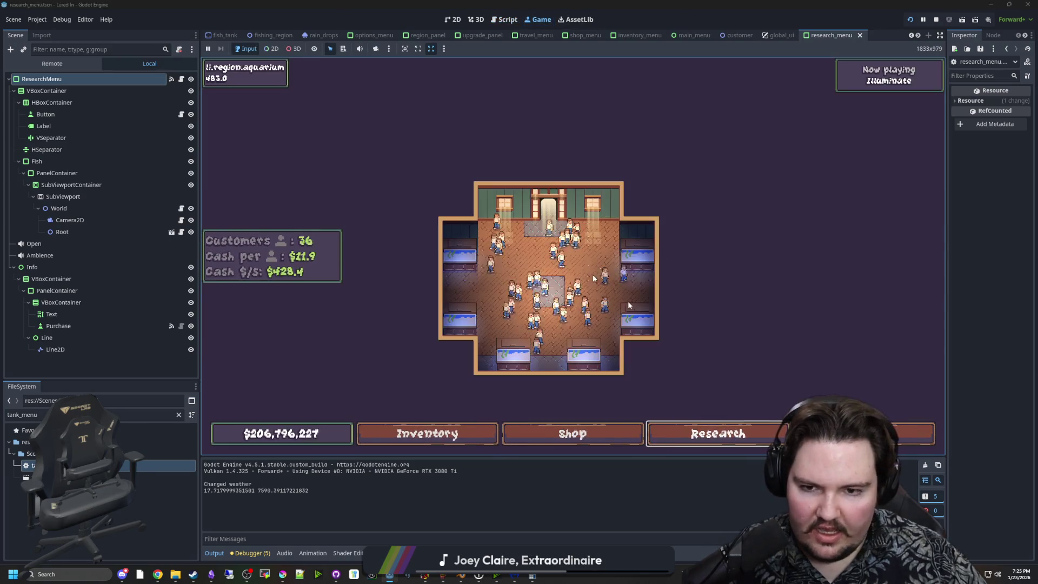
Step: Toggle the Research panel open and closed several times in the running game
{"action": "left_click", "coordinate": [719, 435]}
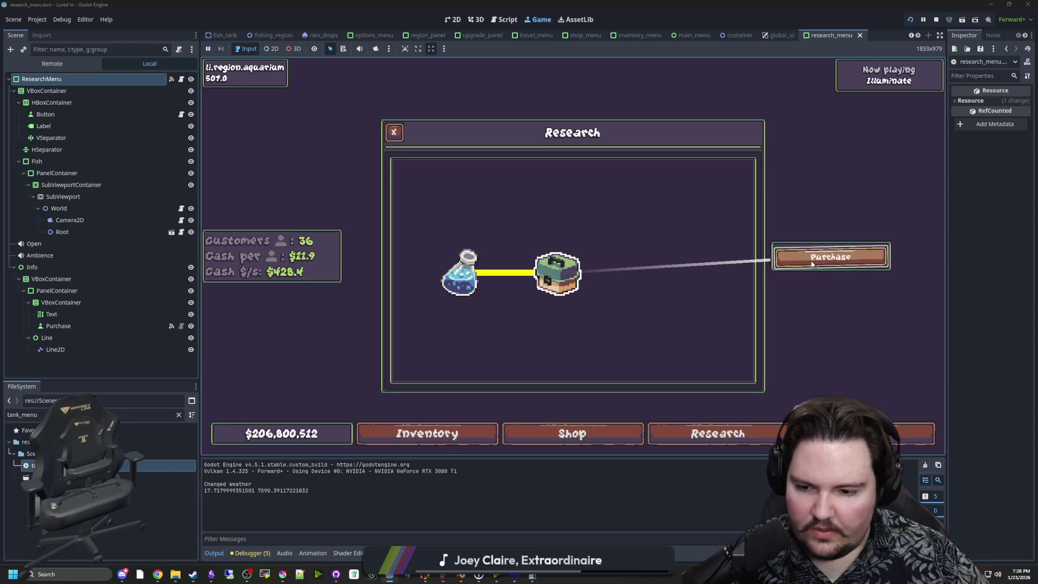
{"action": "left_click", "coordinate": [716, 425]}
{"action": "left_click", "coordinate": [716, 426]}
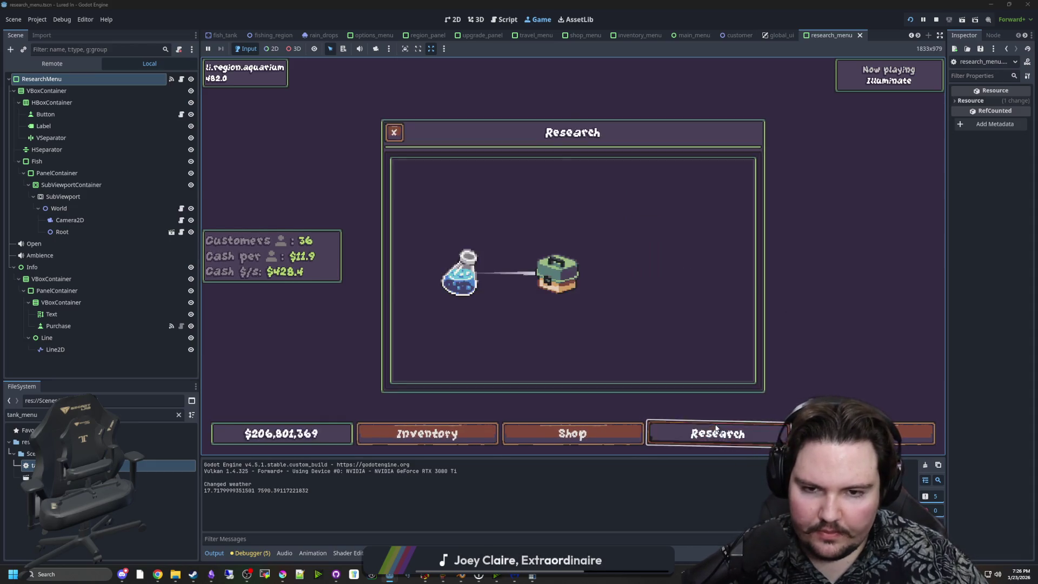
{"action": "left_click", "coordinate": [716, 429]}
{"action": "left_click", "coordinate": [716, 429]}
{"action": "left_click", "coordinate": [716, 429]}
Step: Toggle the Shop panel, reopen Research, then open ResearchMenu's script research_menu.gd
{"action": "left_click", "coordinate": [608, 427]}
{"action": "left_click", "coordinate": [610, 429]}
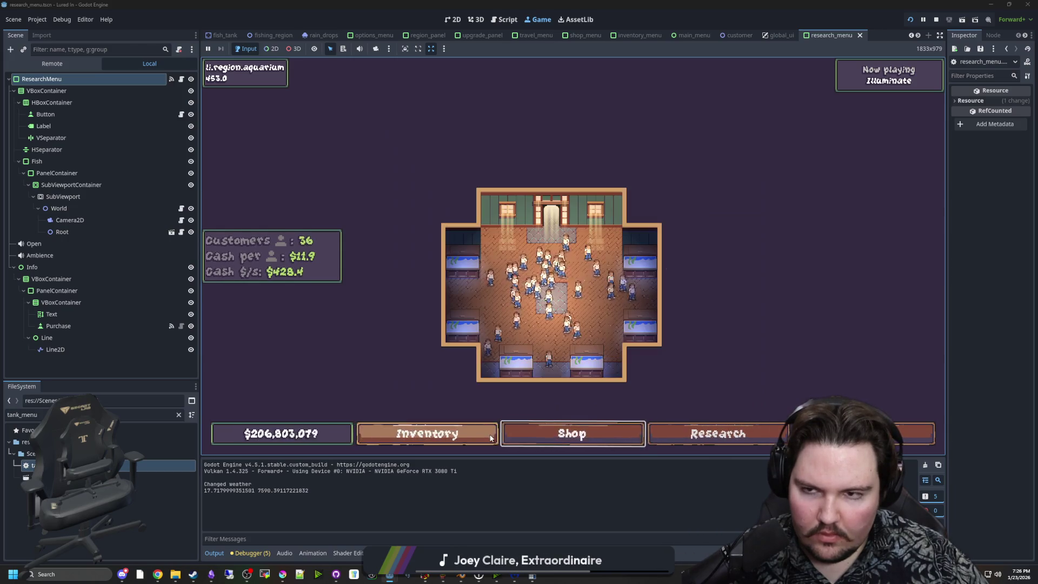
{"action": "left_click", "coordinate": [610, 429]}
{"action": "left_click", "coordinate": [610, 429]}
{"action": "left_click", "coordinate": [721, 449]}
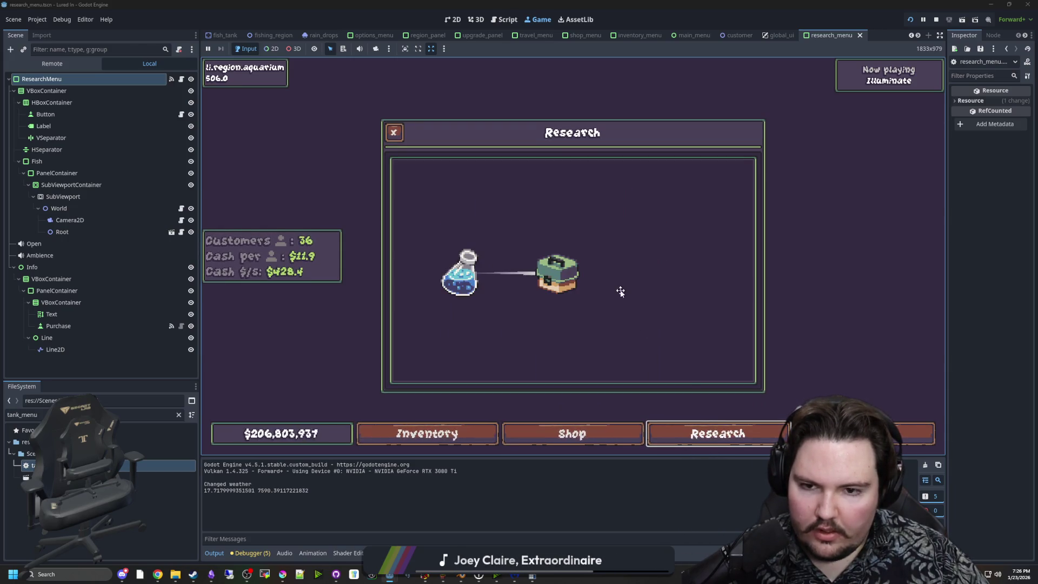
{"action": "left_click", "coordinate": [182, 80]}
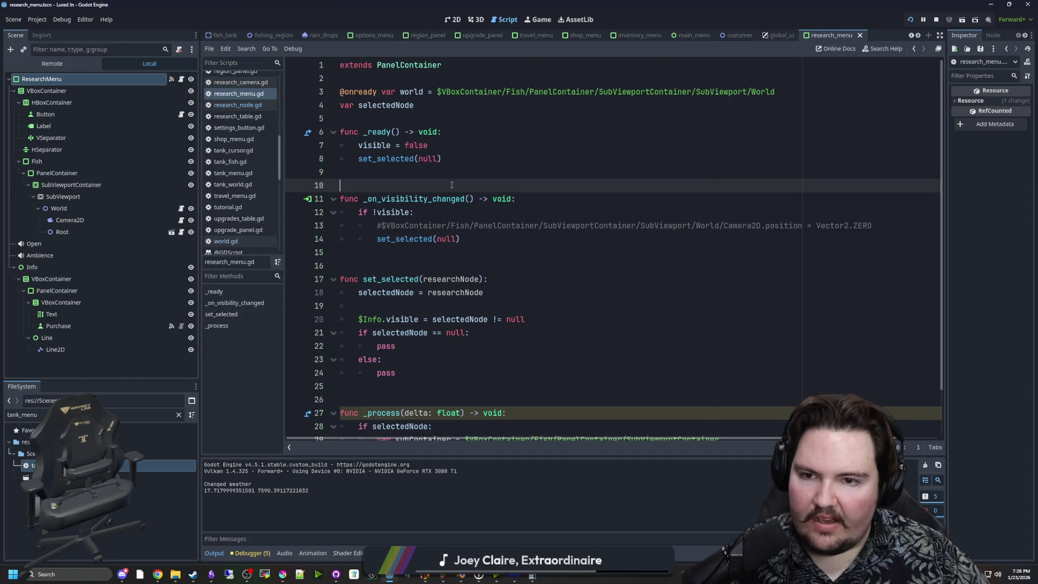
Step: Open world.gd and uncomment line 39's timer that sets physicsActive to false
{"action": "key", "text": "Up"}
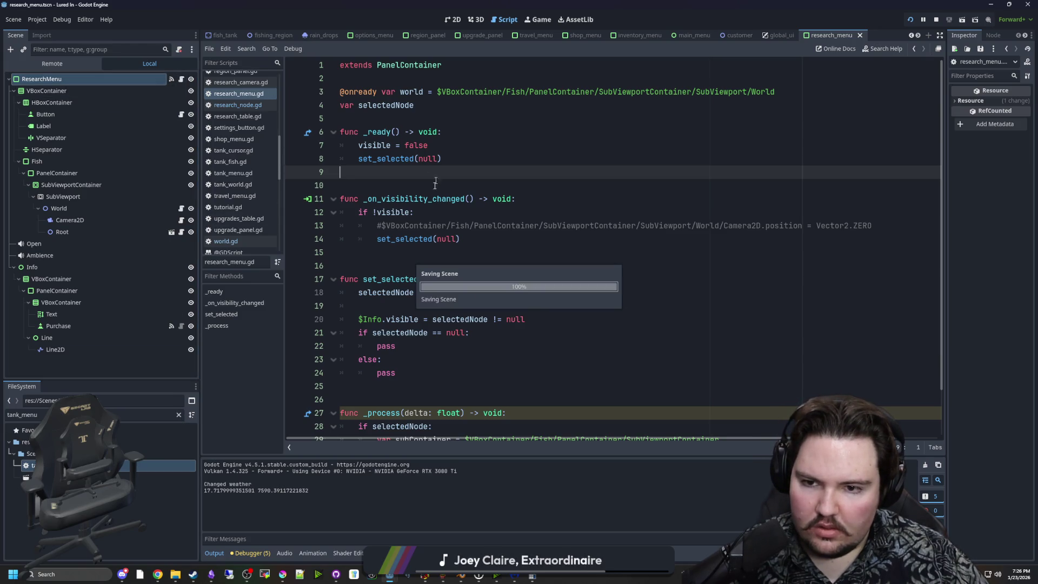
{"action": "scroll", "coordinate": [444, 197], "scroll_direction": "down", "scroll_amount": 1}
{"action": "scroll", "coordinate": [482, 249], "scroll_direction": "up", "scroll_amount": 1}
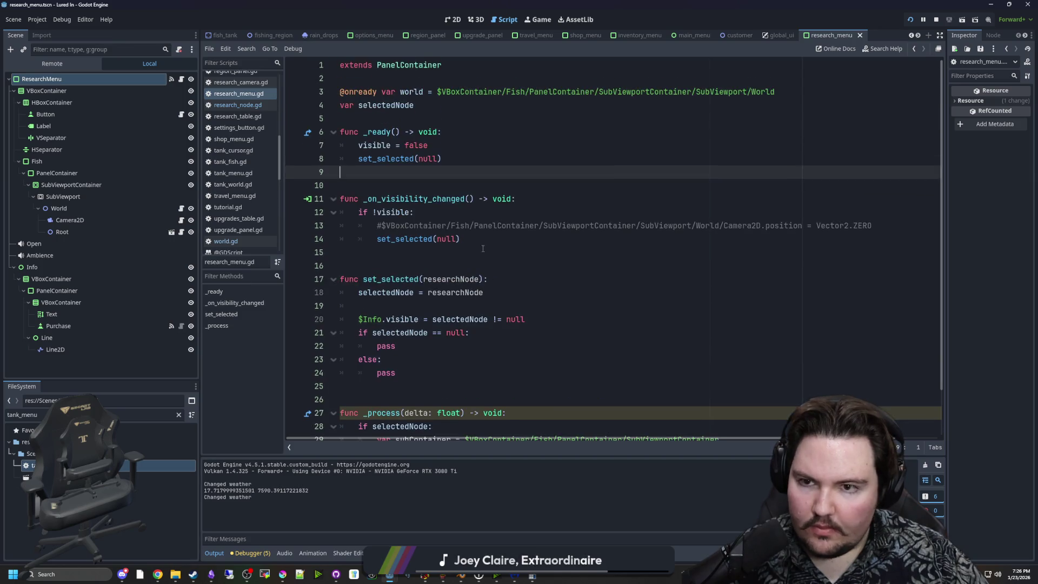
{"action": "left_click", "coordinate": [181, 209]}
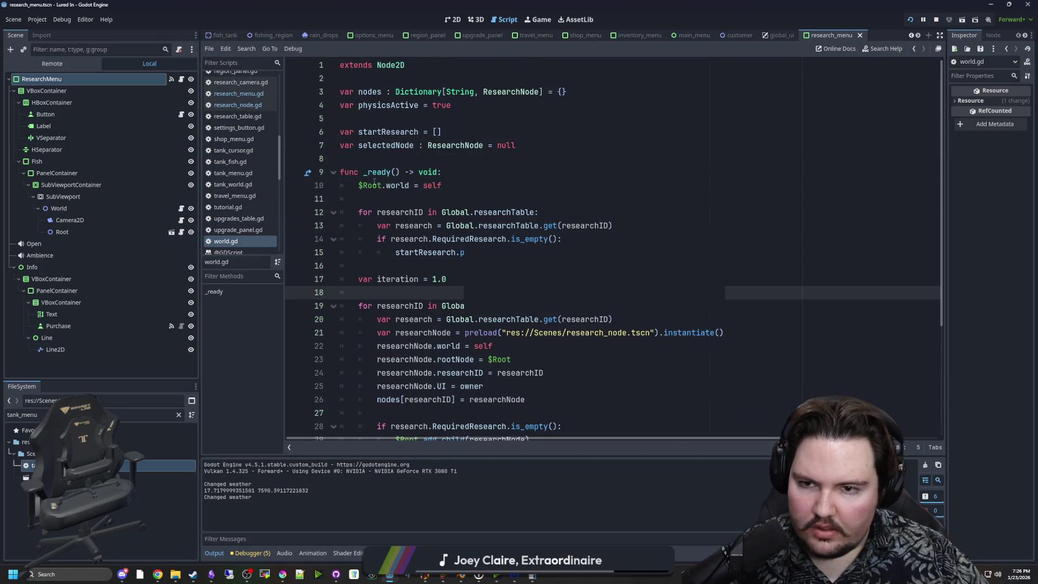
{"action": "left_click", "coordinate": [389, 158]}
{"action": "double_click", "coordinate": [391, 105]}
{"action": "scroll", "coordinate": [438, 240], "scroll_direction": "down", "scroll_amount": 4}
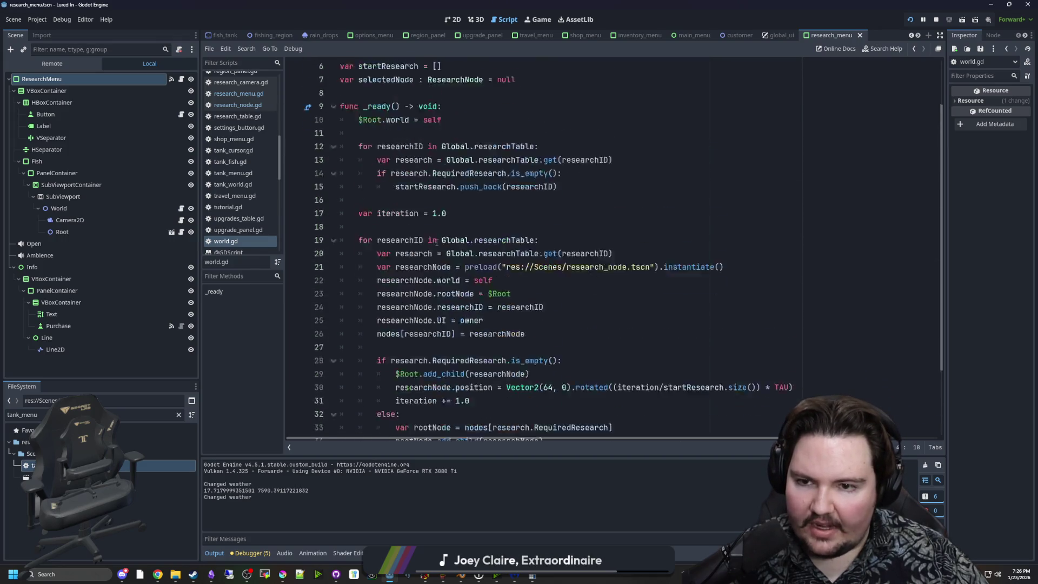
{"action": "key", "text": "ctrl+y"}
{"action": "key", "text": "ctrl+y"}
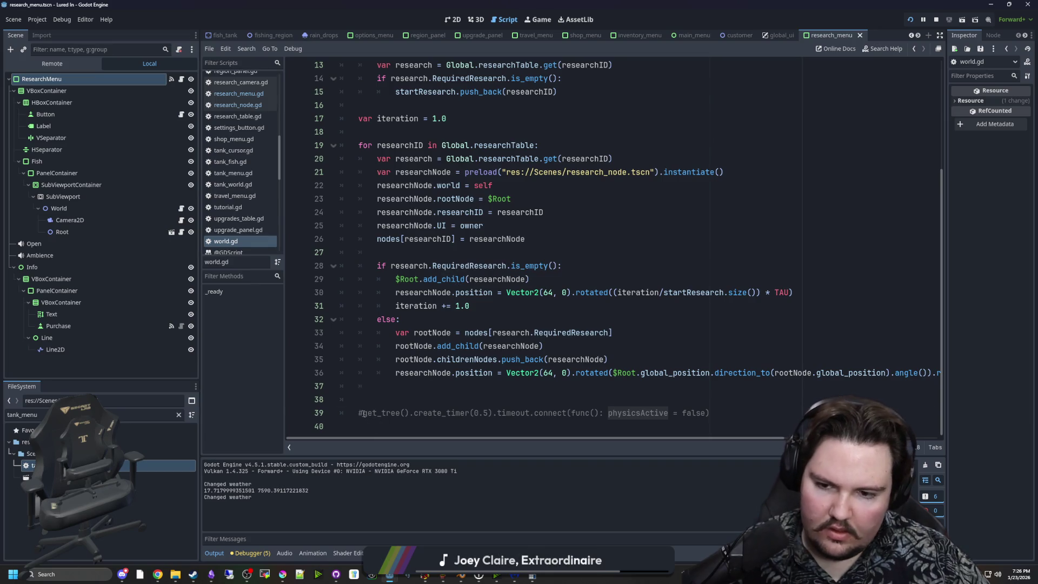
Step: Change the timer's 0.5 create_timer delay and relaunch the game with F5
{"action": "left_click", "coordinate": [390, 397]}
{"action": "left_click", "coordinate": [485, 412]}
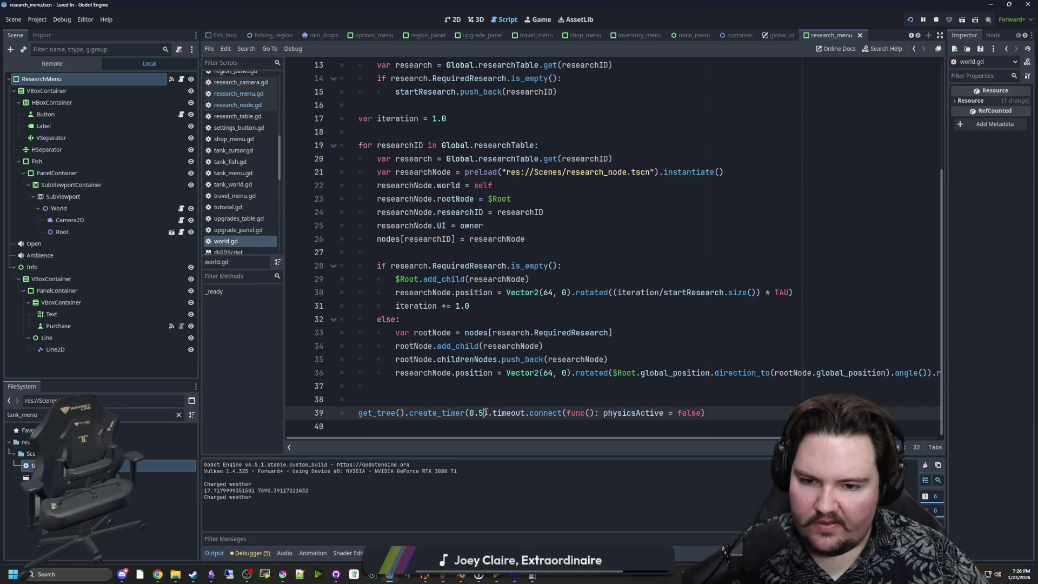
{"action": "type", "text": "2."}
{"action": "key", "text": "BackSpace"}
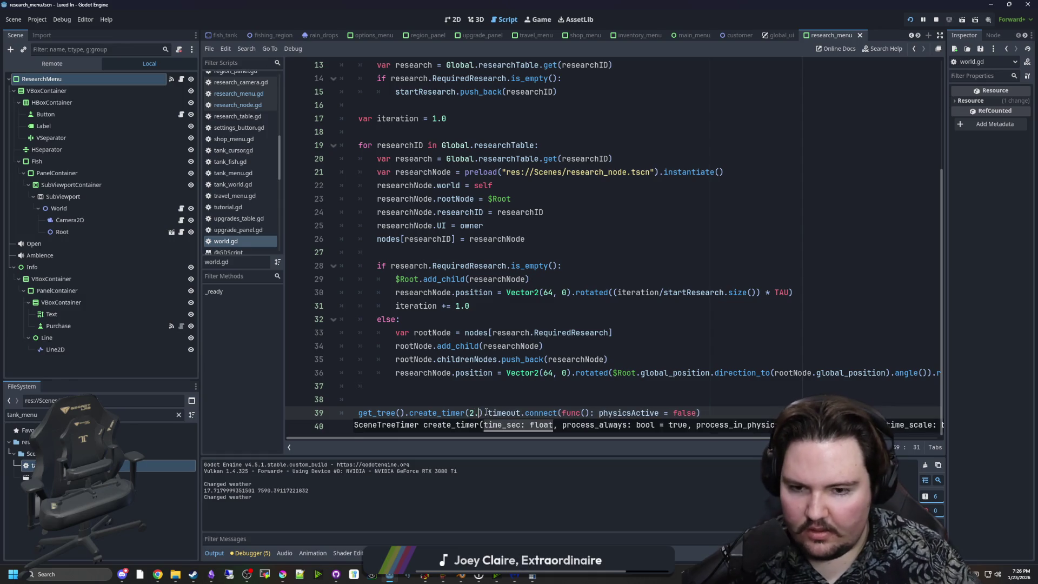
{"action": "key", "text": "F5"}
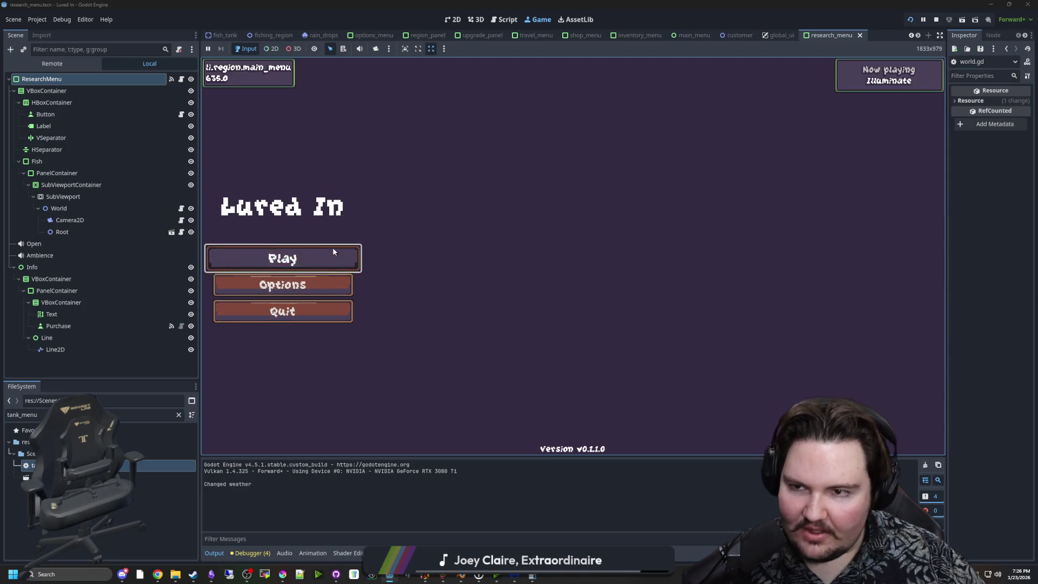
Step: Start playing, dismiss Welcome back, toggle Research, and show the debugger's Profiler tab
{"action": "left_click", "coordinate": [333, 250]}
{"action": "left_click", "coordinate": [573, 301]}
{"action": "scroll", "coordinate": [630, 333], "scroll_direction": "up", "scroll_amount": 3}
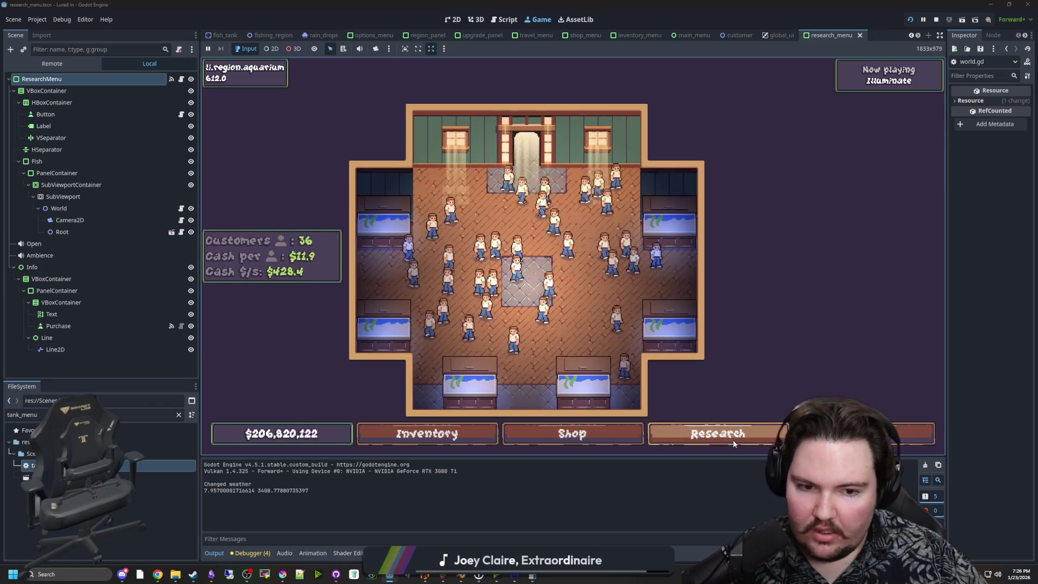
{"action": "left_click", "coordinate": [733, 442]}
{"action": "left_click", "coordinate": [728, 433]}
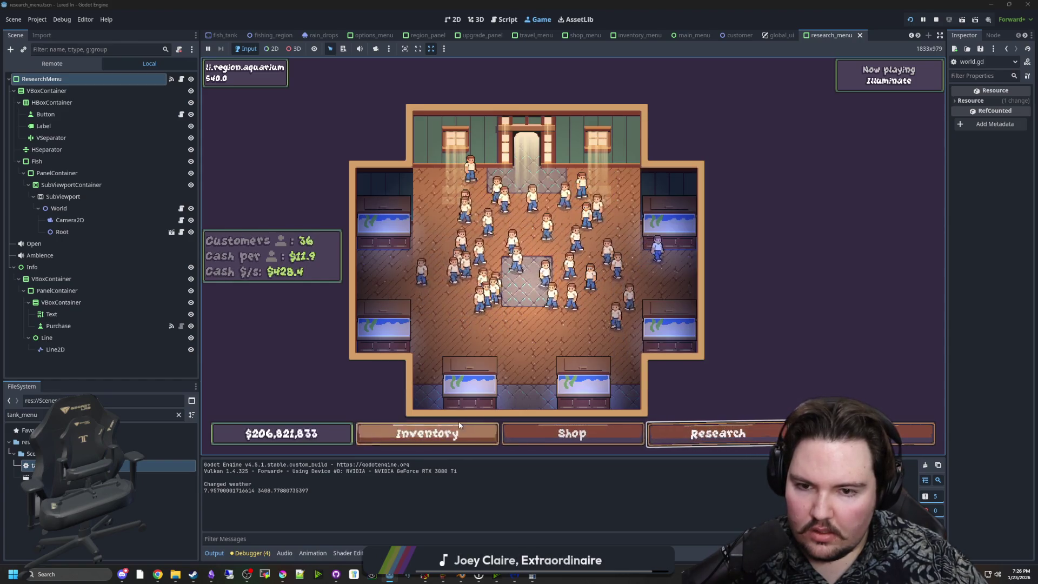
{"action": "left_click", "coordinate": [248, 553]}
{"action": "left_click", "coordinate": [327, 451]}
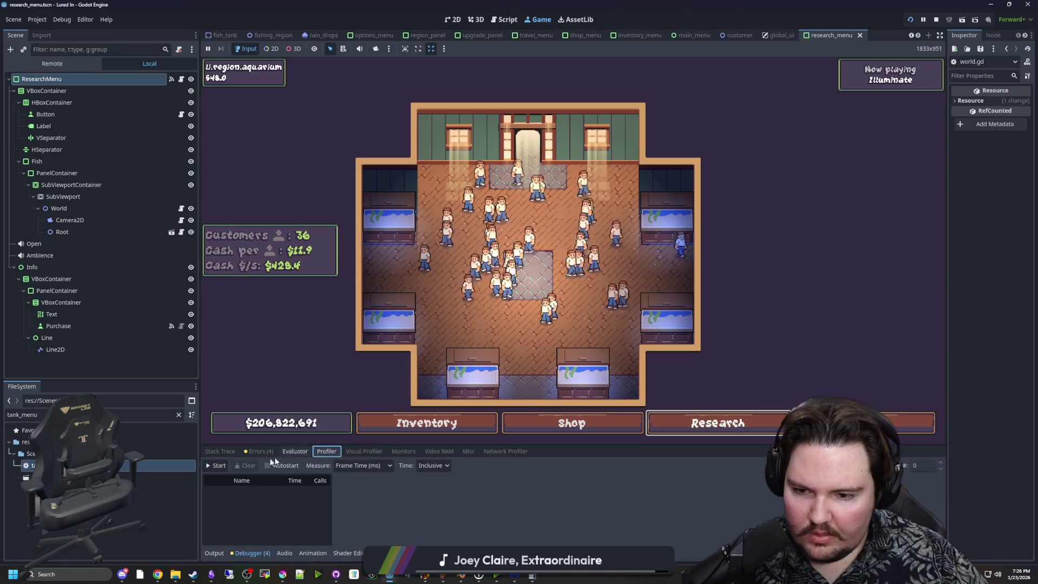
Step: Enlarge the debugger, stop profiling at 2.40 ms frame time, review script timings, then shrink it
{"action": "left_click_drag", "start_coordinate": [405, 444], "coordinate": [406, 301]}
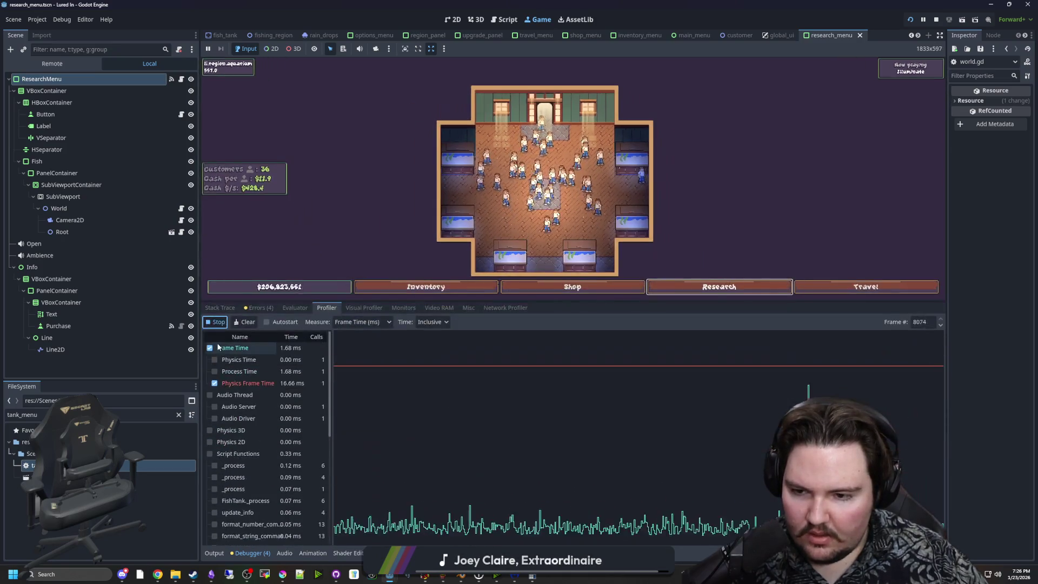
{"action": "left_click", "coordinate": [215, 322]}
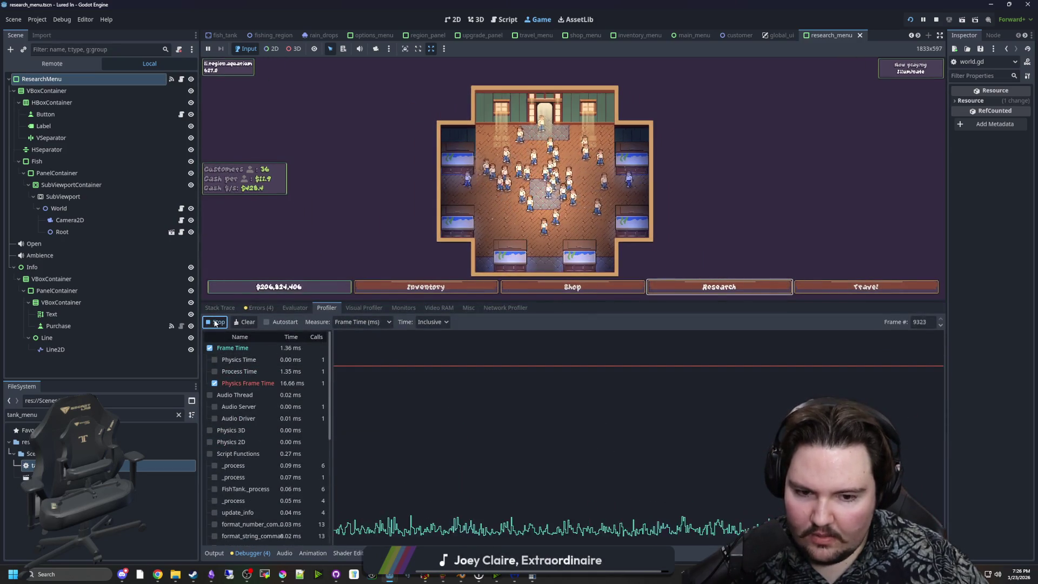
{"action": "scroll", "coordinate": [247, 502], "scroll_direction": "down", "scroll_amount": 5}
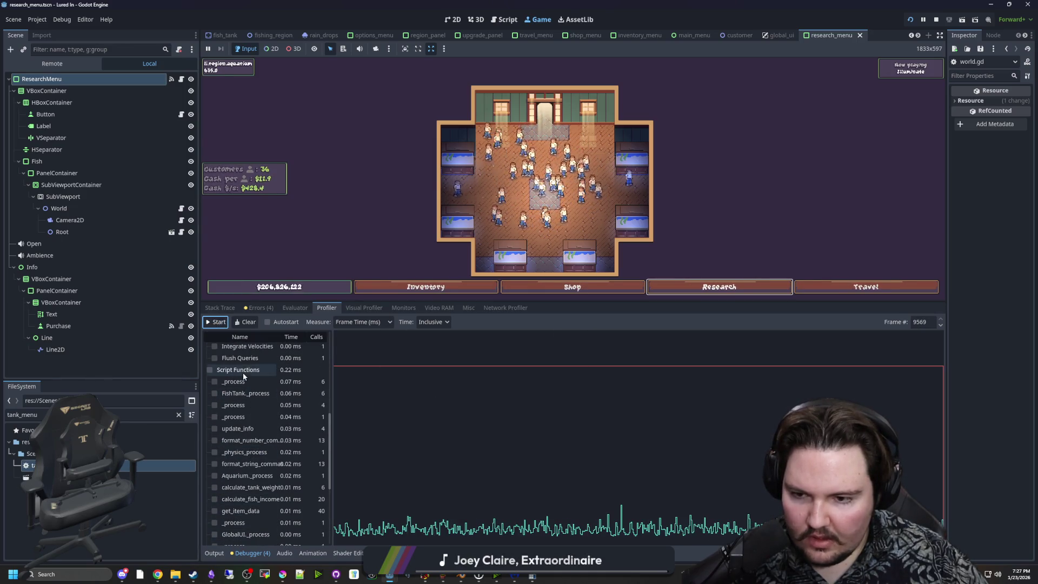
{"action": "scroll", "coordinate": [246, 433], "scroll_direction": "down", "scroll_amount": 5}
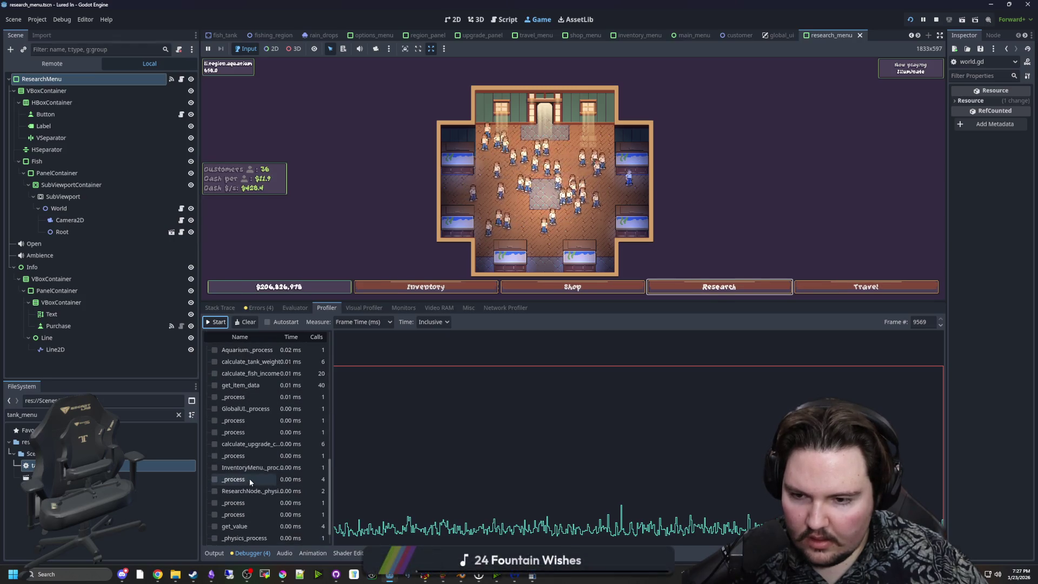
{"action": "scroll", "coordinate": [248, 478], "scroll_direction": "up", "scroll_amount": 5}
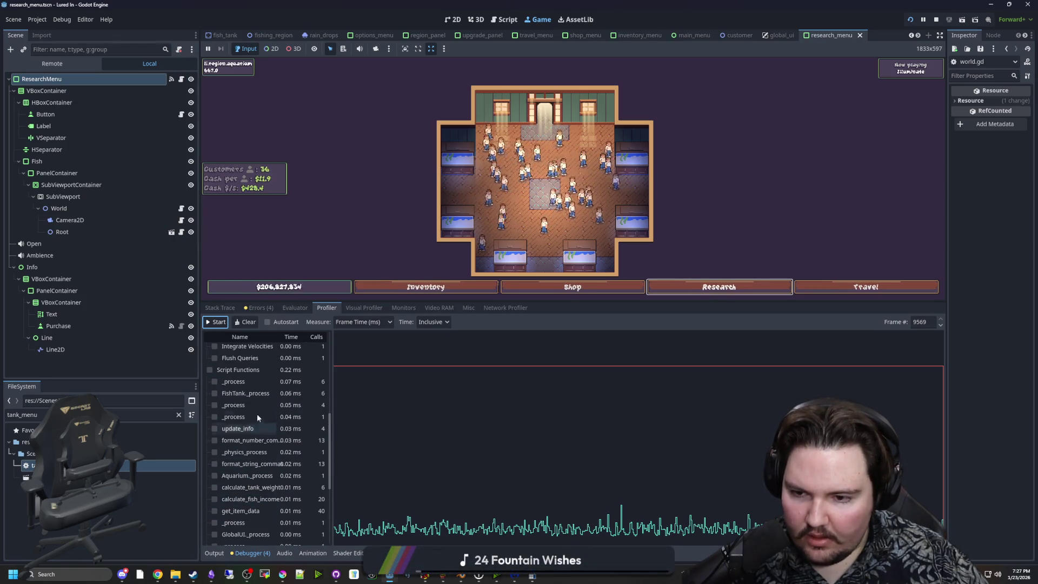
{"action": "mouse_move", "coordinate": [244, 381]}
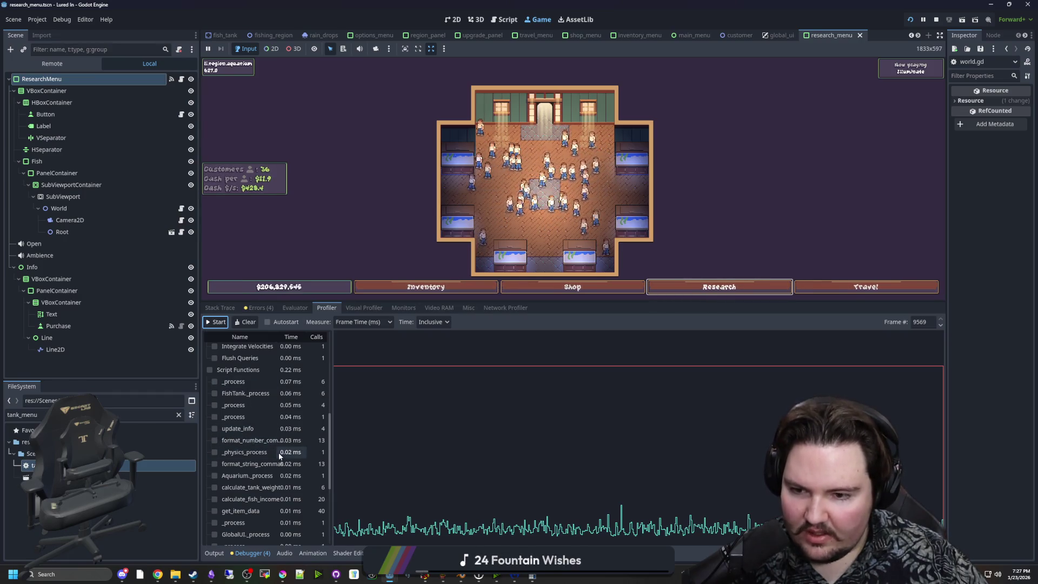
{"action": "scroll", "coordinate": [278, 456], "scroll_direction": "up", "scroll_amount": 3}
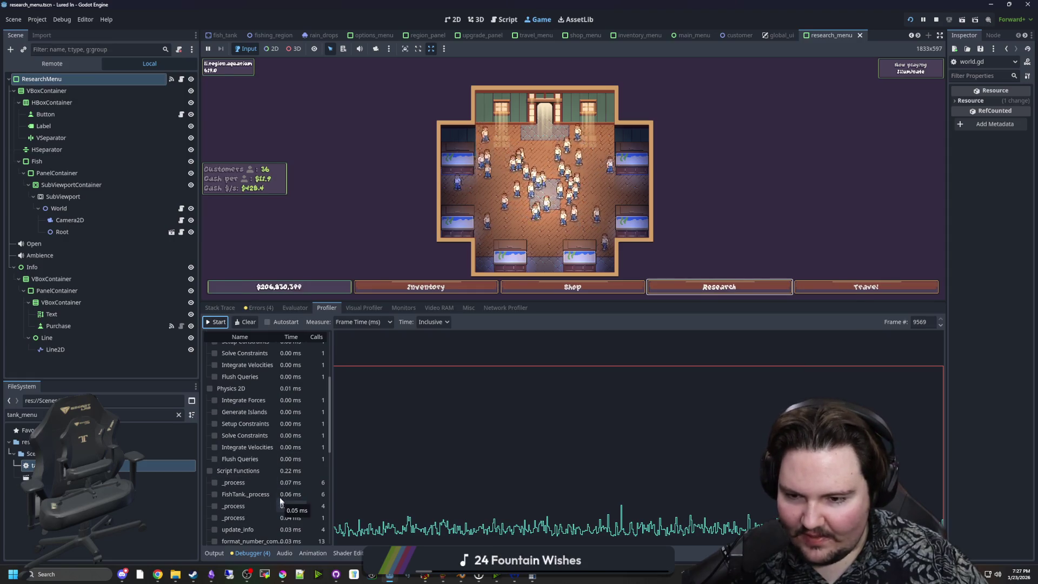
{"action": "scroll", "coordinate": [252, 496], "scroll_direction": "down", "scroll_amount": 2}
{"action": "scroll", "coordinate": [252, 496], "scroll_direction": "up", "scroll_amount": 4}
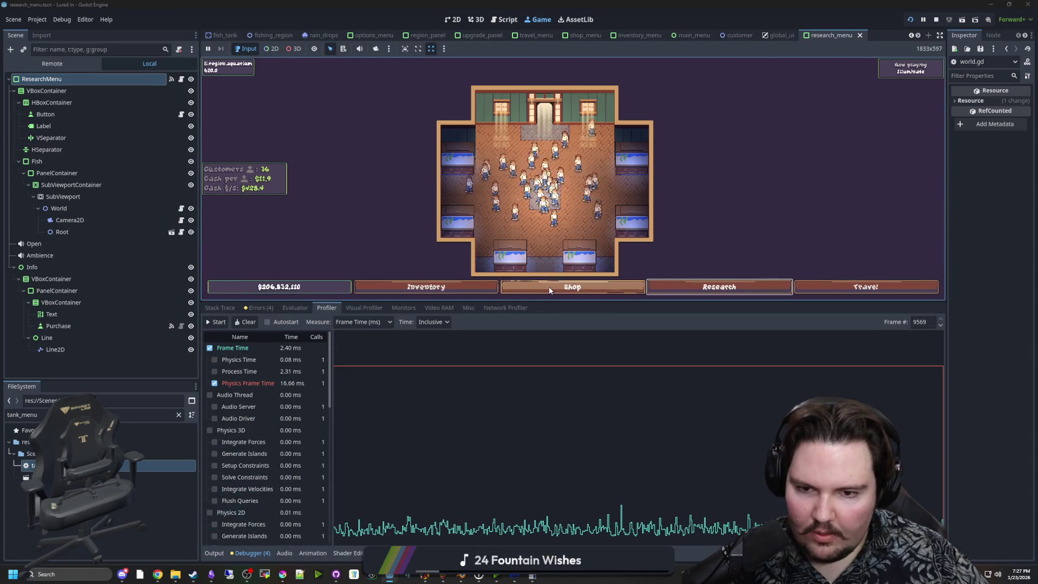
{"action": "left_click_drag", "start_coordinate": [562, 301], "coordinate": [561, 444]}
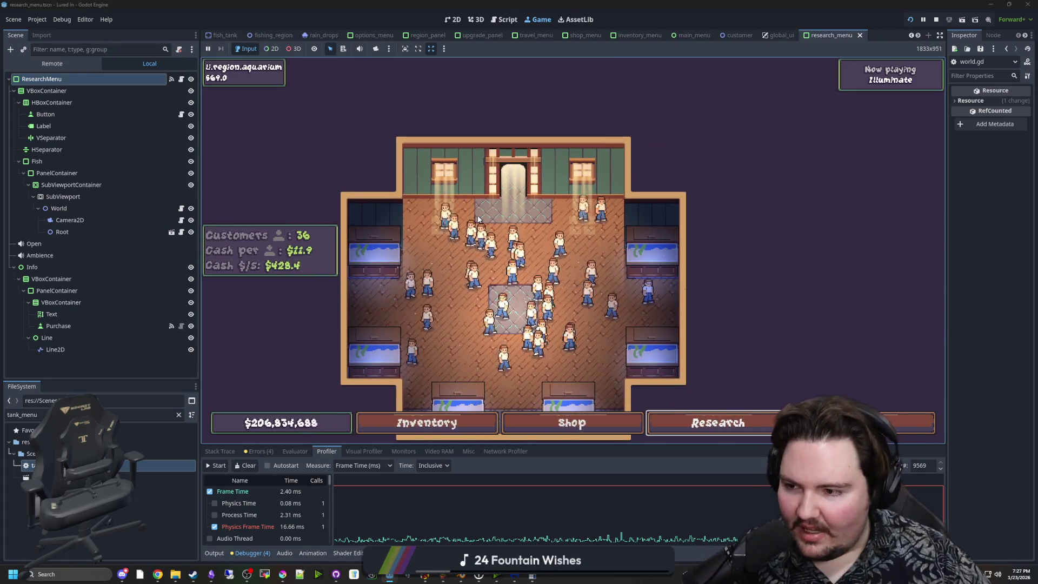
Step: Travel to the Ocean and start reeling in a fish, then filter the FileSystem by 'glob'
{"action": "left_click", "coordinate": [854, 423]}
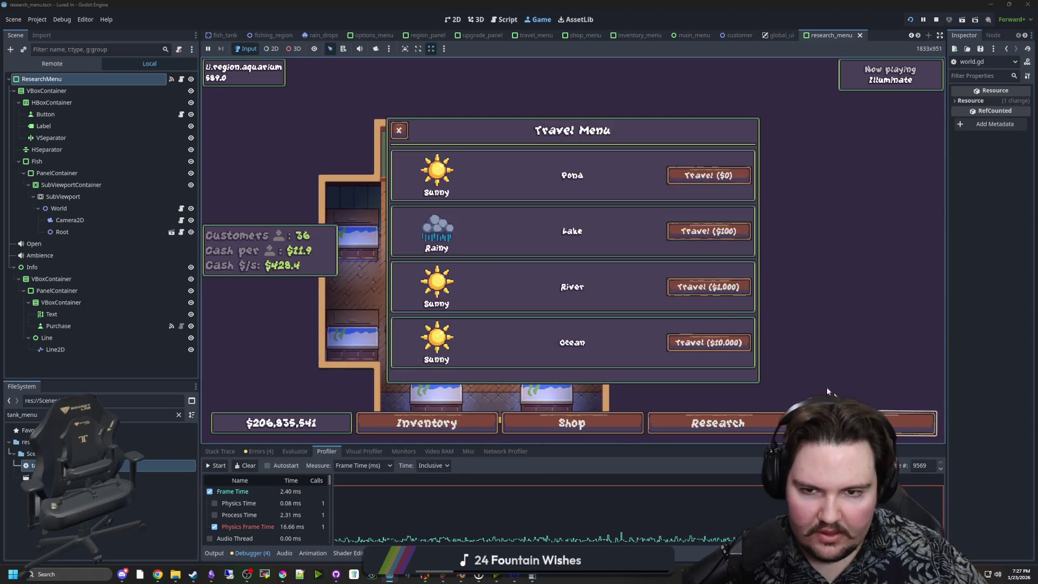
{"action": "left_click", "coordinate": [733, 342]}
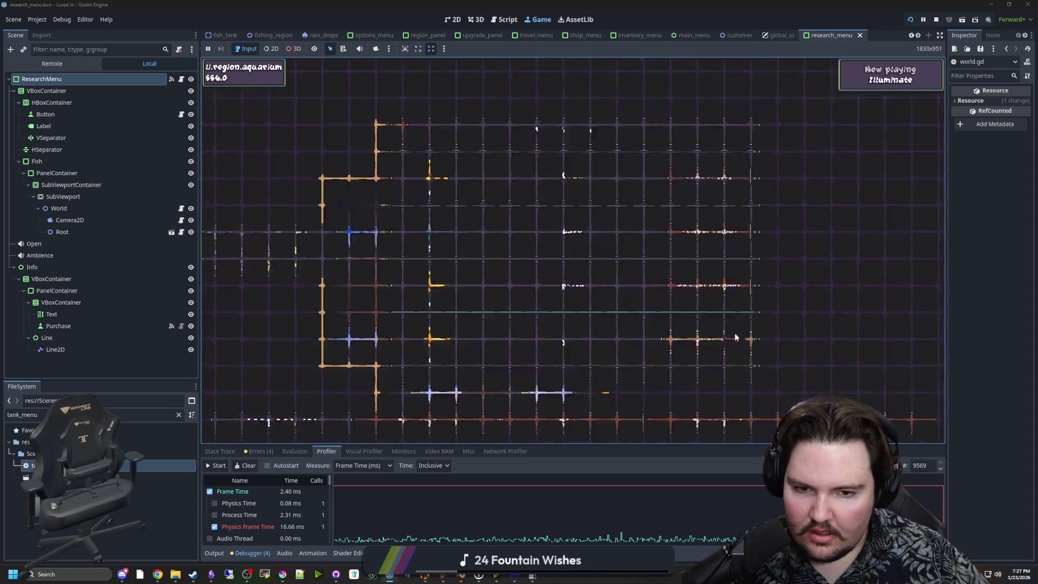
{"action": "left_click_drag", "start_coordinate": [678, 263], "coordinate": [591, 207]}
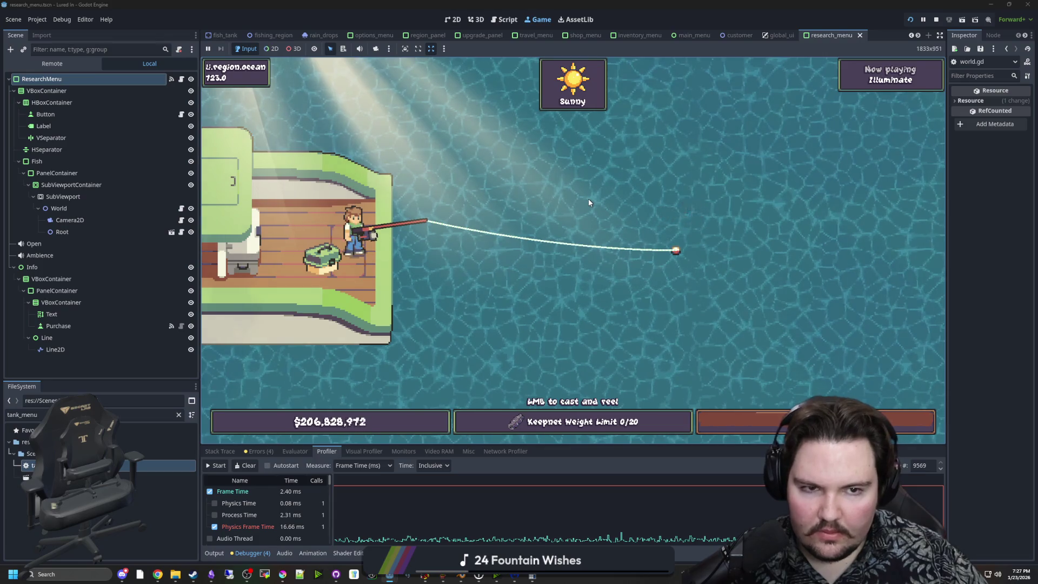
{"action": "mouse_move", "coordinate": [929, 69]}
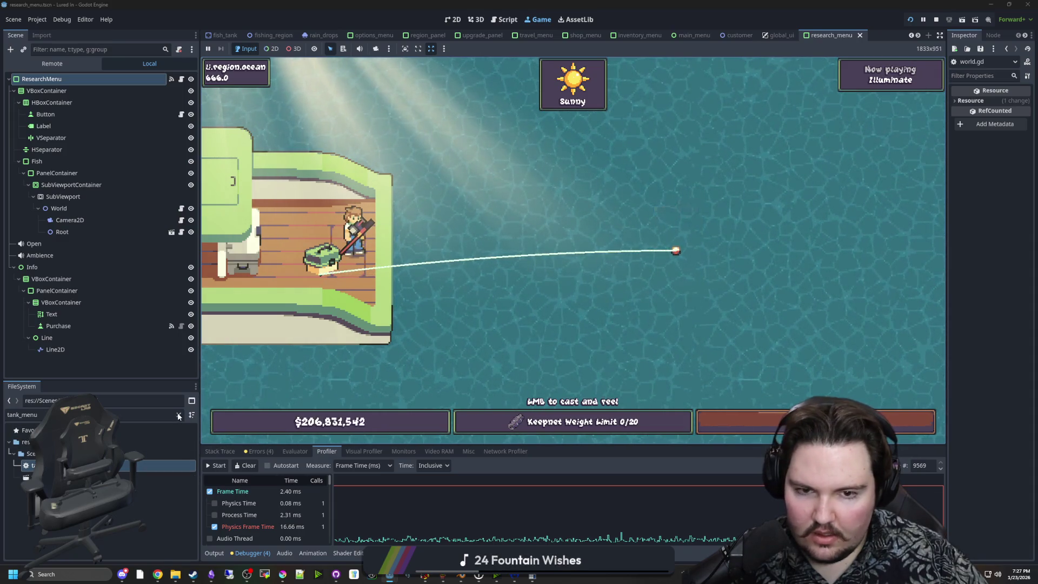
{"action": "left_click", "coordinate": [623, 210]}
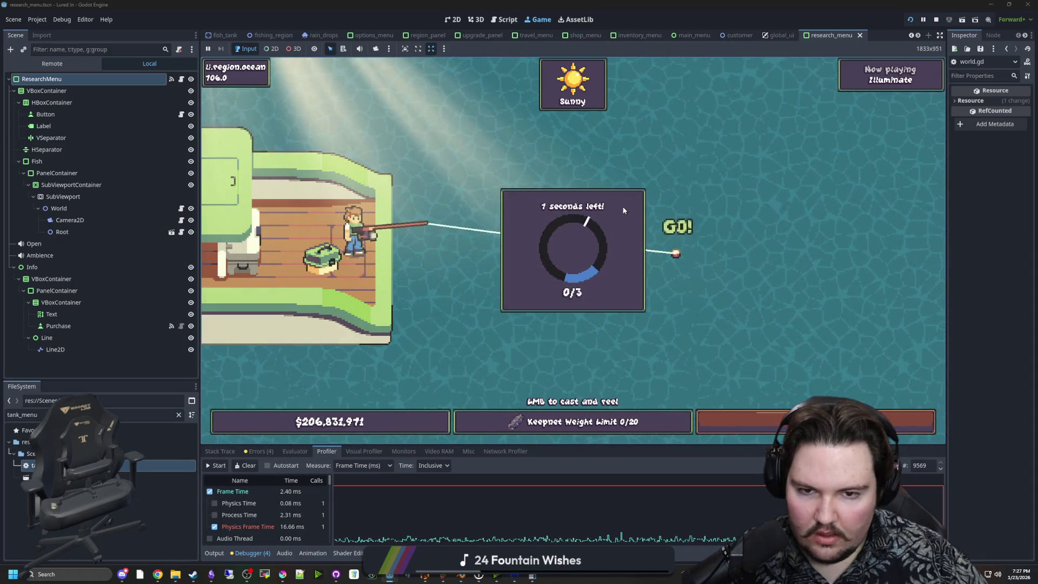
{"action": "left_click", "coordinate": [179, 415]}
{"action": "type", "text": "glob"}
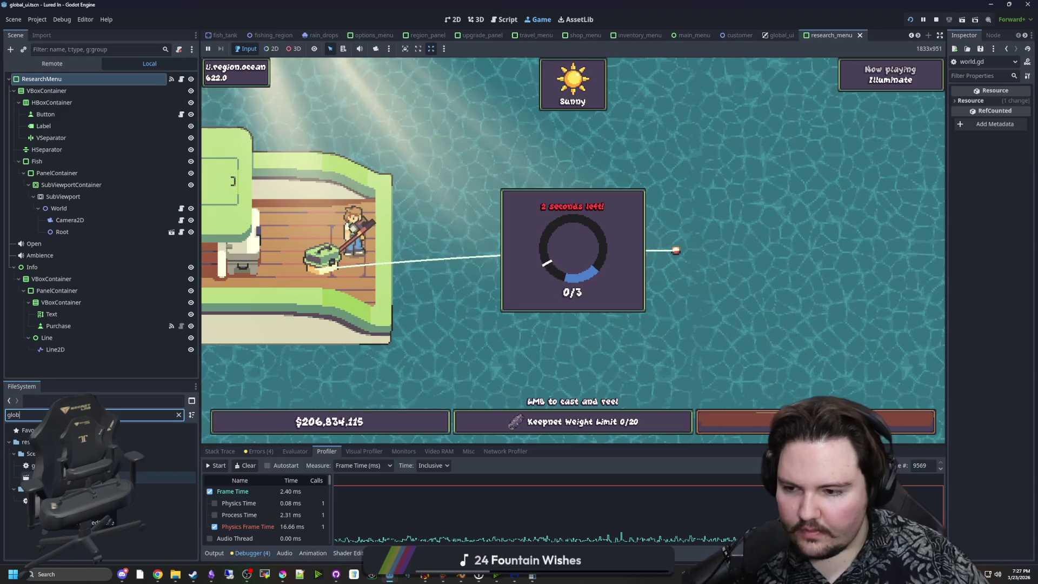
Step: Open global_ui.tscn, set the Settings button's Z Index to -3, and open the AnimatedButton script
{"action": "double_click", "coordinate": [55, 477]}
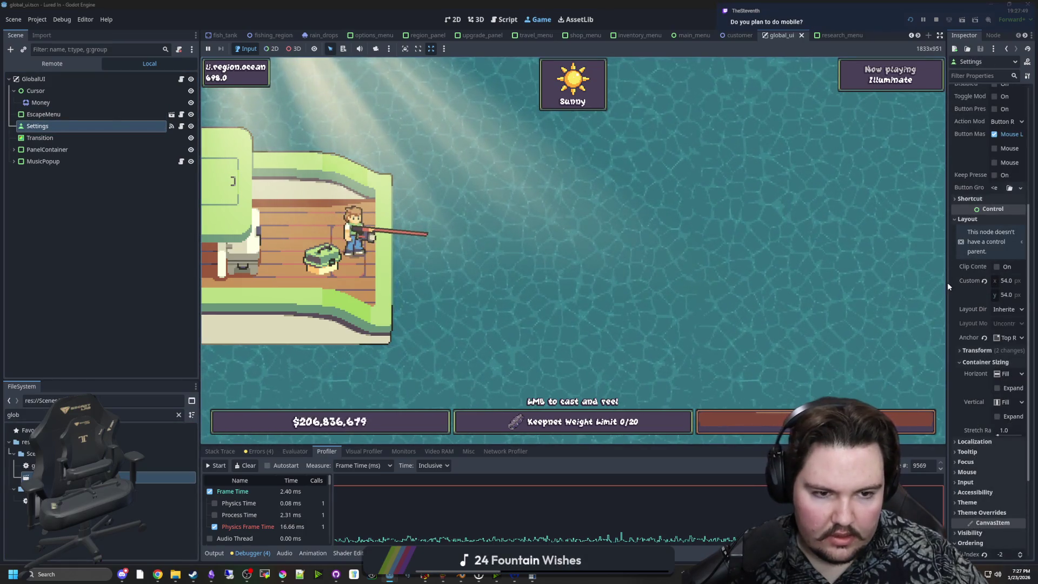
{"action": "mouse_move", "coordinate": [948, 283]}
{"action": "left_mouse_down"}
{"action": "mouse_move", "coordinate": [833, 309]}
{"action": "mouse_move", "coordinate": [792, 335]}
{"action": "left_mouse_up"}
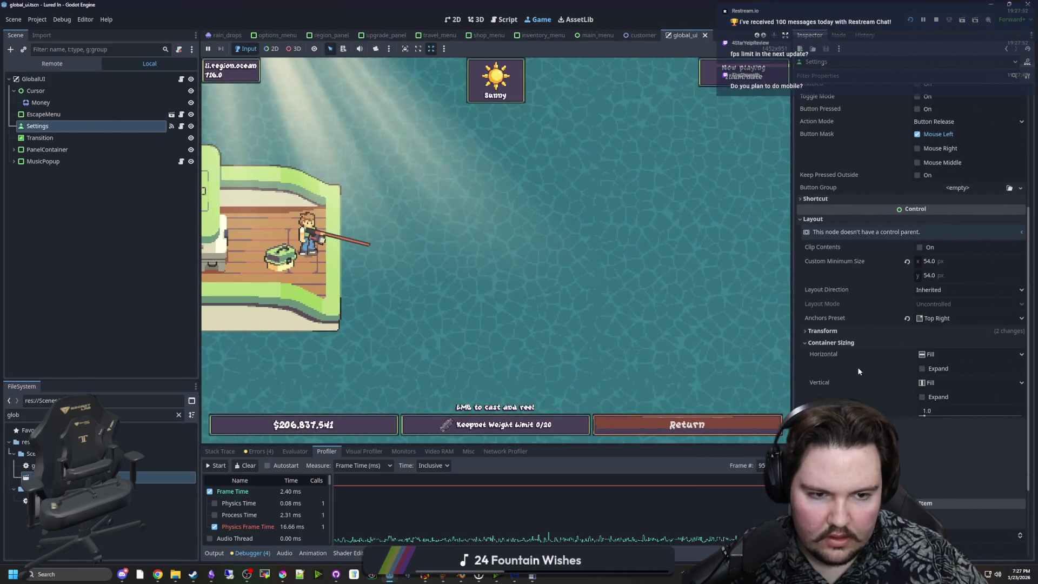
{"action": "scroll", "coordinate": [911, 313], "scroll_direction": "up", "scroll_amount": 4}
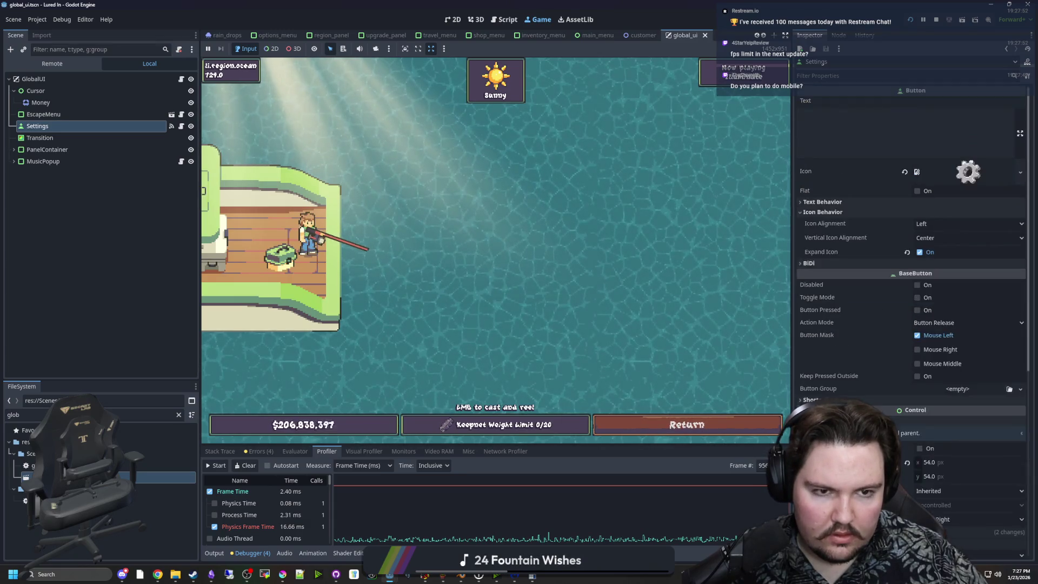
{"action": "scroll", "coordinate": [824, 358], "scroll_direction": "down", "scroll_amount": 6}
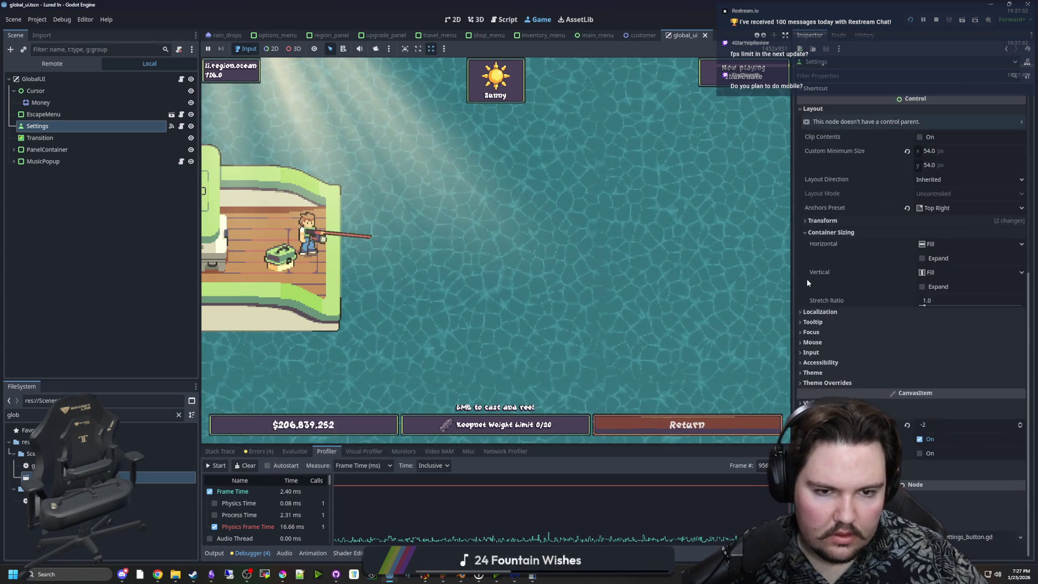
{"action": "scroll", "coordinate": [936, 417], "scroll_direction": "up", "scroll_amount": 1}
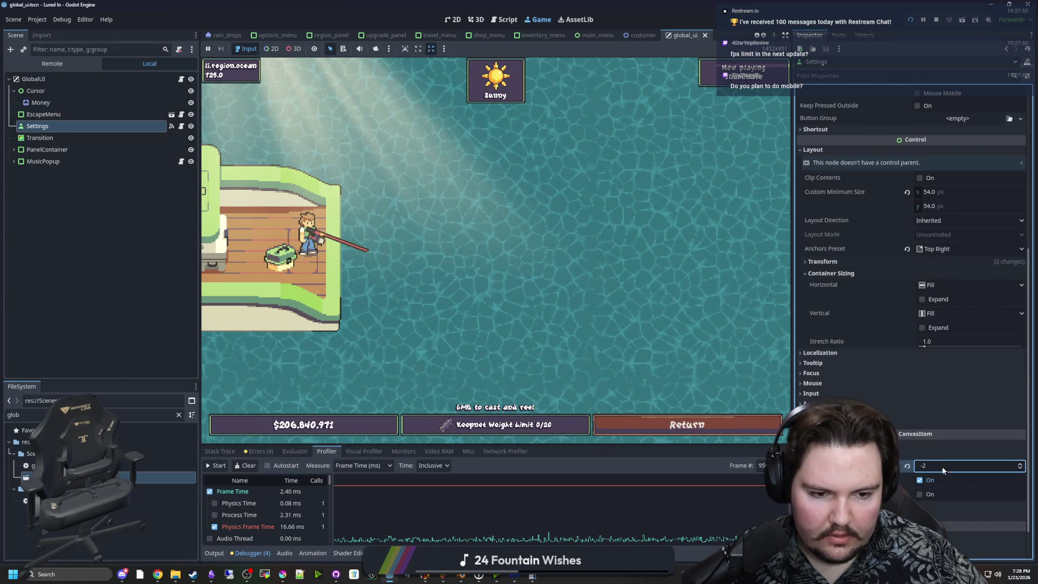
{"action": "scroll", "coordinate": [943, 470], "scroll_direction": "down", "scroll_amount": 1}
{"action": "left_click", "coordinate": [686, 206]}
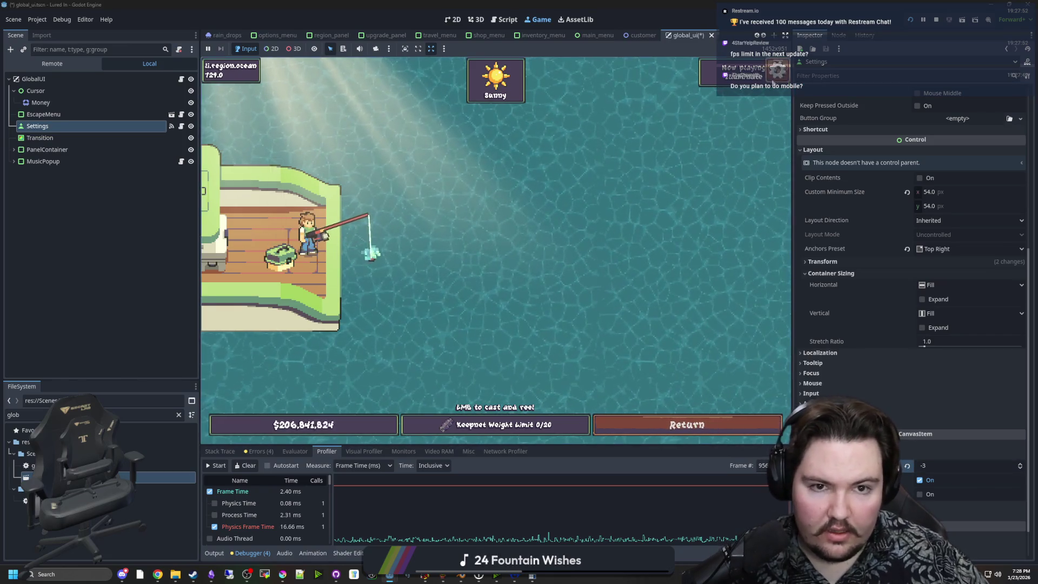
{"action": "left_click", "coordinate": [182, 130]}
{"action": "left_click", "coordinate": [409, 67], "text": "ctrl"}
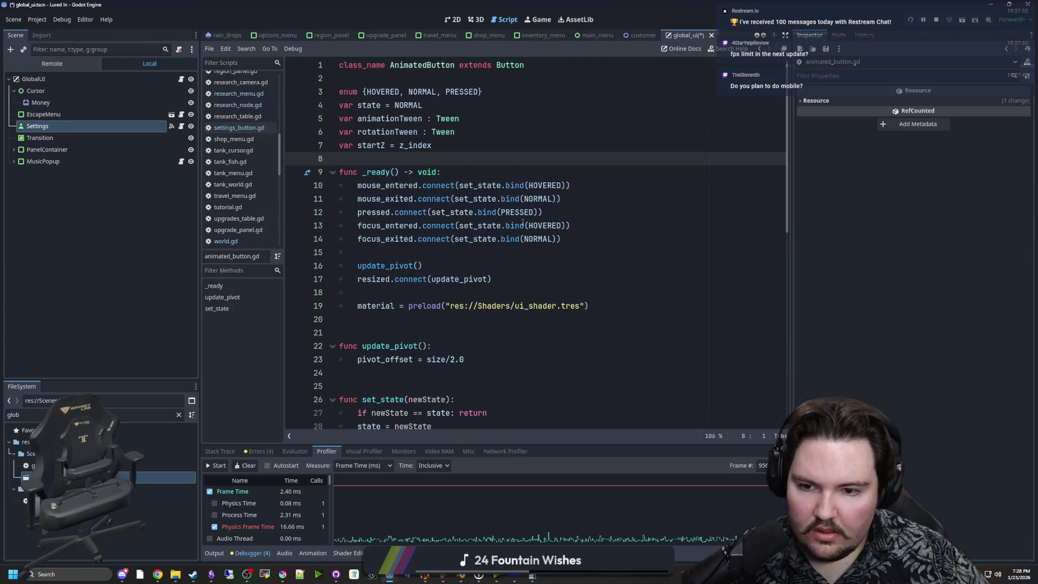
Step: Change the hovered z_index assignment on line 52 to 'startZ + 1' and save the script
{"action": "scroll", "coordinate": [523, 221], "scroll_direction": "down", "scroll_amount": 10}
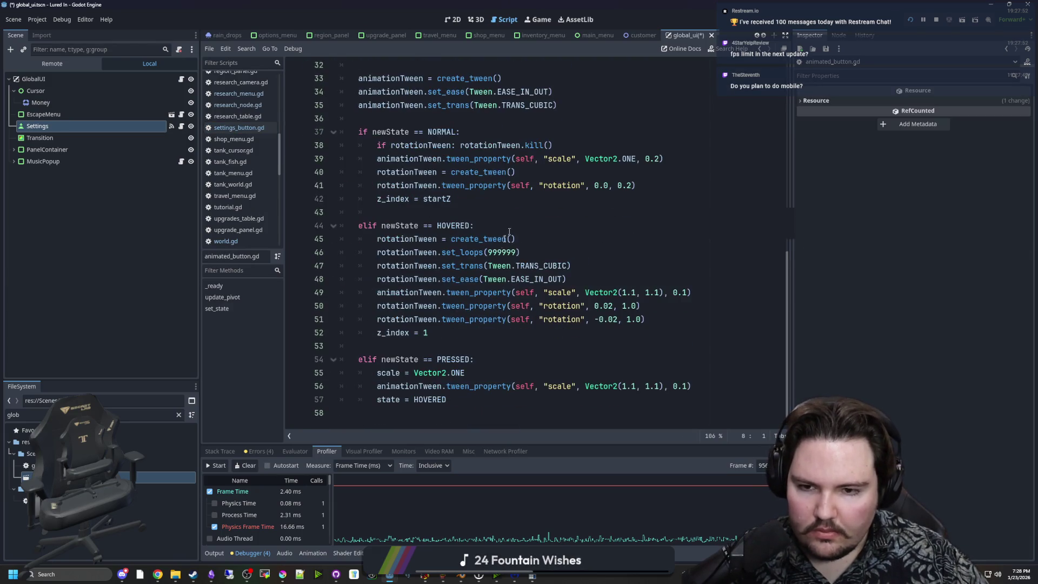
{"action": "left_click", "coordinate": [435, 332]}
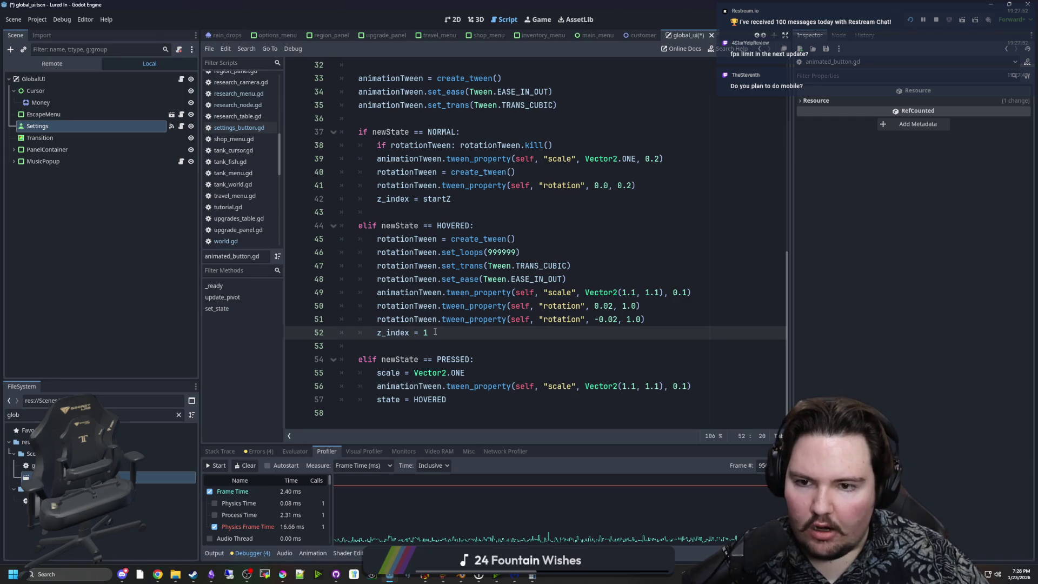
{"action": "double_click", "coordinate": [432, 203]}
{"action": "left_click", "coordinate": [446, 334]}
{"action": "type", "text": "startZ +"}
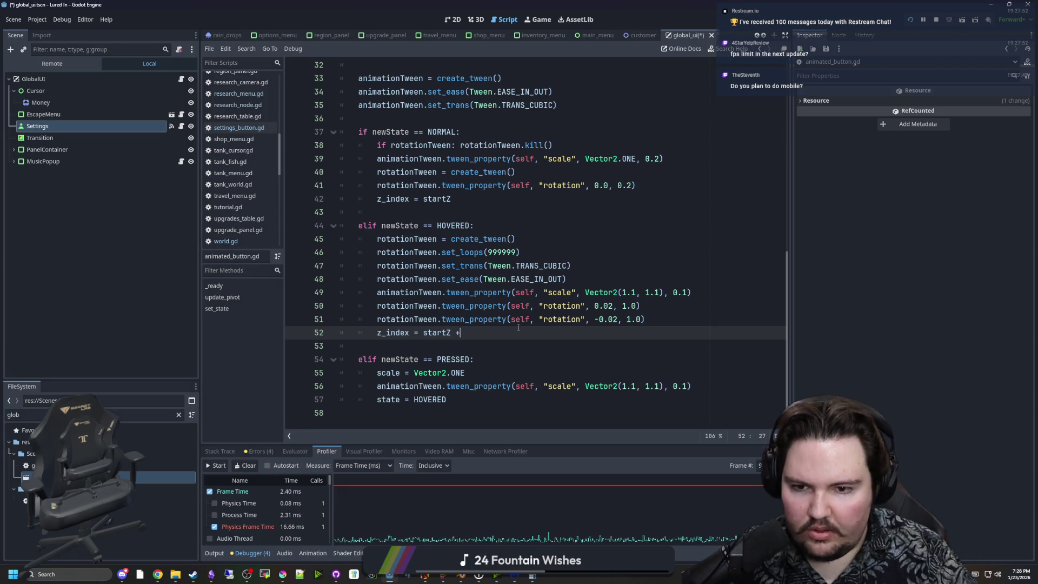
{"action": "type", "text": "1"}
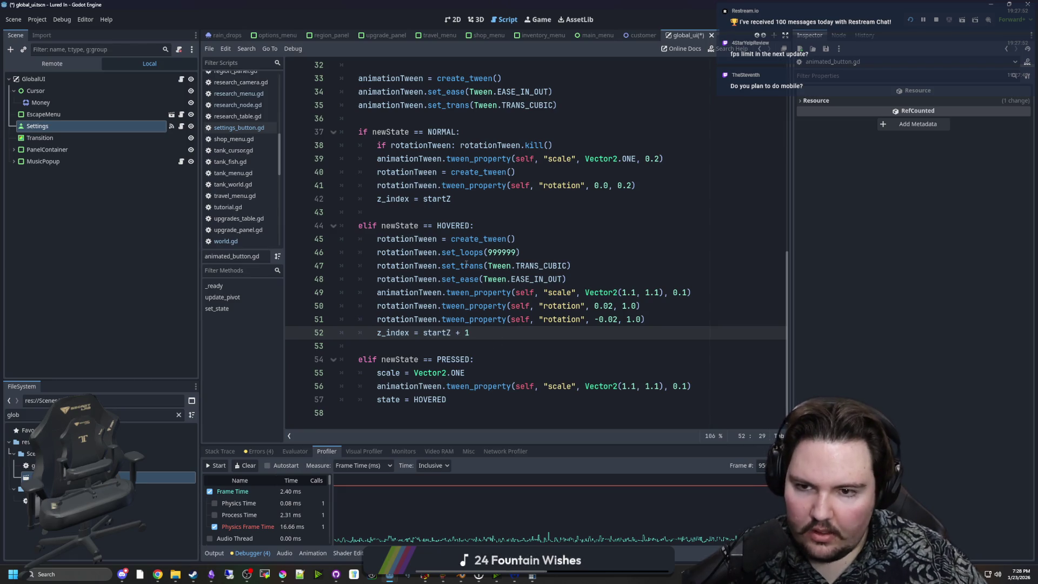
{"action": "left_click", "coordinate": [532, 212]}
{"action": "key", "text": "ctrl+s"}
Step: Set the Settings button's Z Index to -1 and save the scene
{"action": "left_click", "coordinate": [53, 130]}
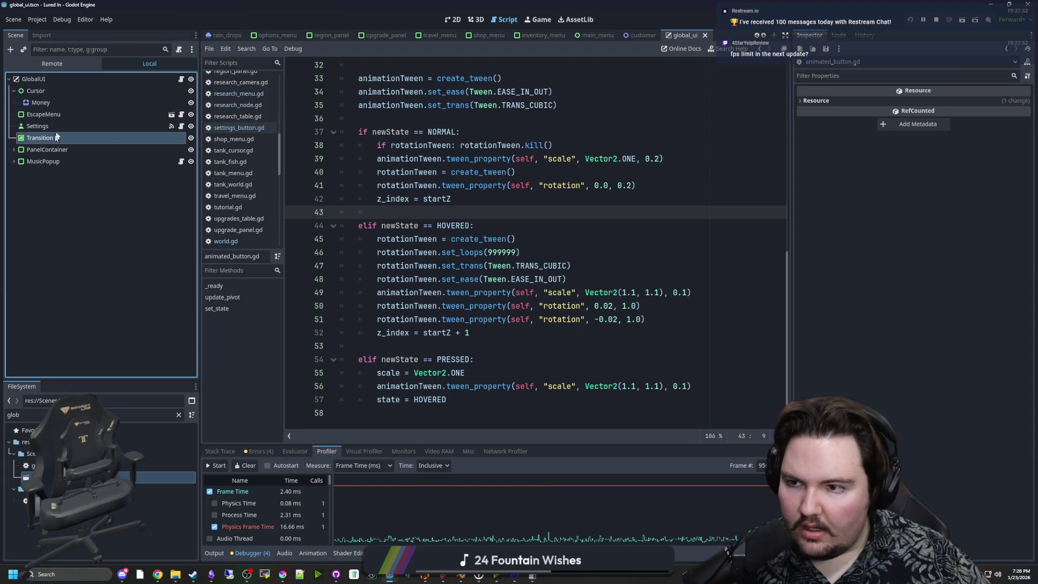
{"action": "left_click_drag", "start_coordinate": [919, 466], "coordinate": [918, 476]}
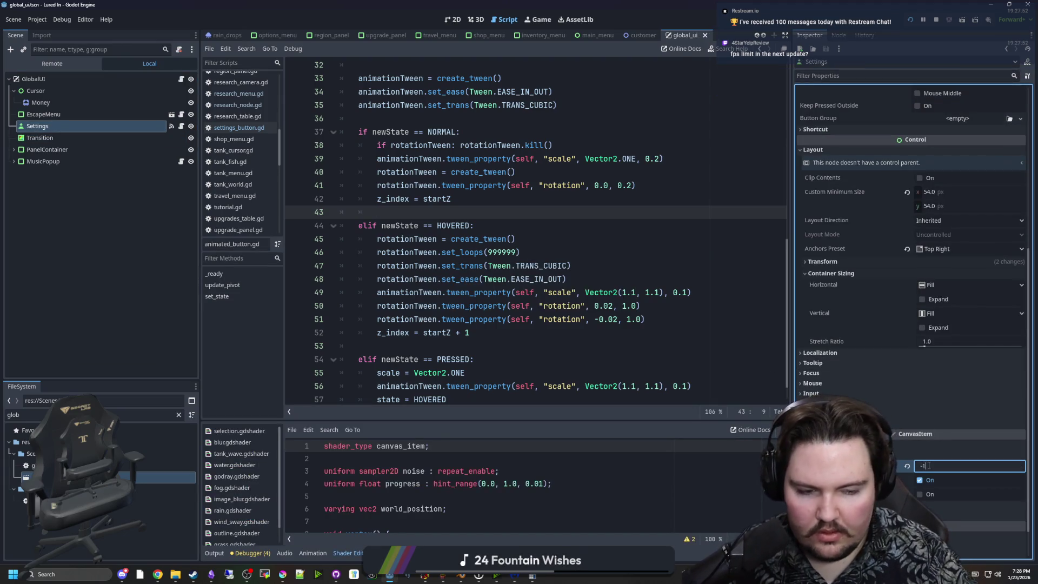
{"action": "left_click", "coordinate": [932, 466]}
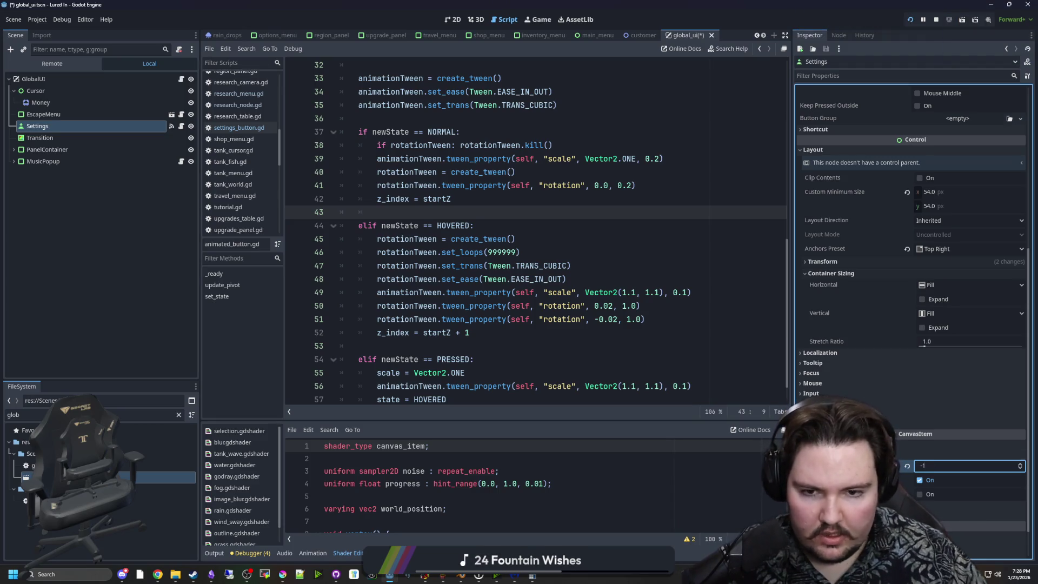
{"action": "key", "text": "ctrl+s"}
{"action": "left_click", "coordinate": [452, 19]}
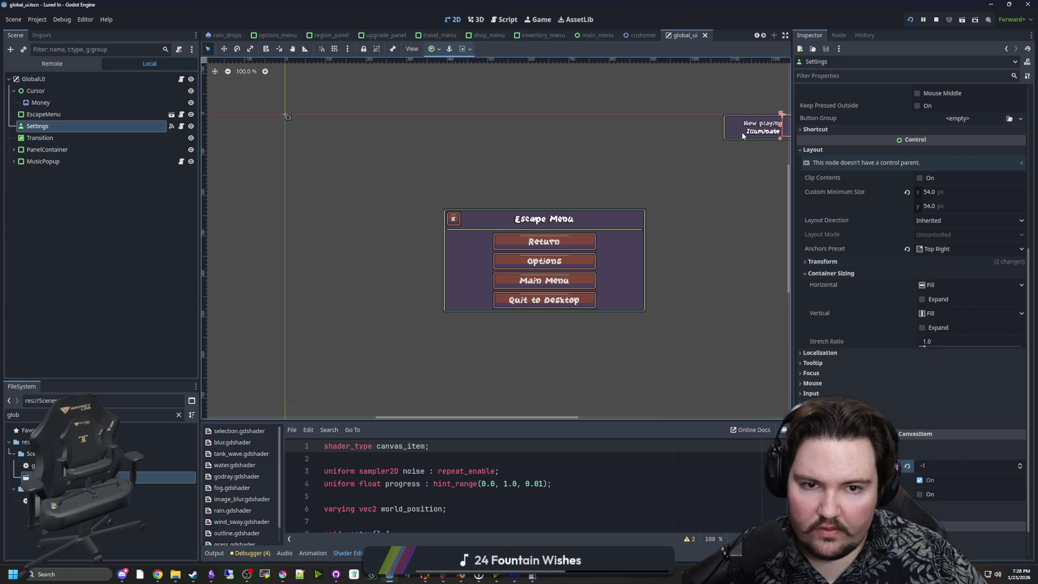
Step: Reel in the fishing line in the running game, then stop it with F8
{"action": "left_click", "coordinate": [543, 20]}
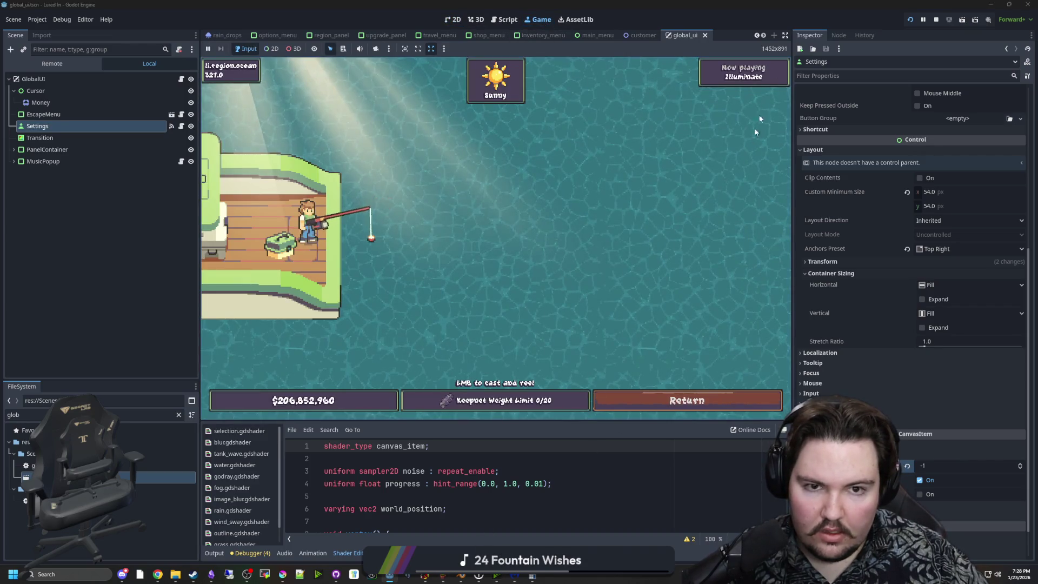
{"action": "left_click", "coordinate": [609, 181]}
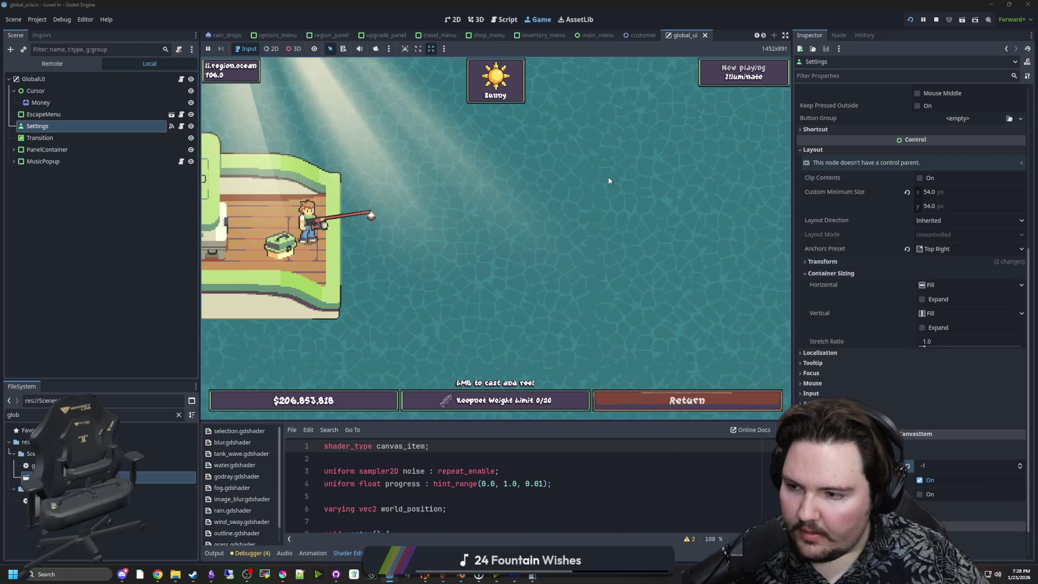
{"action": "key", "text": "F8"}
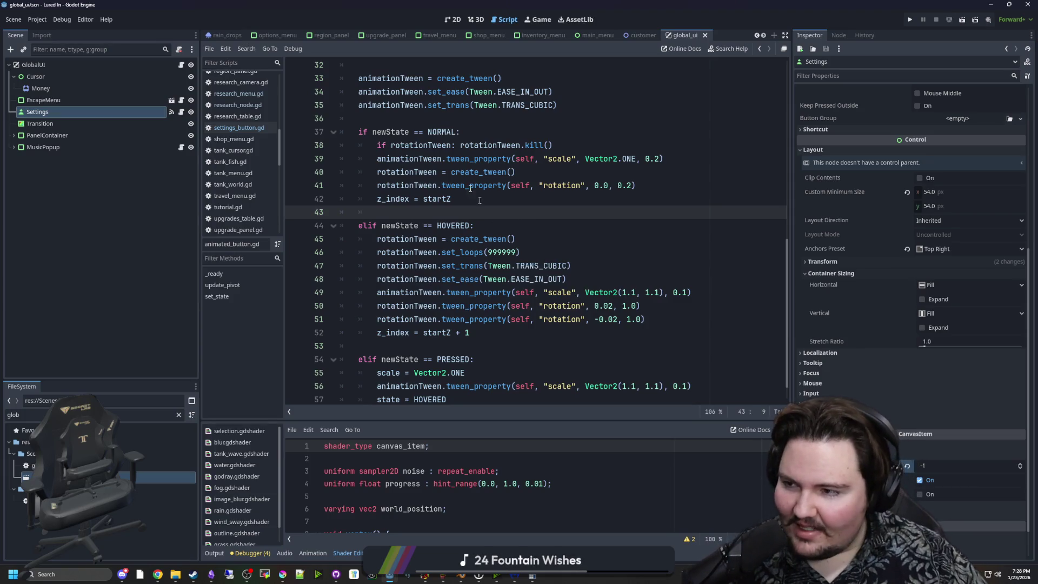
Step: Save the animated_button.gd changes and relaunch the project to test the z-index fix
{"action": "left_click", "coordinate": [410, 122]}
{"action": "key", "text": "ctrl+s"}
{"action": "scroll", "coordinate": [409, 123], "scroll_direction": "up", "scroll_amount": 2}
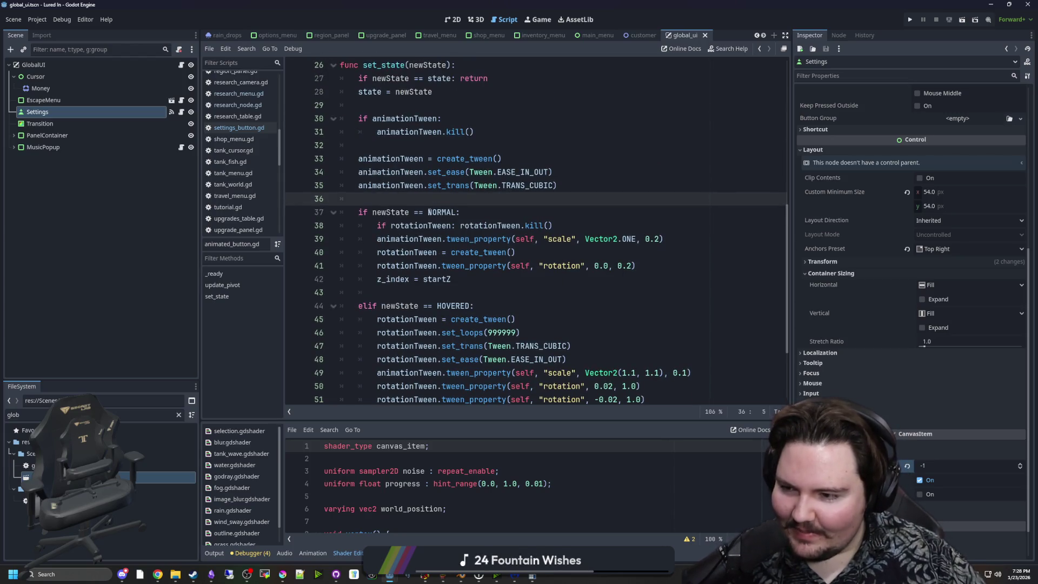
{"action": "scroll", "coordinate": [435, 212], "scroll_direction": "up", "scroll_amount": 3}
{"action": "left_click", "coordinate": [416, 173]}
{"action": "scroll", "coordinate": [420, 232], "scroll_direction": "up", "scroll_amount": 5}
{"action": "left_click", "coordinate": [411, 159]}
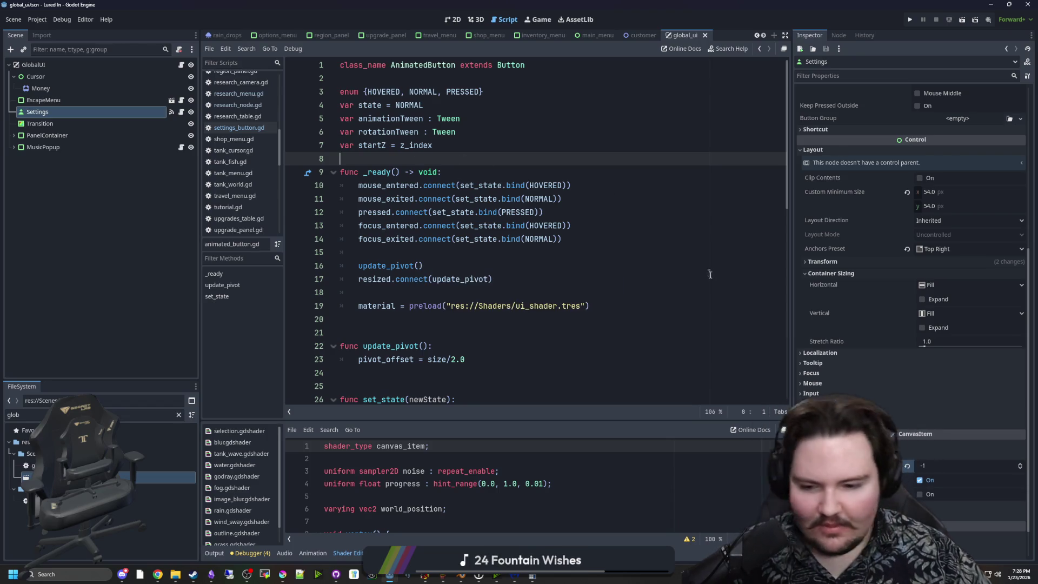
{"action": "left_click", "coordinate": [910, 19]}
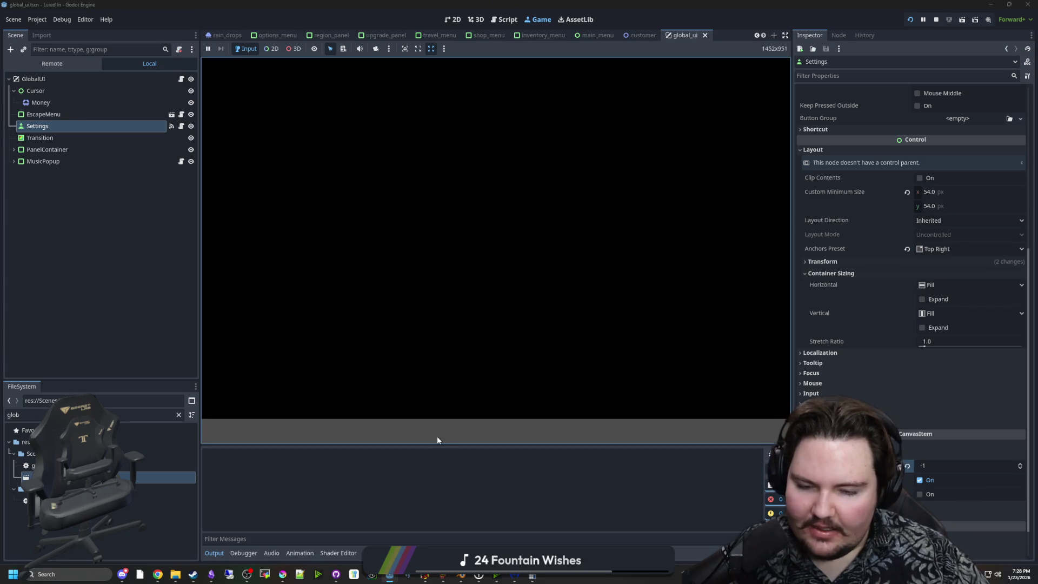
Step: Close the stray Calculator window and press Play on the game's main menu
{"action": "mouse_move", "coordinate": [532, 577]}
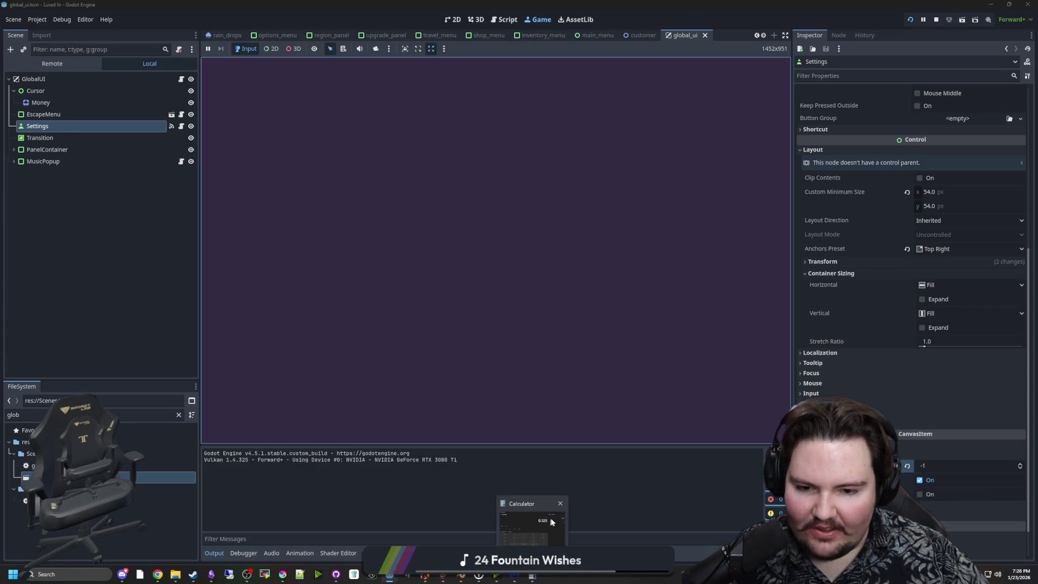
{"action": "left_click", "coordinate": [561, 503]}
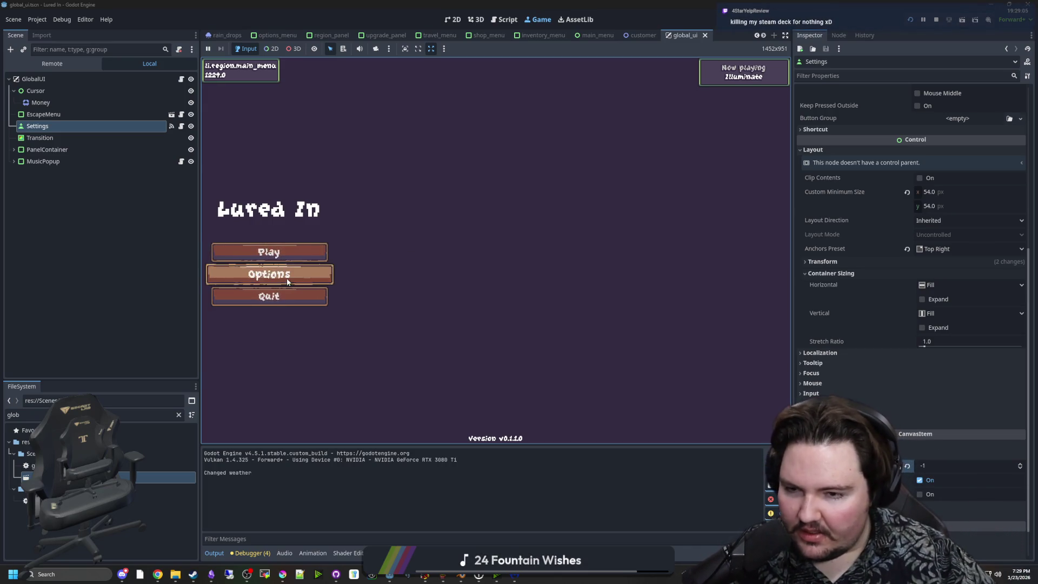
{"action": "left_click", "coordinate": [281, 258]}
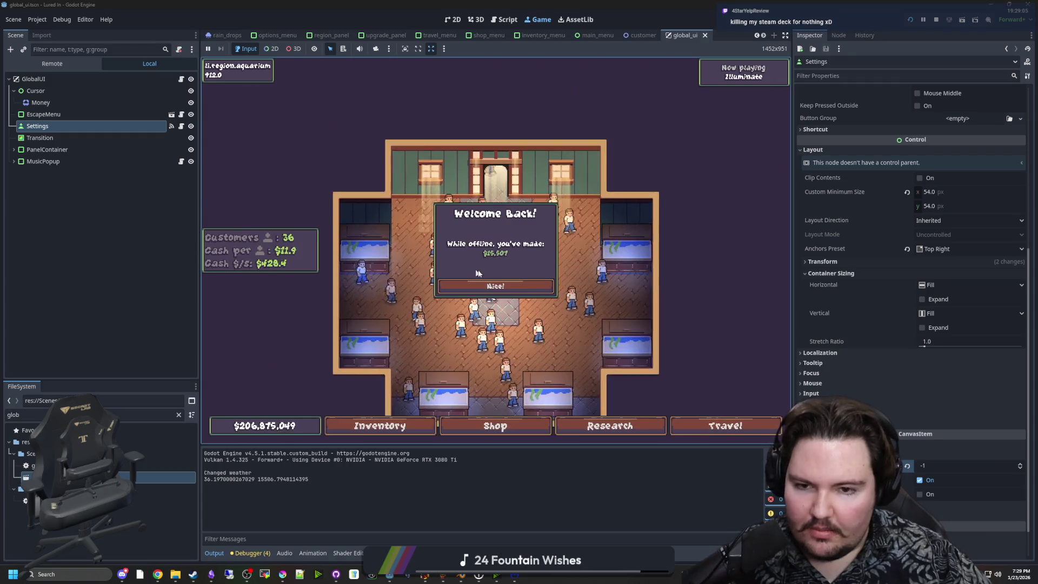
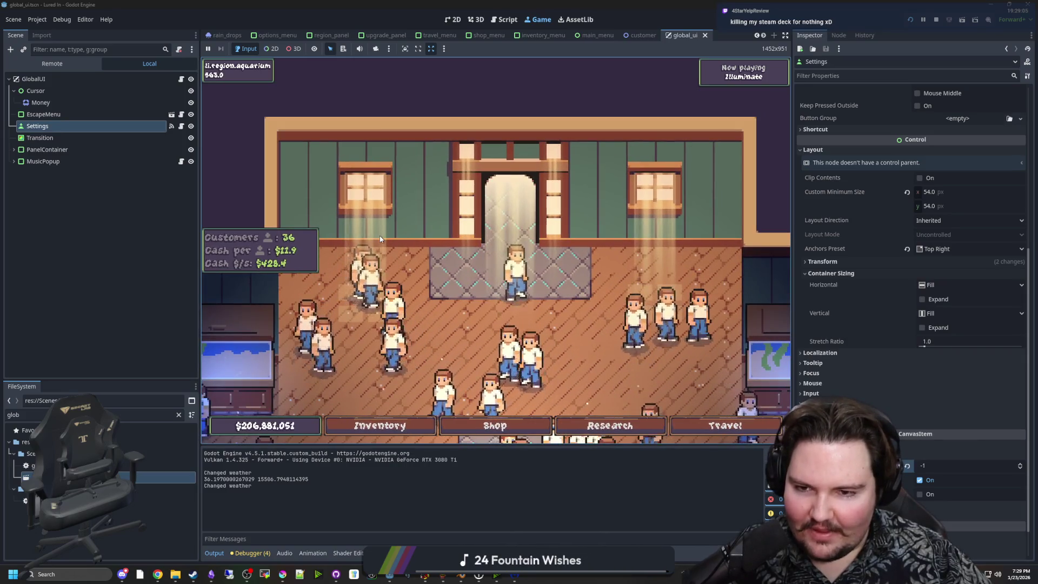
Step: Stop the running game and switch to the 2D workspace
{"action": "left_click", "coordinate": [911, 19]}
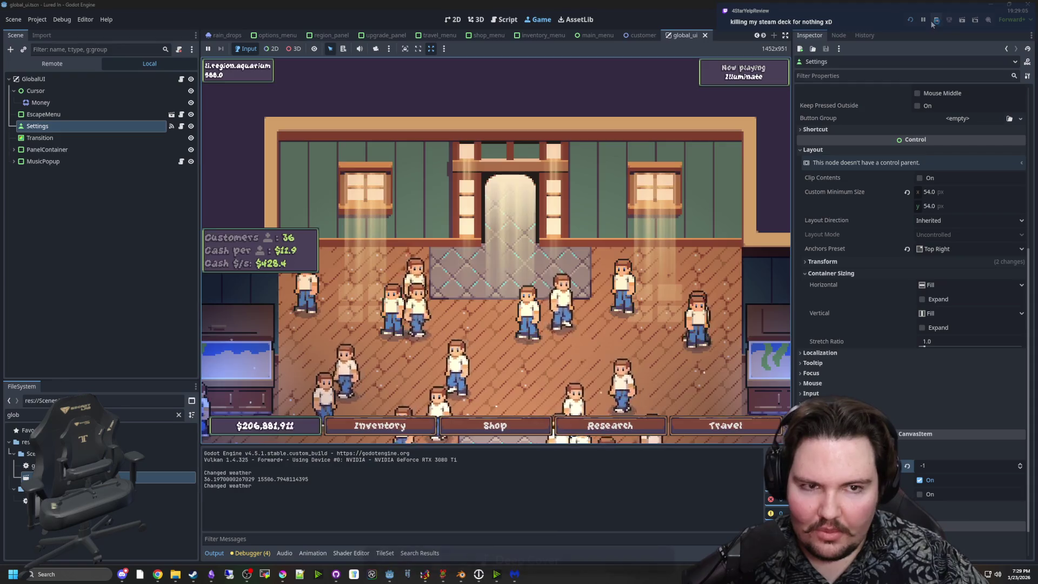
{"action": "left_click", "coordinate": [475, 19]}
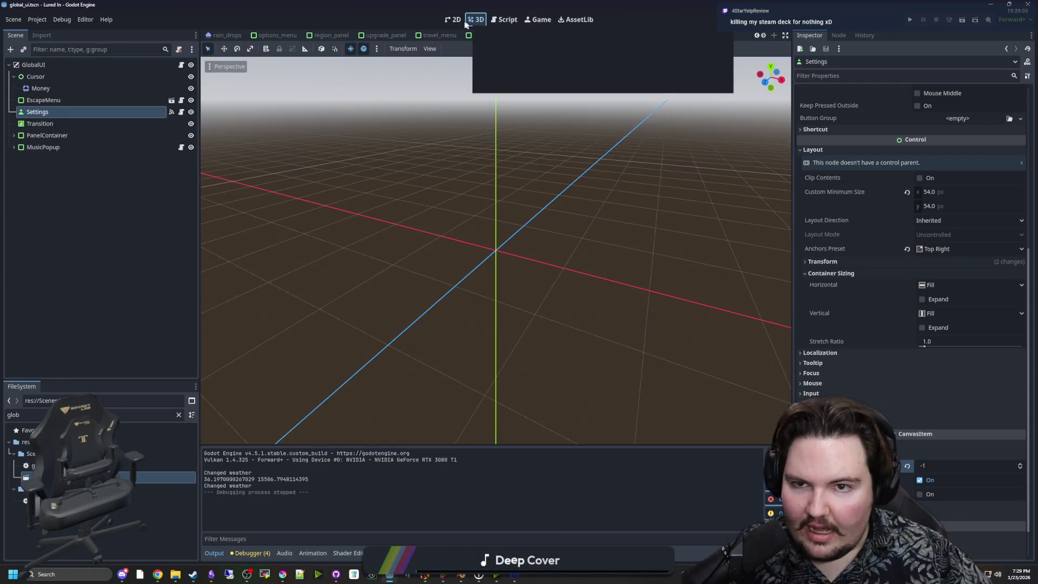
{"action": "left_click", "coordinate": [456, 20]}
Step: Clear the FileSystem filter and search 'aquar' to open aquarium.tscn
{"action": "scroll", "coordinate": [324, 292], "scroll_direction": "down", "scroll_amount": 3}
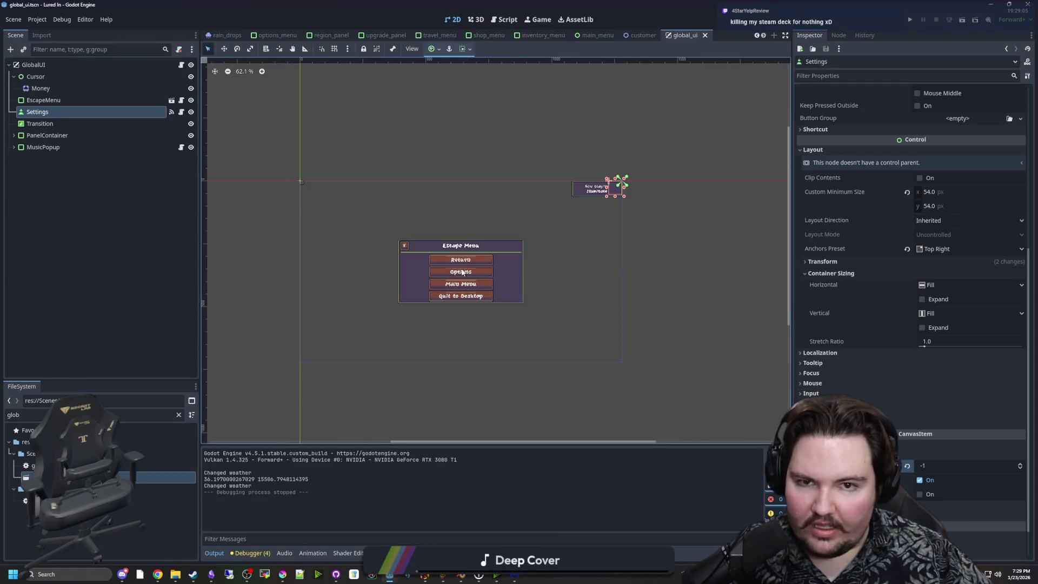
{"action": "left_click", "coordinate": [178, 415]}
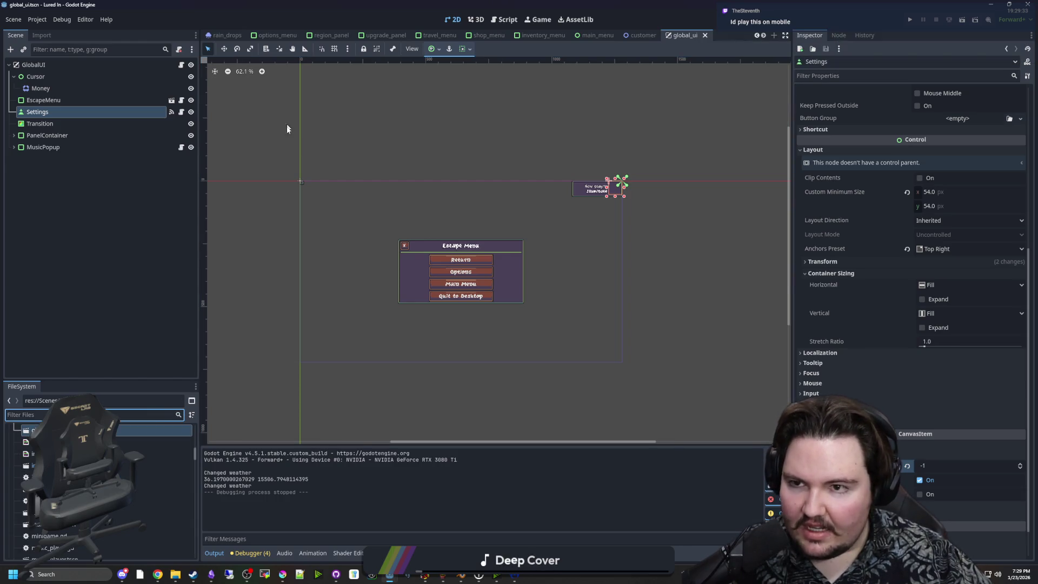
{"action": "type", "text": "aquar"}
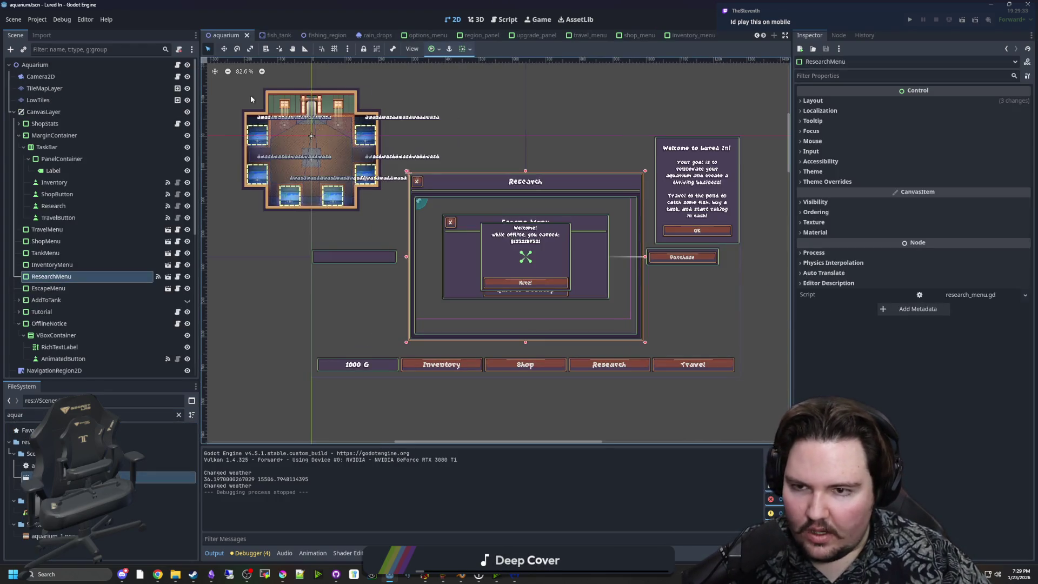
Step: Select the GodRay, GodRay2 and GodRay3 nodes together
{"action": "scroll", "coordinate": [251, 99], "scroll_direction": "up", "scroll_amount": 5}
{"action": "scroll", "coordinate": [215, 168], "scroll_direction": "up", "scroll_amount": 2}
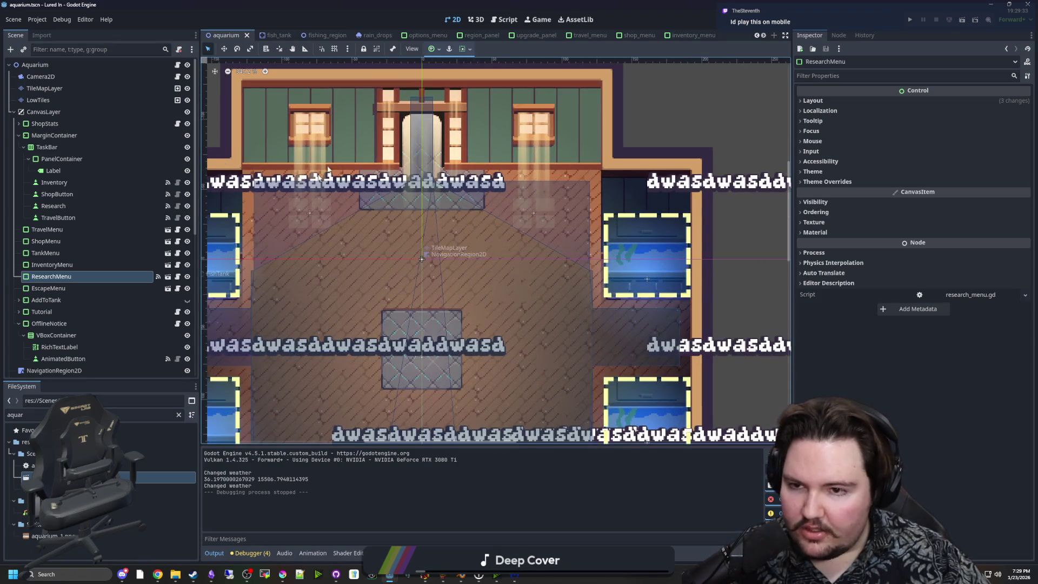
{"action": "left_click", "coordinate": [313, 139]}
{"action": "scroll", "coordinate": [398, 244], "scroll_direction": "down", "scroll_amount": 2}
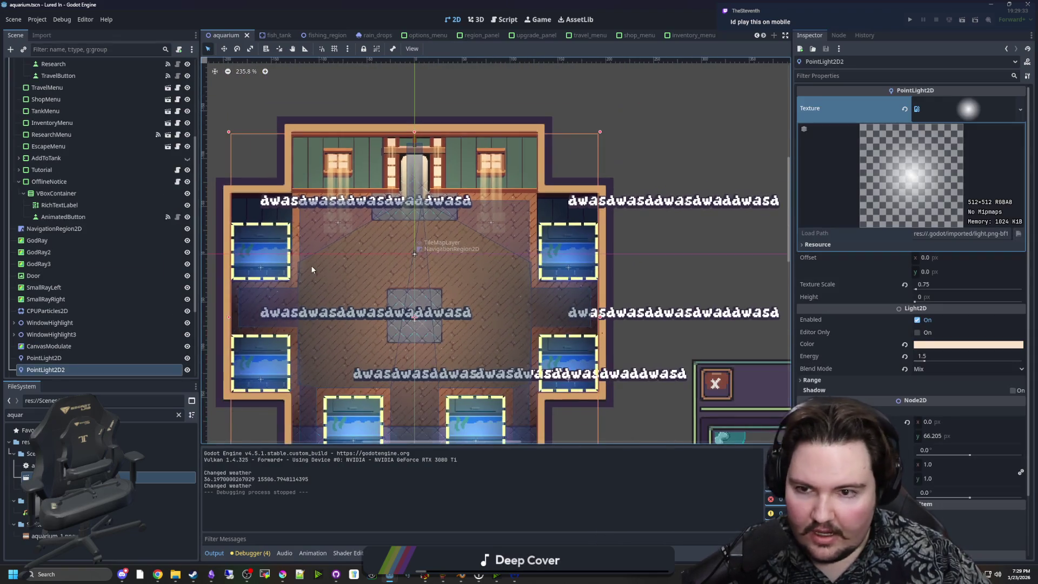
{"action": "left_click", "coordinate": [62, 253]}
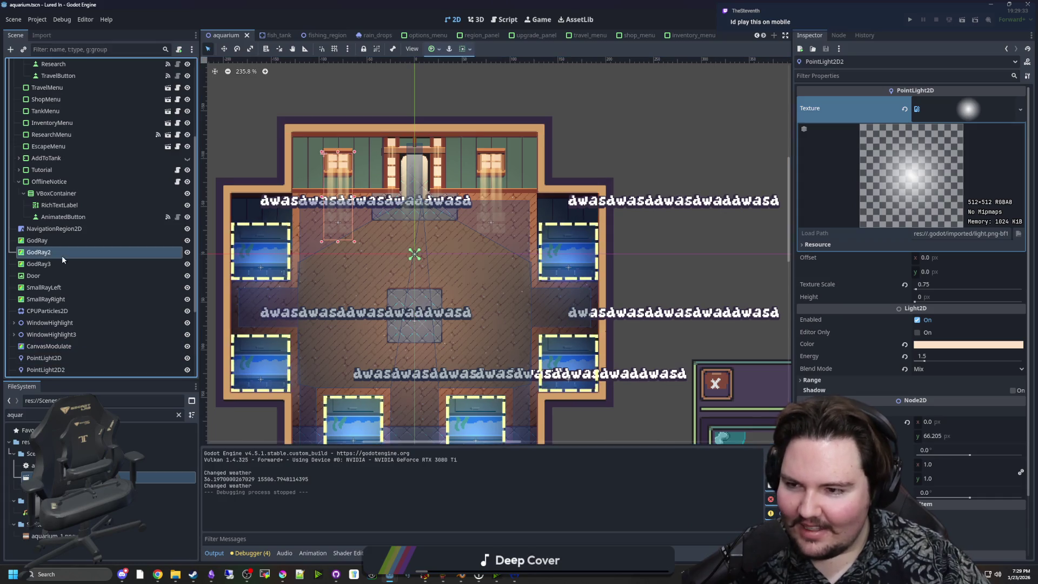
{"action": "left_click", "coordinate": [73, 245]}
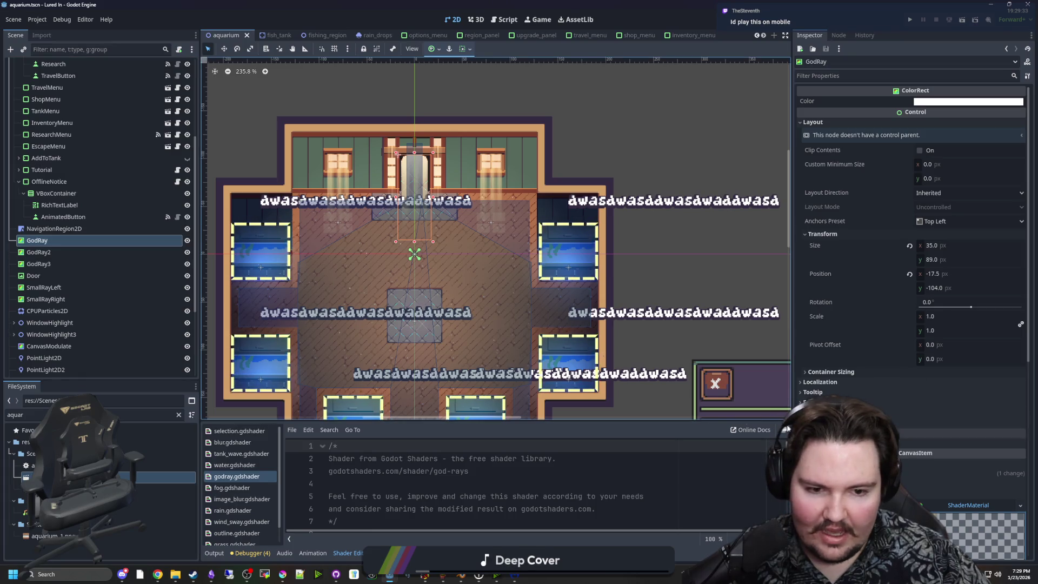
{"action": "left_click", "coordinate": [38, 264], "text": "shift"}
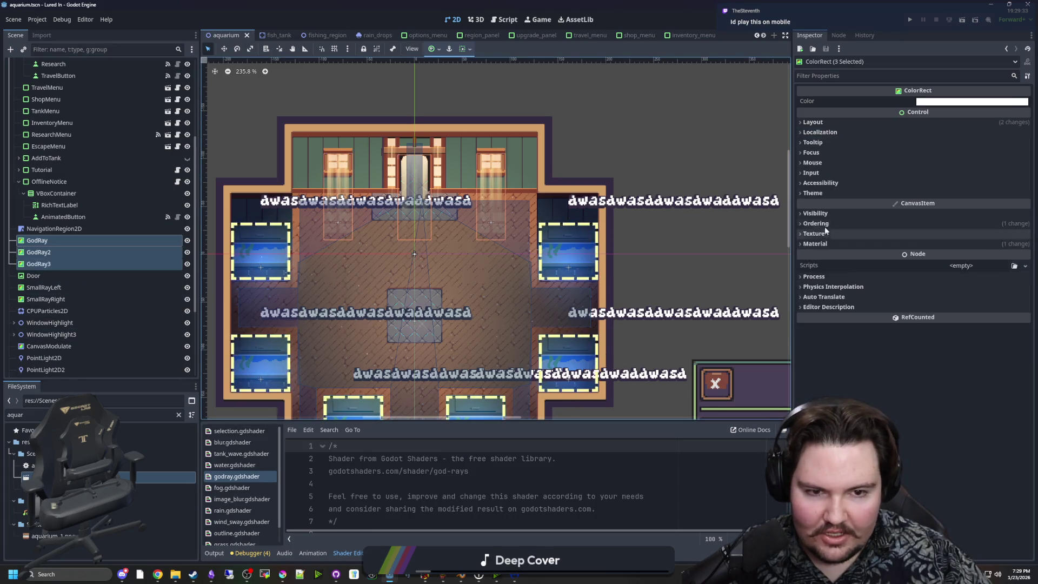
Step: Set their Mouse Filter to Ignore and run the game
{"action": "left_click", "coordinate": [835, 161]}
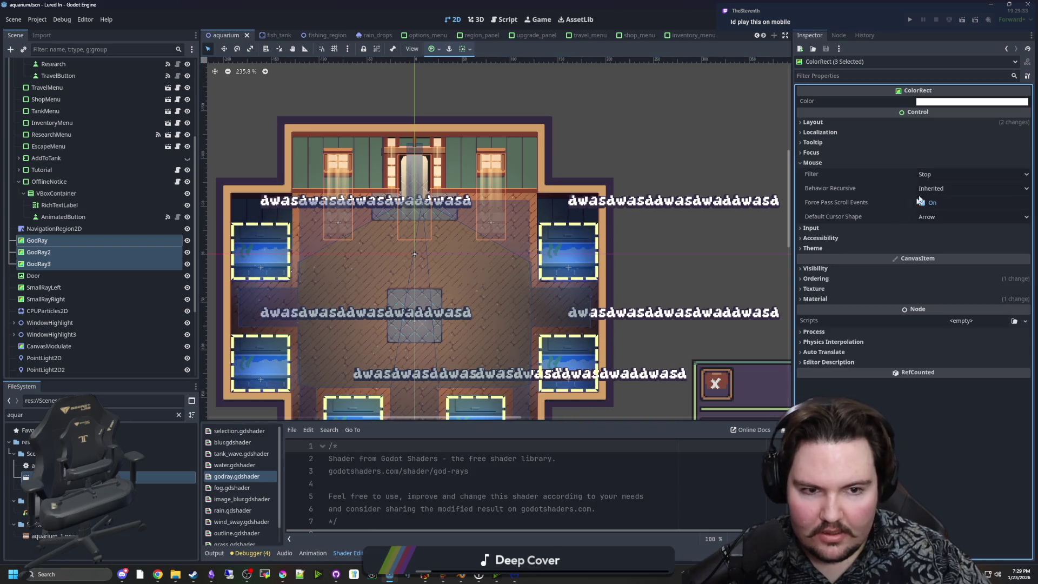
{"action": "left_click", "coordinate": [939, 177]}
{"action": "left_click", "coordinate": [939, 207]}
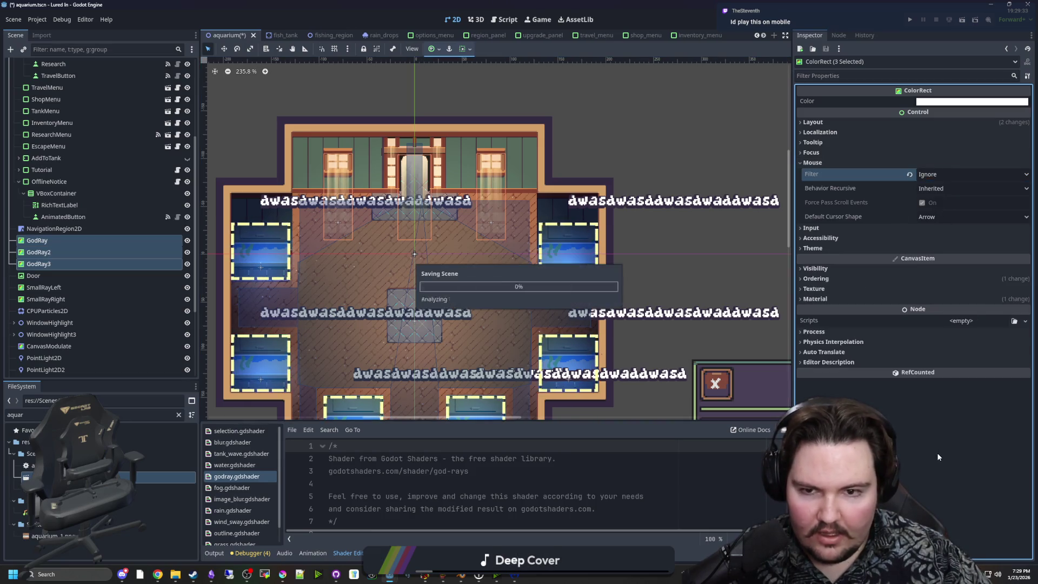
{"action": "left_click", "coordinate": [908, 22]}
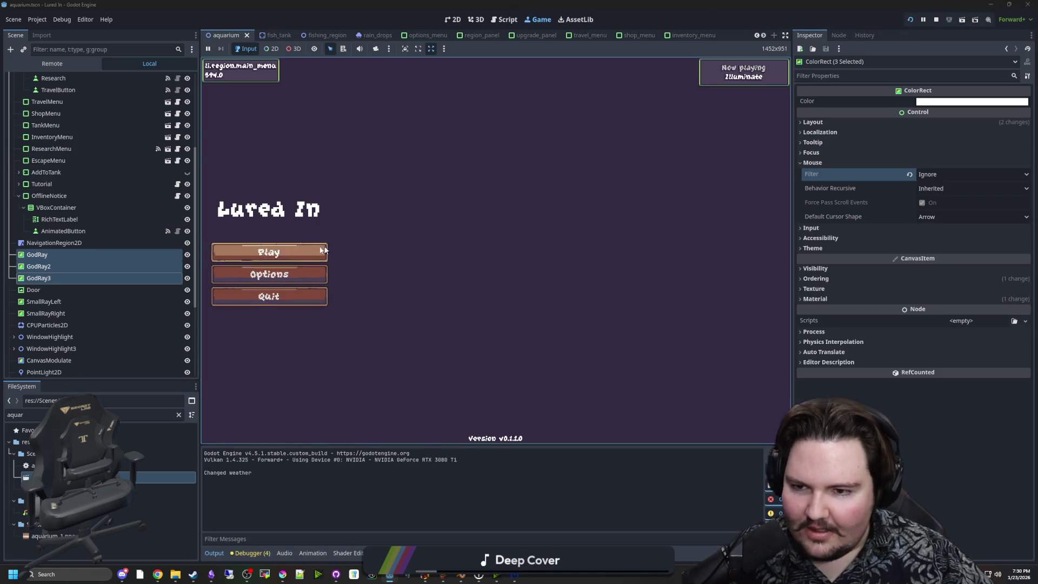
Step: Start playing from the main menu and zoom around the aquarium to check the god rays
{"action": "left_click", "coordinate": [298, 248]}
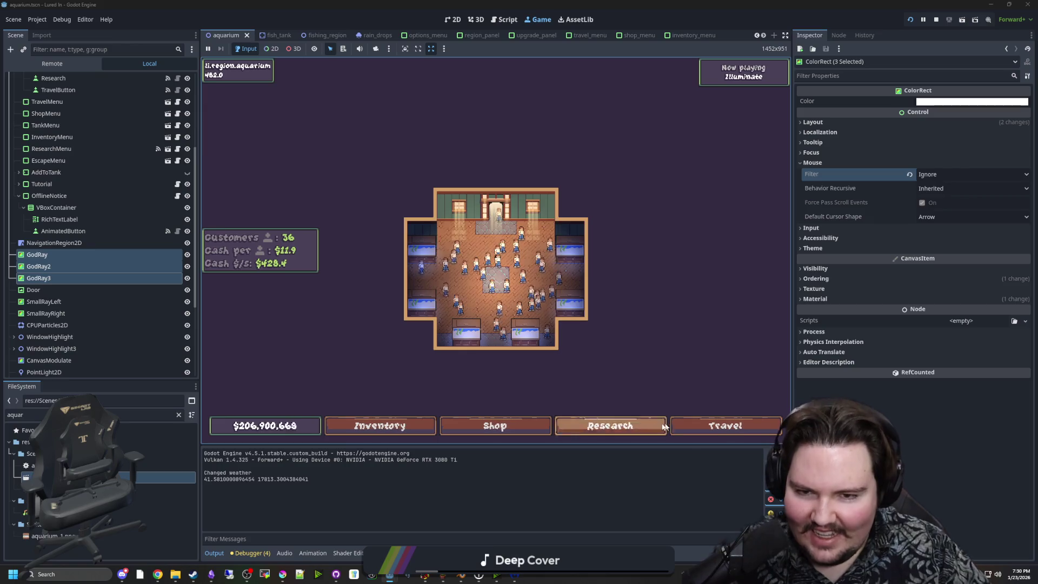
{"action": "scroll", "coordinate": [546, 357], "scroll_direction": "up", "scroll_amount": 3}
{"action": "scroll", "coordinate": [518, 262], "scroll_direction": "down", "scroll_amount": 1}
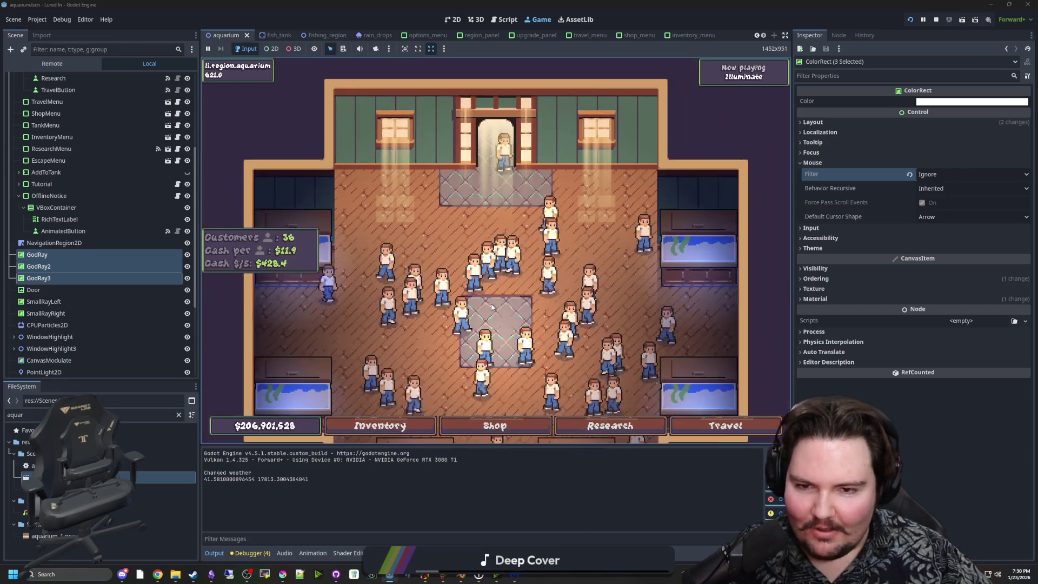
{"action": "scroll", "coordinate": [513, 262], "scroll_direction": "up", "scroll_amount": 3}
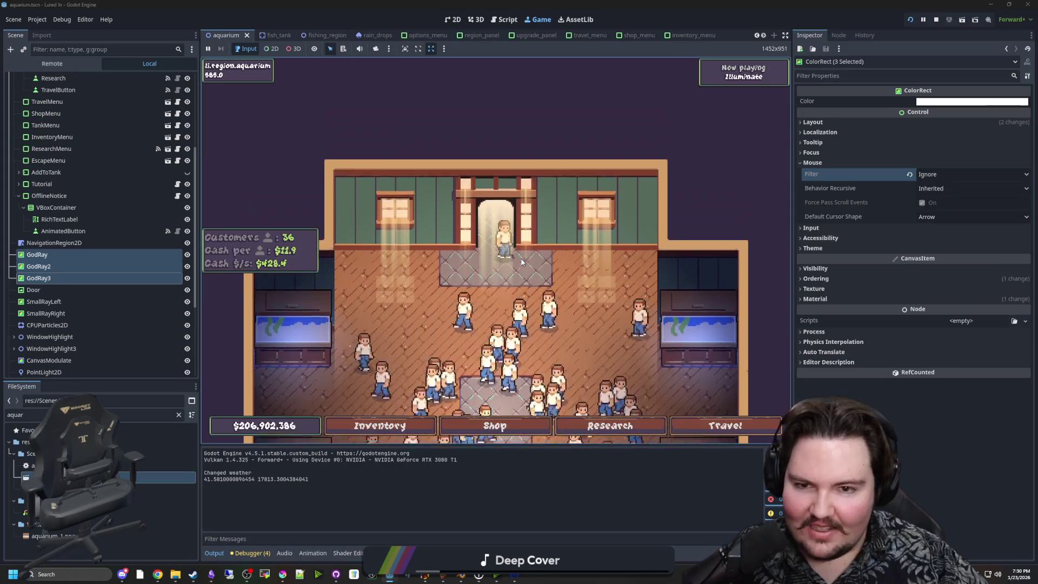
{"action": "scroll", "coordinate": [508, 261], "scroll_direction": "down", "scroll_amount": 3}
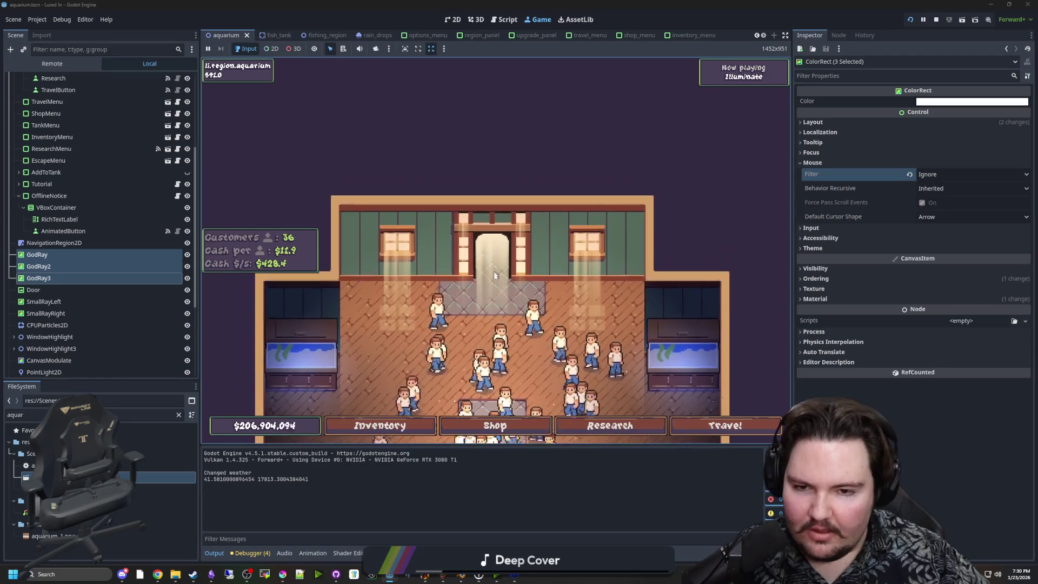
{"action": "scroll", "coordinate": [509, 227], "scroll_direction": "up", "scroll_amount": 2}
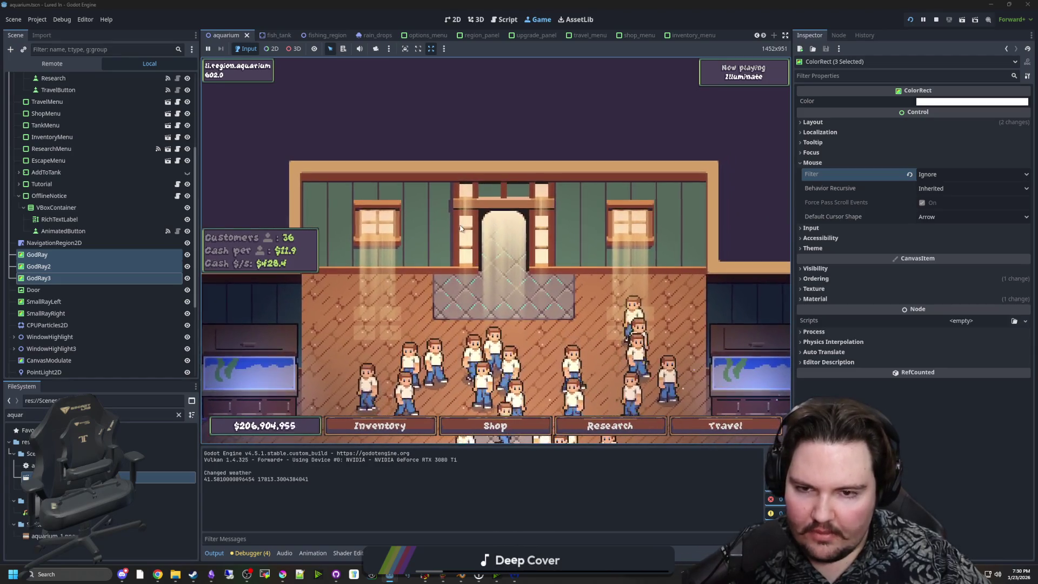
Step: In the 2D editor, select the Door, SmallRayLeft and SmallRayRight nodes
{"action": "left_click", "coordinate": [452, 20]}
{"action": "scroll", "coordinate": [412, 194], "scroll_direction": "up", "scroll_amount": 4}
{"action": "left_click", "coordinate": [414, 196]}
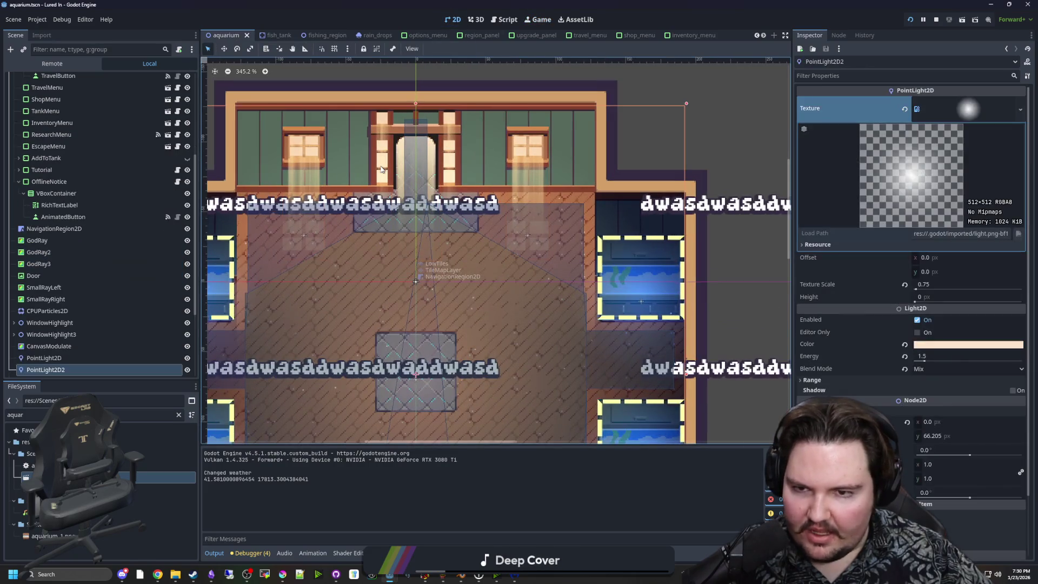
{"action": "left_click", "coordinate": [64, 265]}
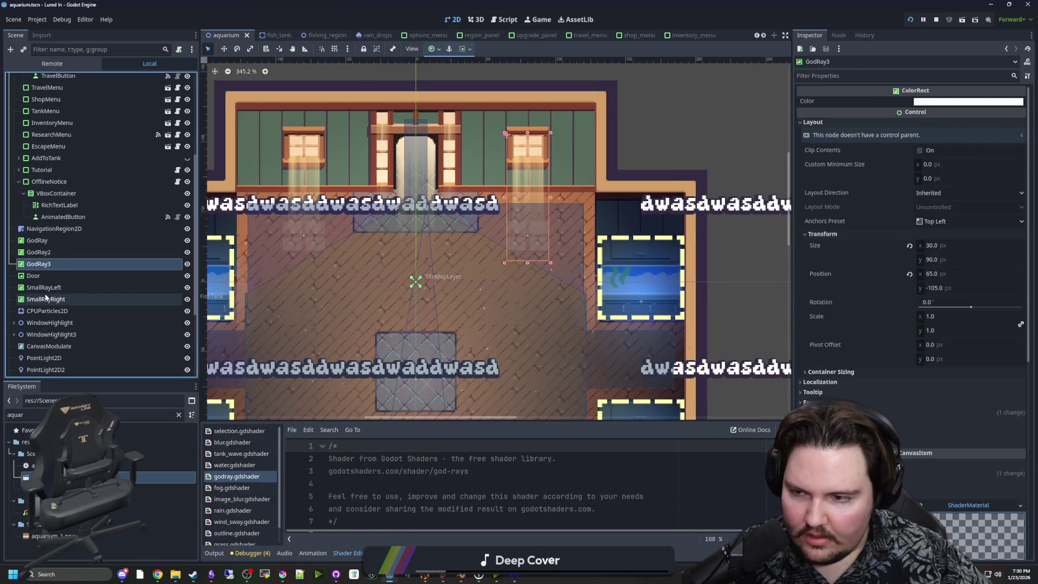
{"action": "left_click", "coordinate": [49, 287]}
{"action": "left_click", "coordinate": [45, 275]}
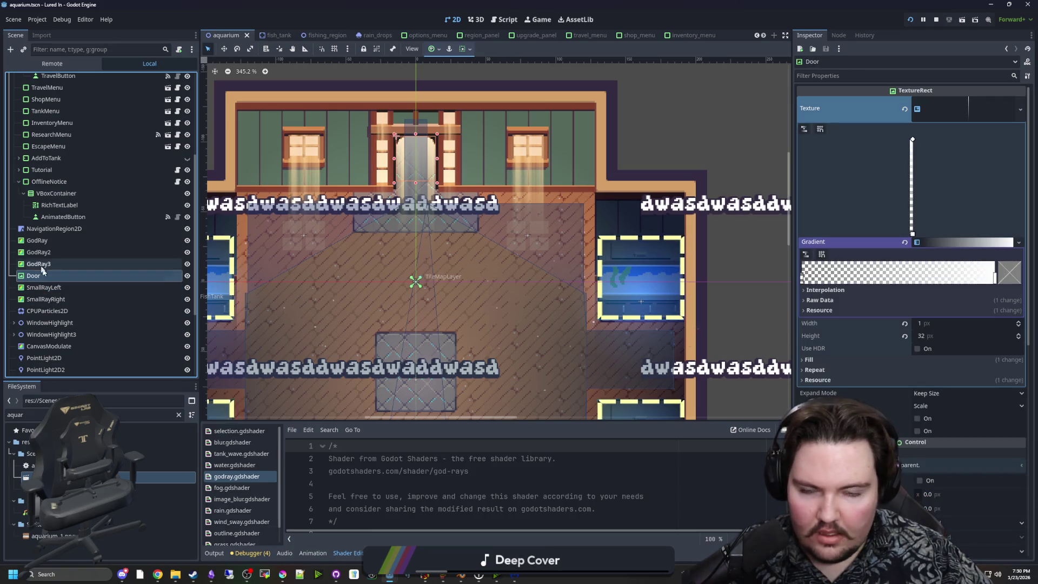
{"action": "left_click", "coordinate": [48, 300], "text": "shift"}
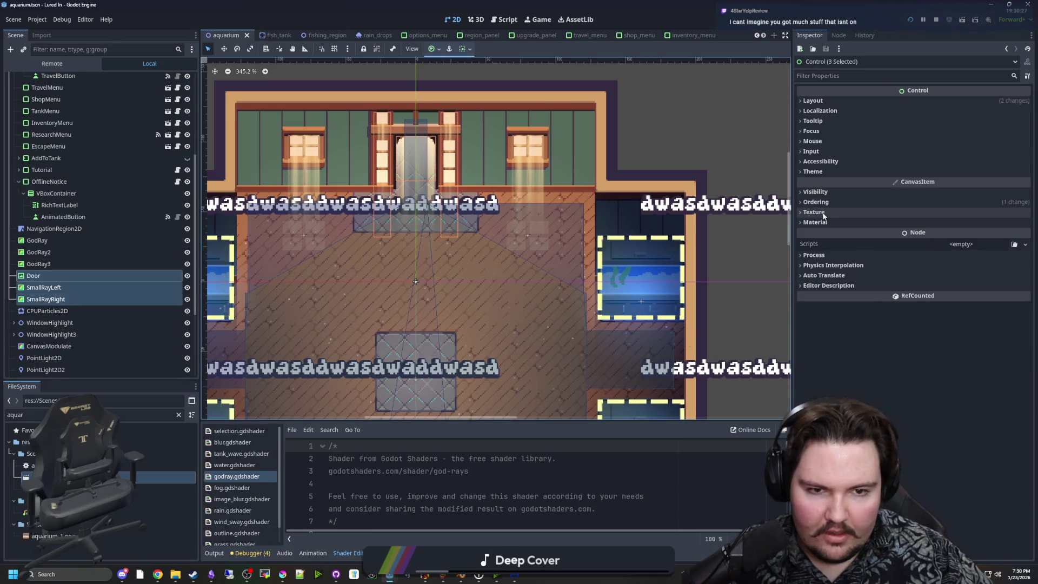
Step: Set their Mouse Filter to Ignore and launch the game again
{"action": "left_click", "coordinate": [823, 142]}
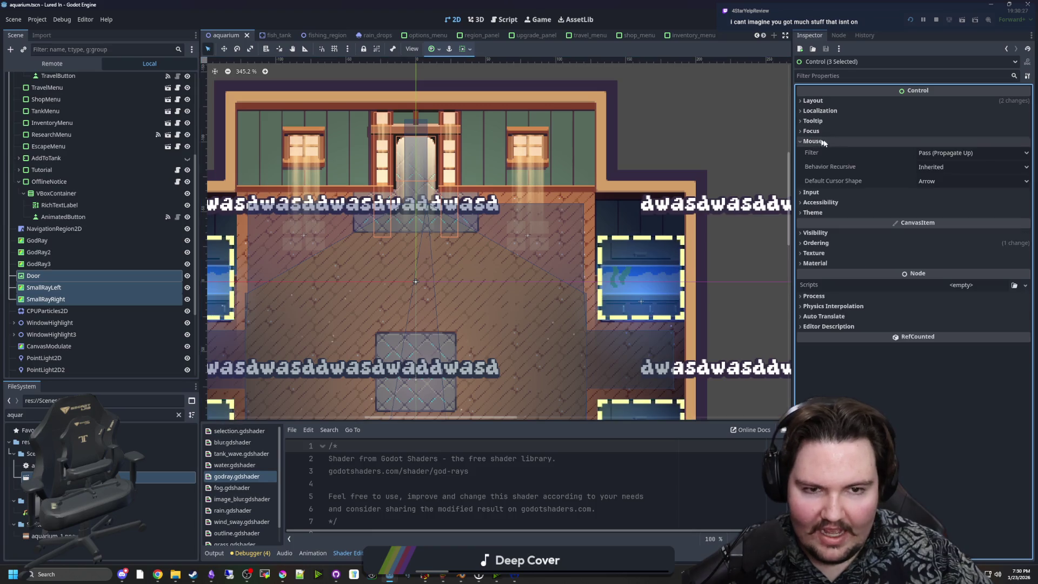
{"action": "left_click", "coordinate": [943, 156]}
{"action": "left_click", "coordinate": [941, 183]}
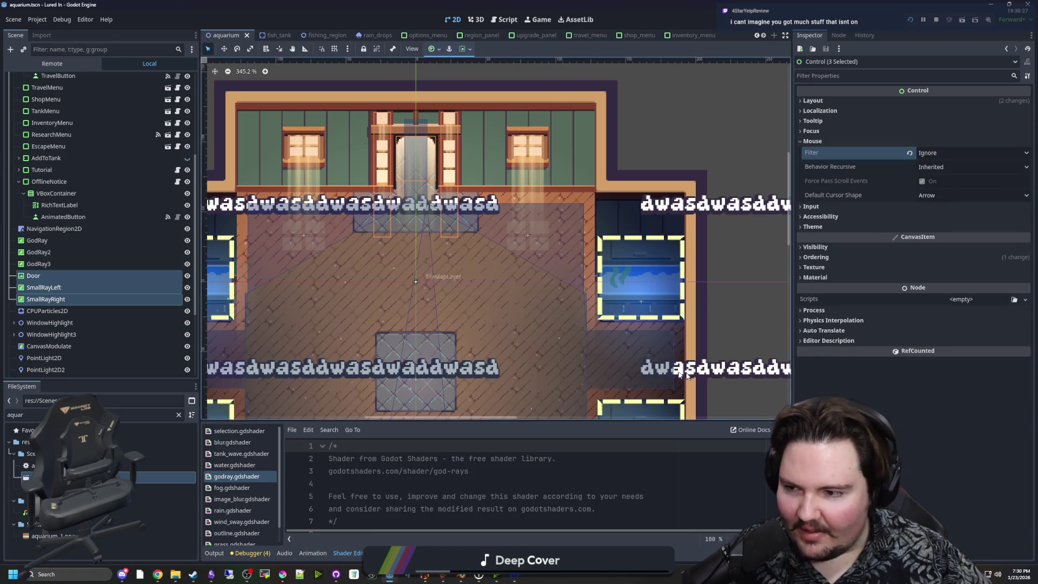
{"action": "left_click", "coordinate": [129, 310]}
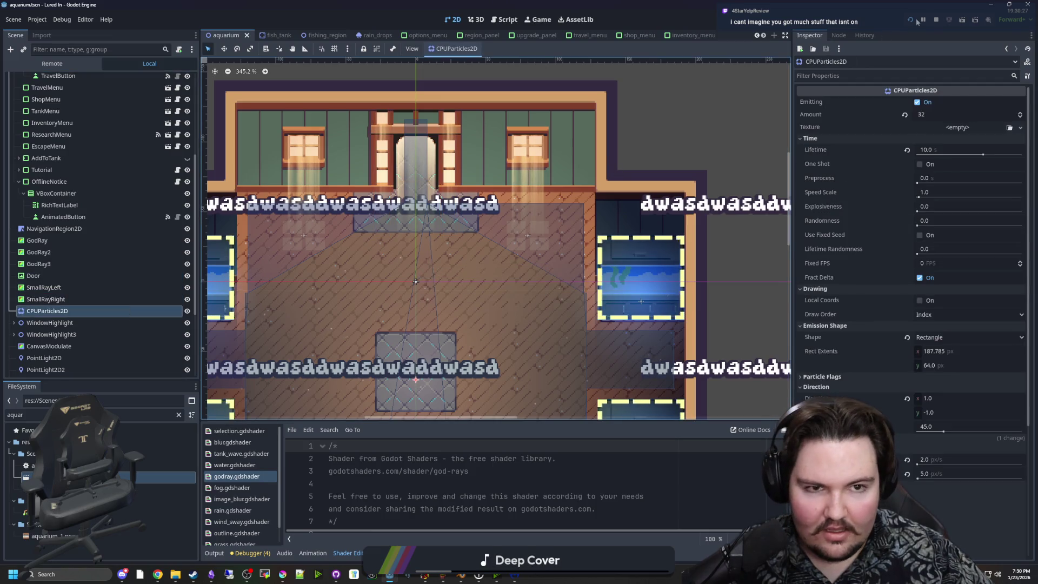
{"action": "left_click", "coordinate": [936, 21]}
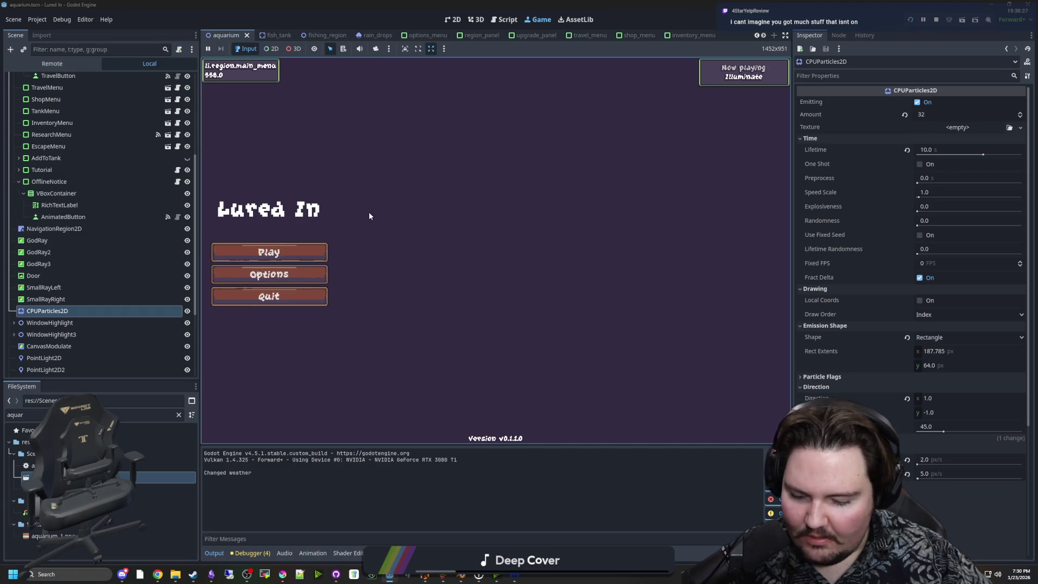
Step: Start playing, dismiss the offline earnings popup, and open then close the first fish tank
{"action": "left_click", "coordinate": [271, 252]}
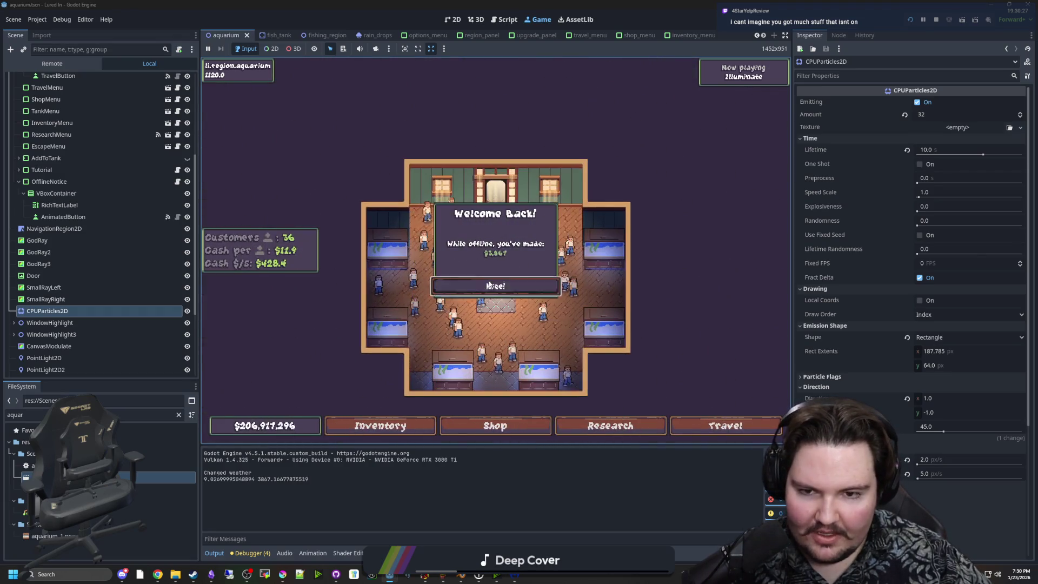
{"action": "left_click", "coordinate": [488, 285]}
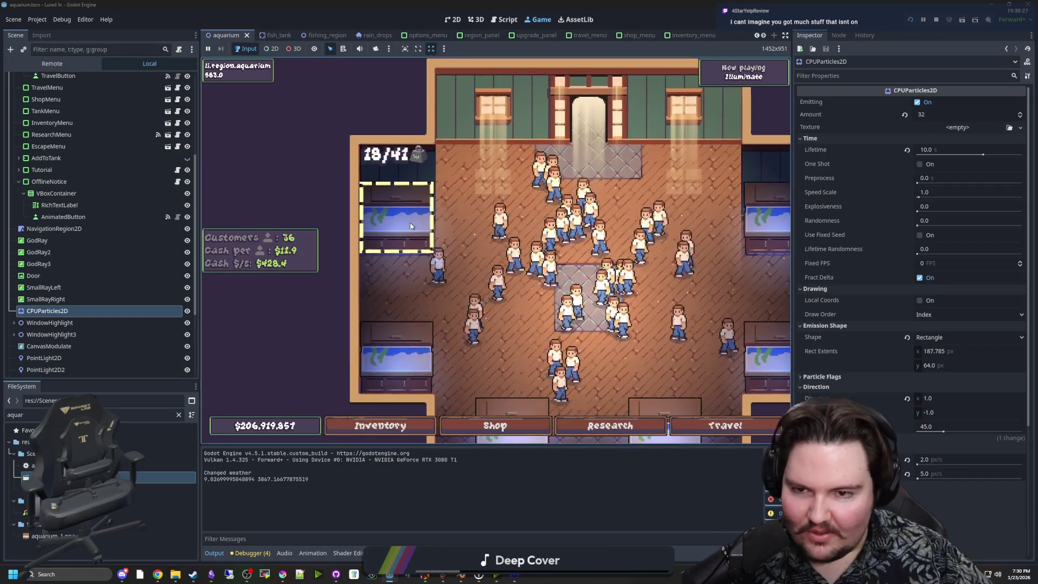
{"action": "left_click", "coordinate": [411, 226]}
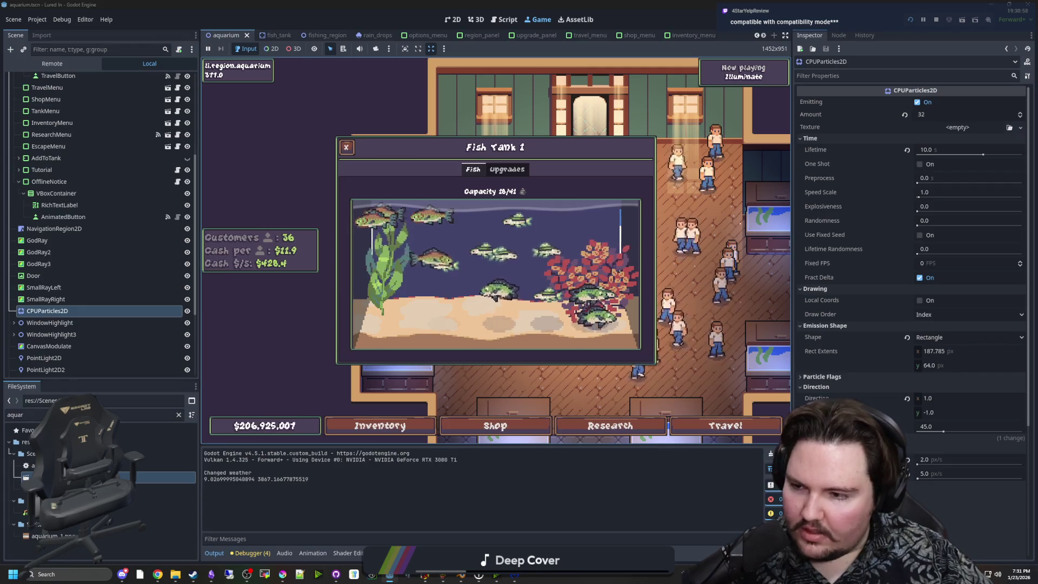
{"action": "left_click", "coordinate": [450, 296]}
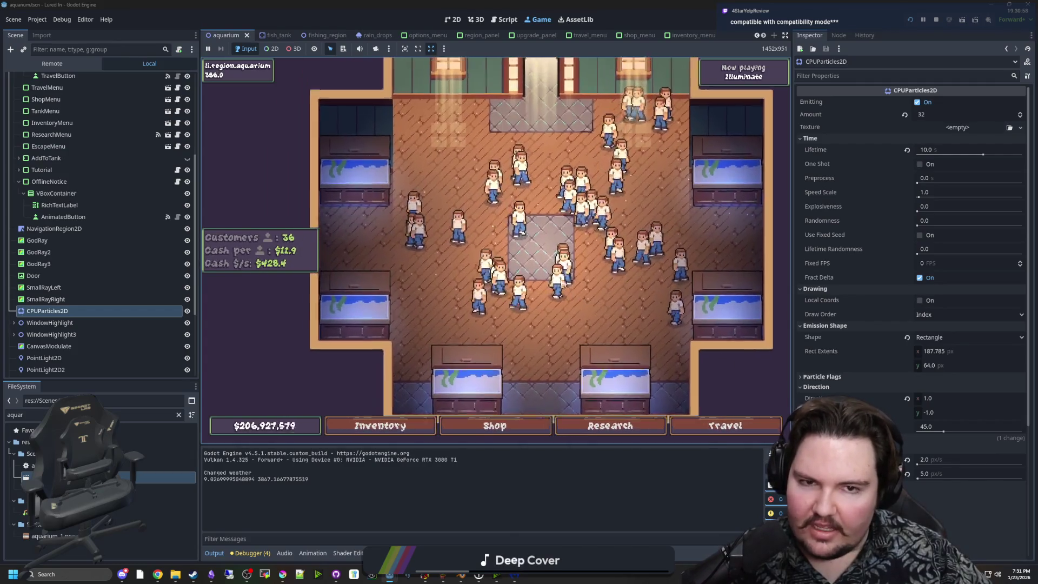
Step: Open Fish Tank 1 to inspect a Minnow, close it, and open the research tree
{"action": "left_click", "coordinate": [482, 221]}
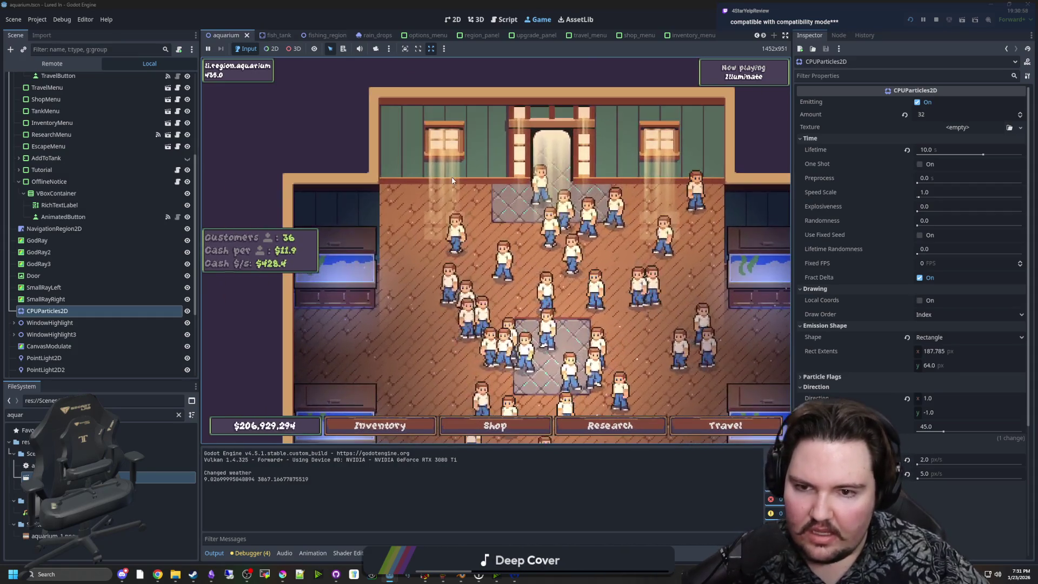
{"action": "left_click", "coordinate": [424, 245]}
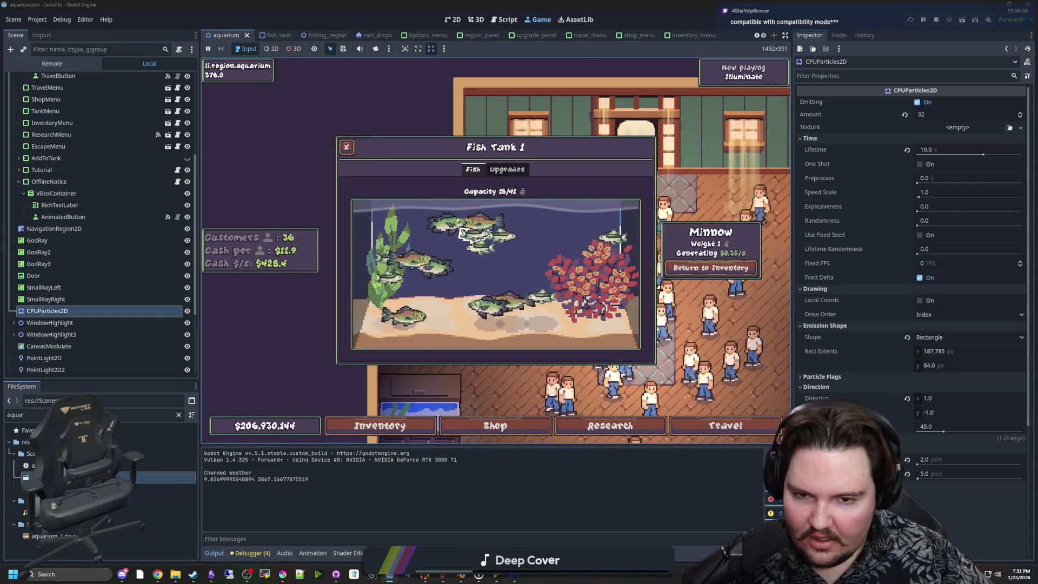
{"action": "key", "text": "Escape"}
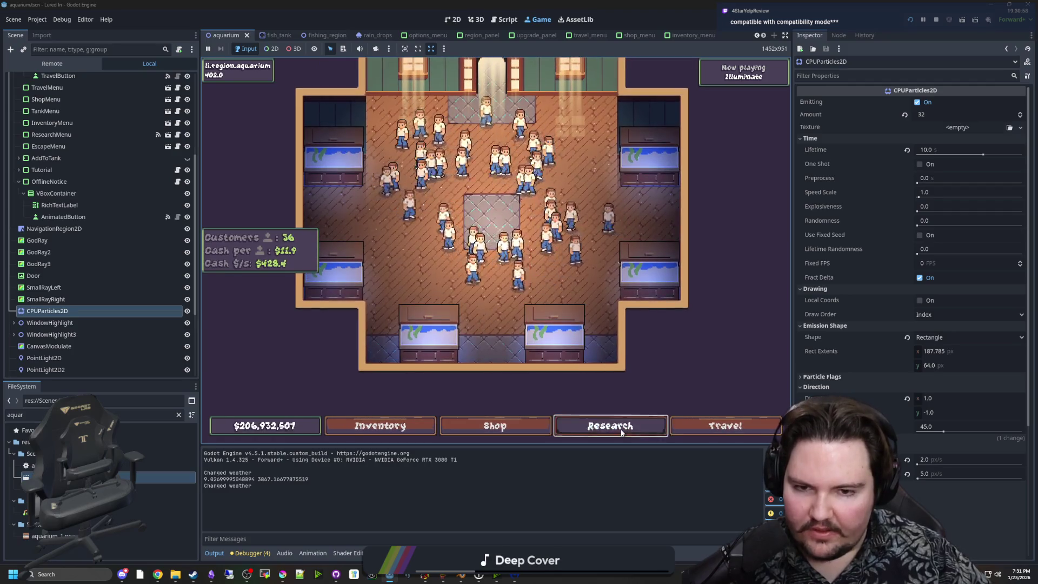
{"action": "left_click", "coordinate": [621, 429]}
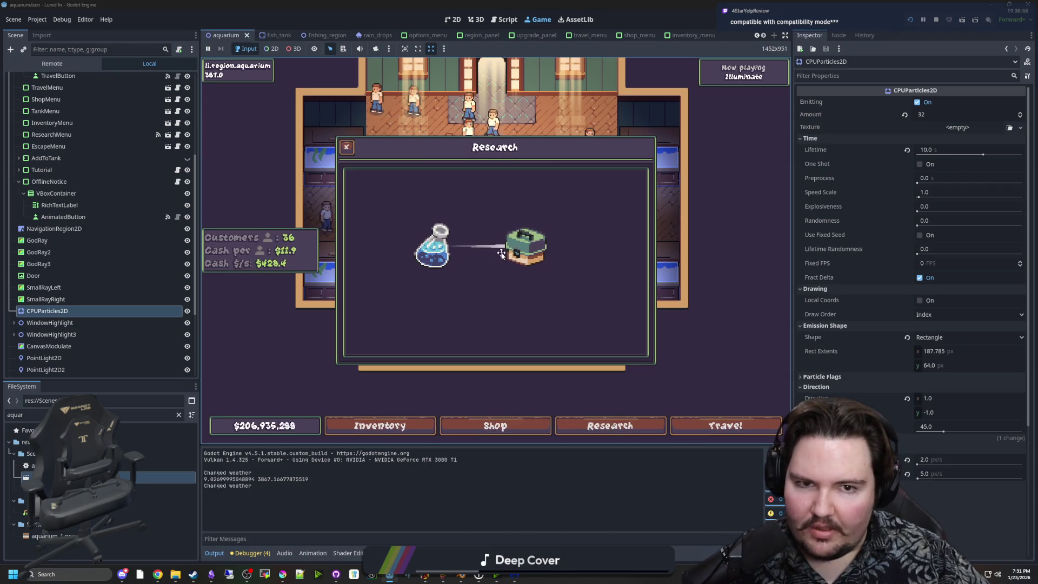
Step: Zoom and reopen the research panel, and inspect SmallRayLeft's properties
{"action": "scroll", "coordinate": [501, 254], "scroll_direction": "down", "scroll_amount": 2}
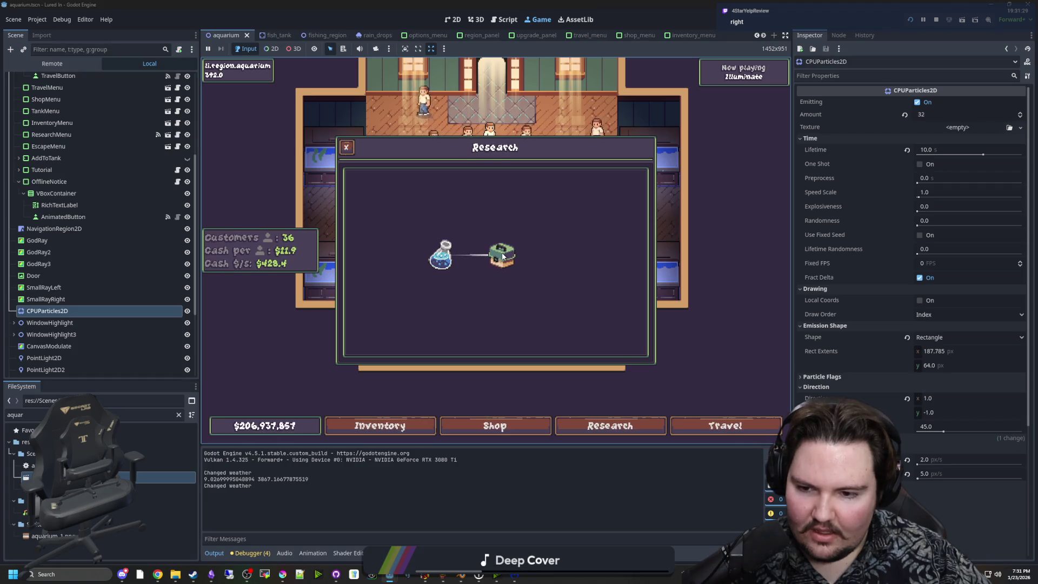
{"action": "key", "text": "r"}
{"action": "key", "text": "r"}
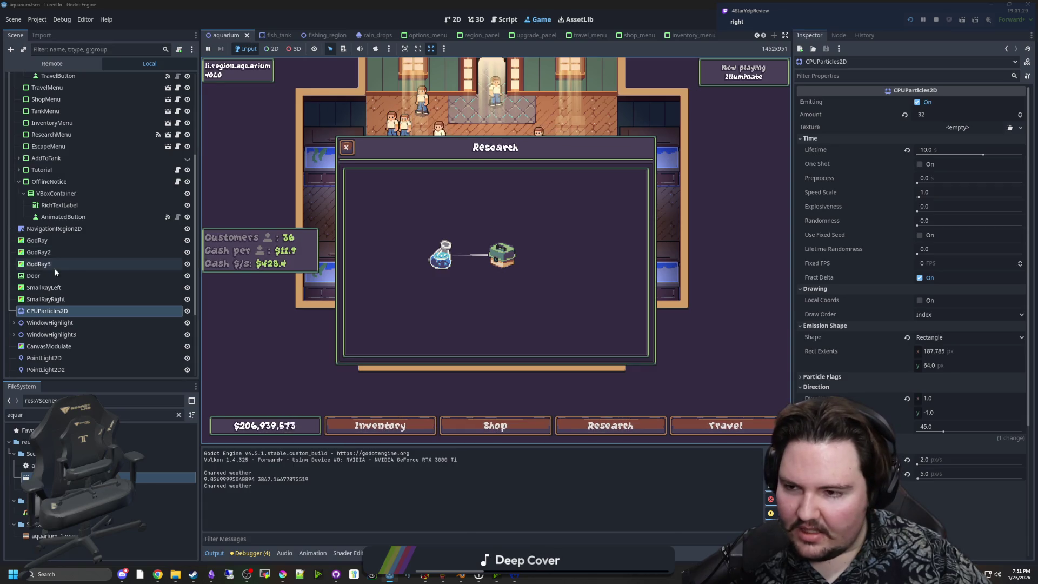
{"action": "left_click", "coordinate": [61, 287]}
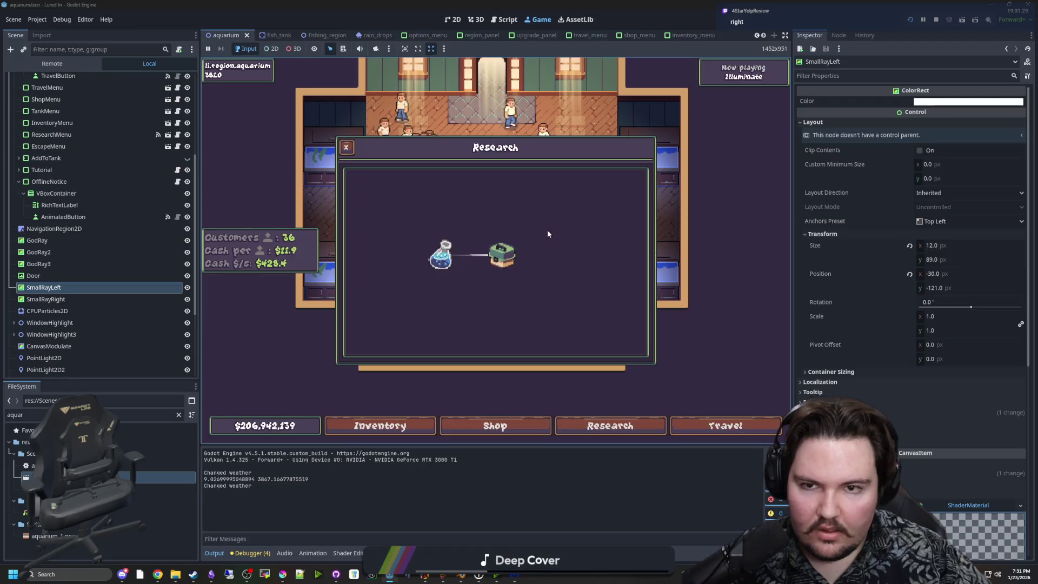
Step: Go to the title screen via the pause menu, replay, reopen Research, then stop the game
{"action": "key", "text": "Escape"}
{"action": "left_click", "coordinate": [517, 273]}
{"action": "left_click", "coordinate": [297, 256]}
{"action": "left_click", "coordinate": [600, 426]}
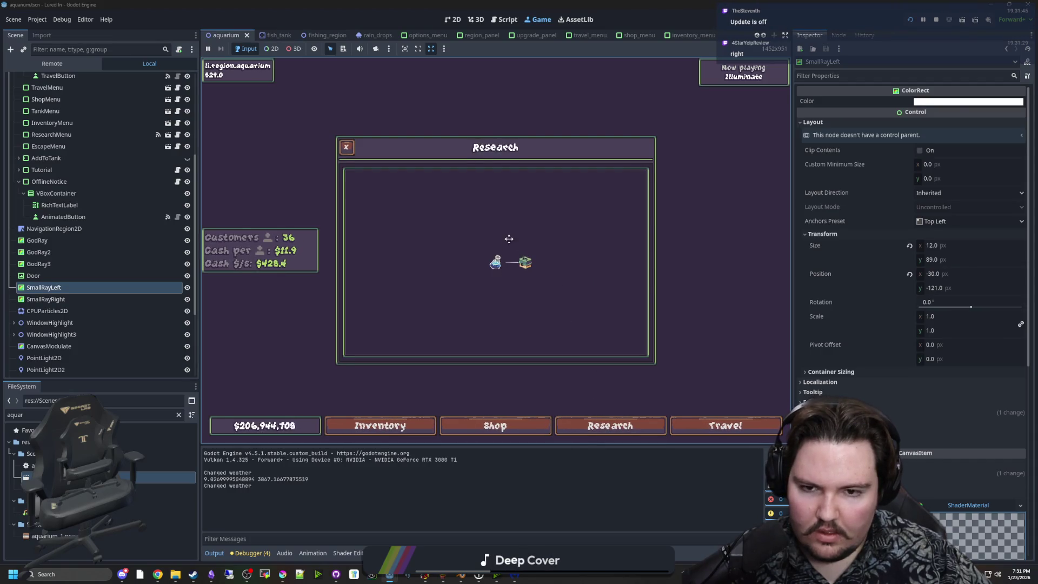
{"action": "left_click", "coordinate": [936, 20]}
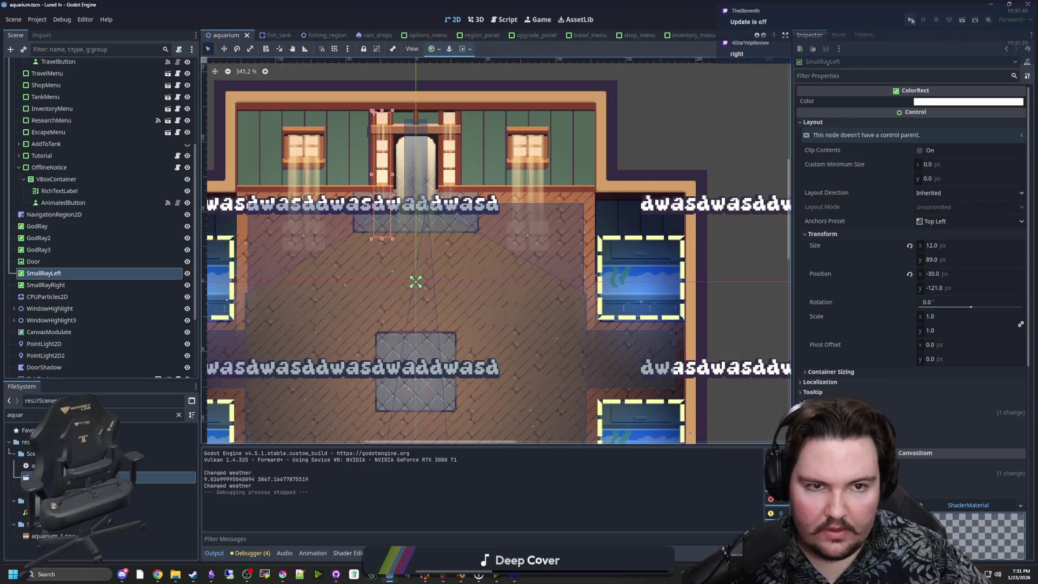
Step: Relaunch the game, start playing, and open and pan the Research tree
{"action": "key", "text": "F5"}
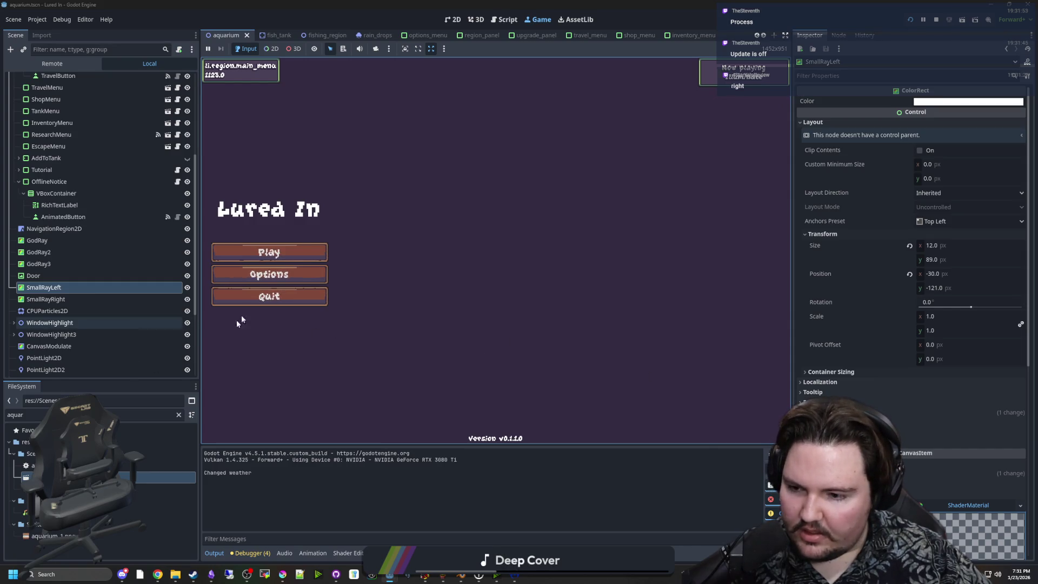
{"action": "left_click", "coordinate": [304, 256]}
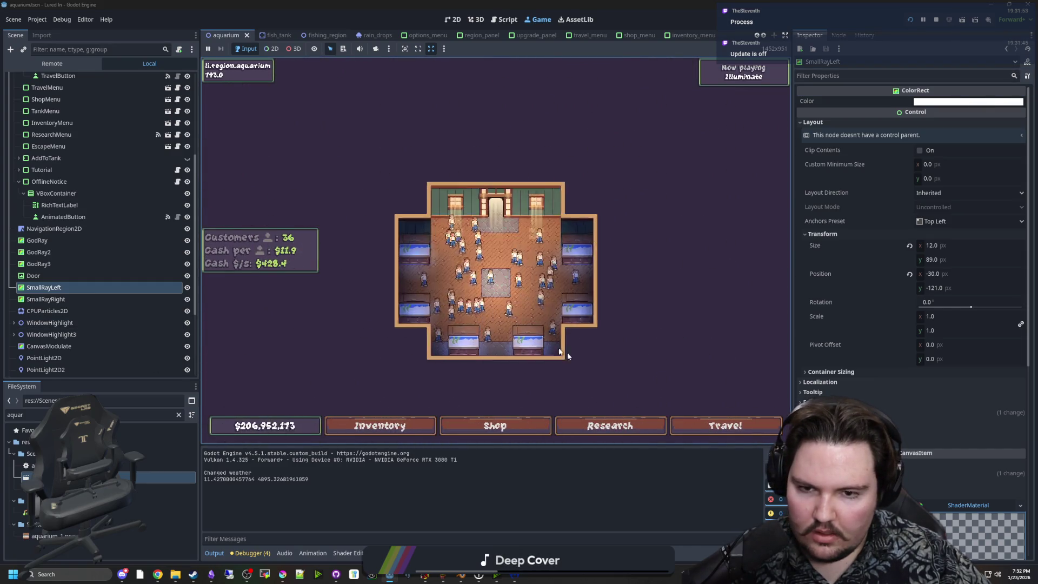
{"action": "key", "text": "r"}
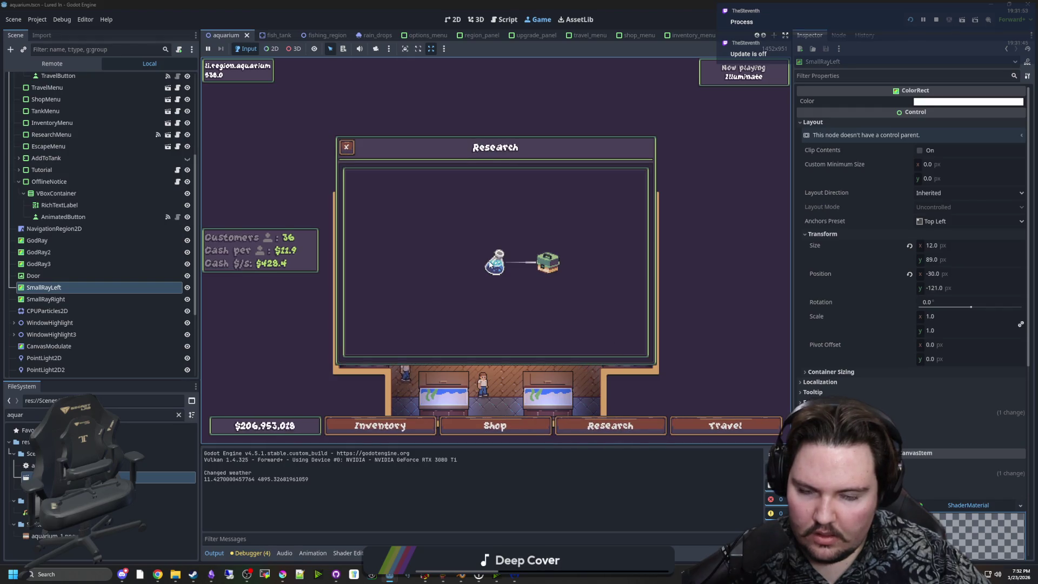
{"action": "mouse_move", "coordinate": [552, 262]}
{"action": "left_mouse_down"}
{"action": "mouse_move", "coordinate": [502, 262]}
{"action": "mouse_move", "coordinate": [479, 238]}
{"action": "left_mouse_up"}
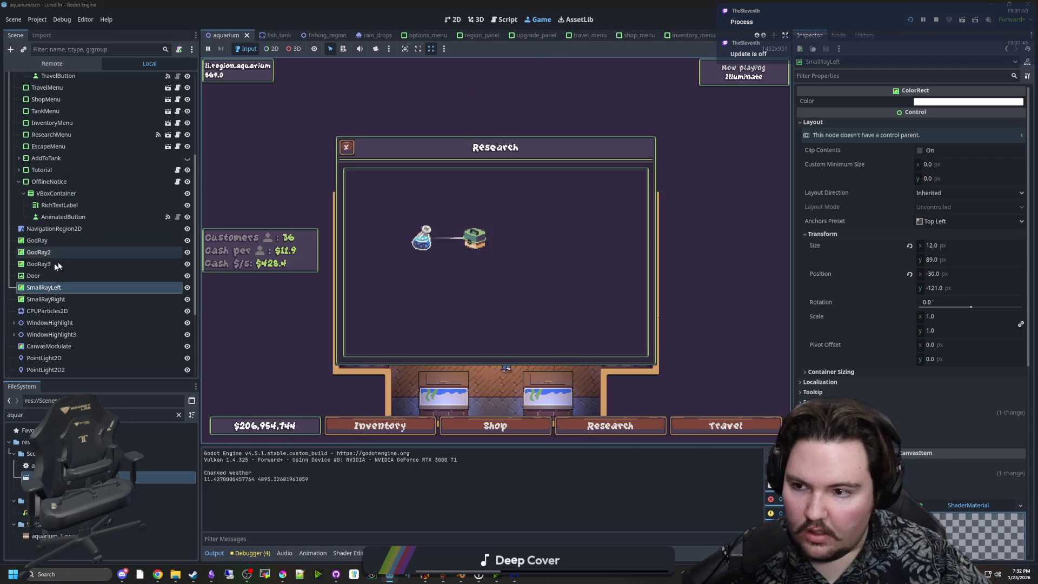
Step: Toggle SmallRayLeft's Mouse properties, zoom around the game, and clear the FileSystem filter
{"action": "left_click", "coordinate": [963, 414]}
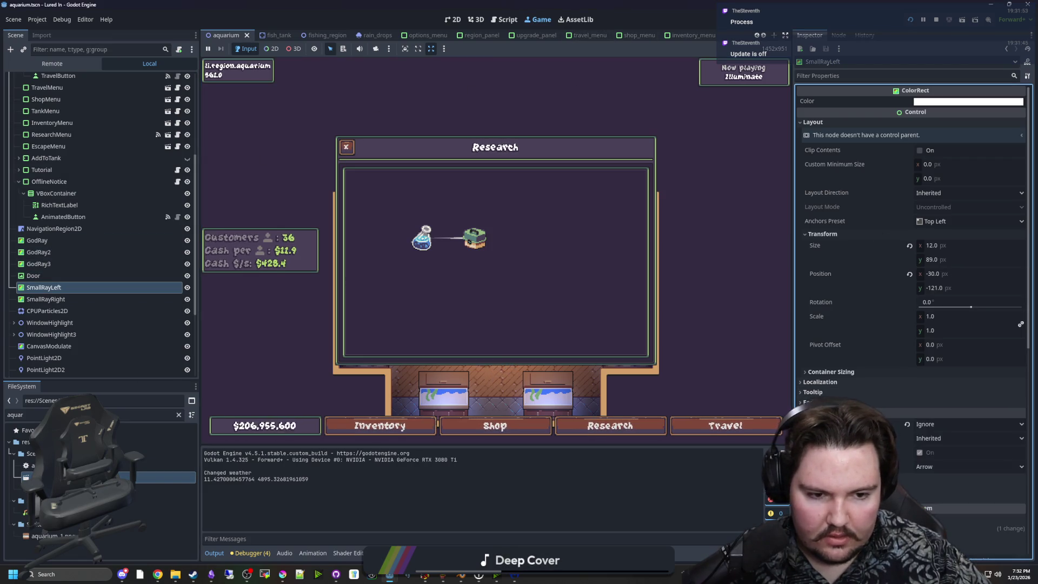
{"action": "left_click", "coordinate": [962, 413]}
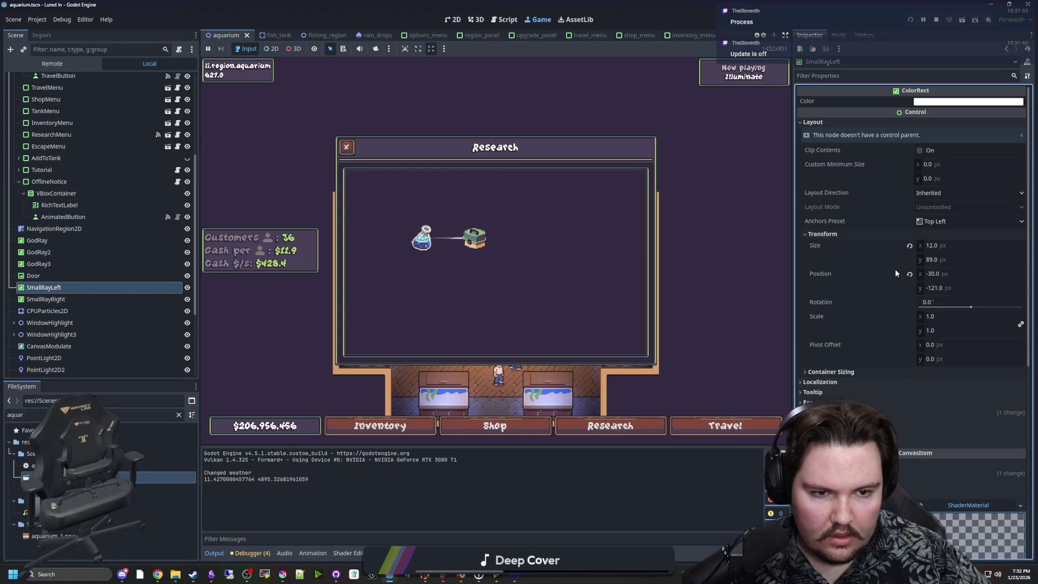
{"action": "left_click", "coordinate": [368, 263]}
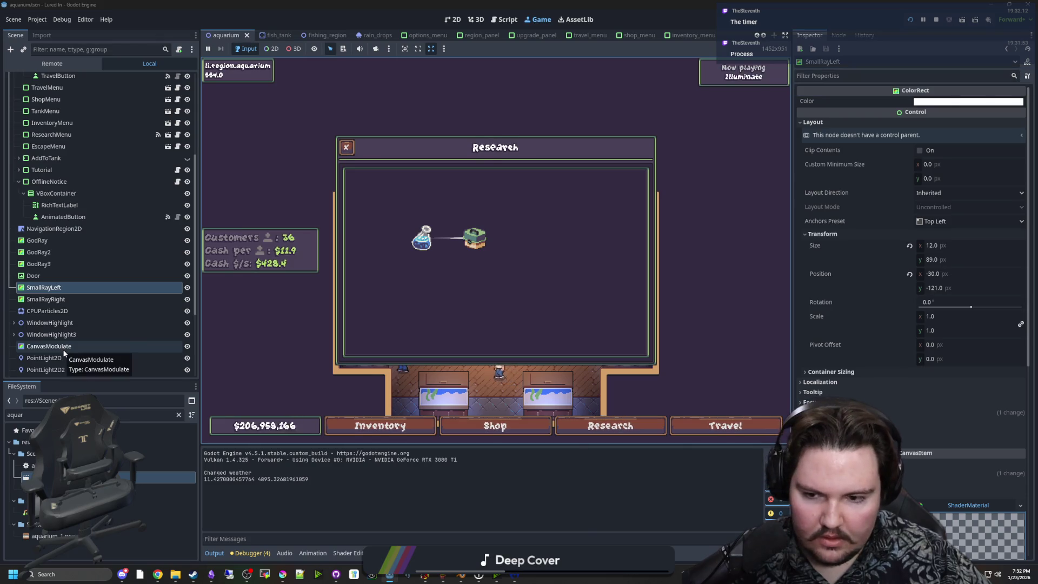
{"action": "scroll", "coordinate": [64, 353], "scroll_direction": "up", "scroll_amount": 5}
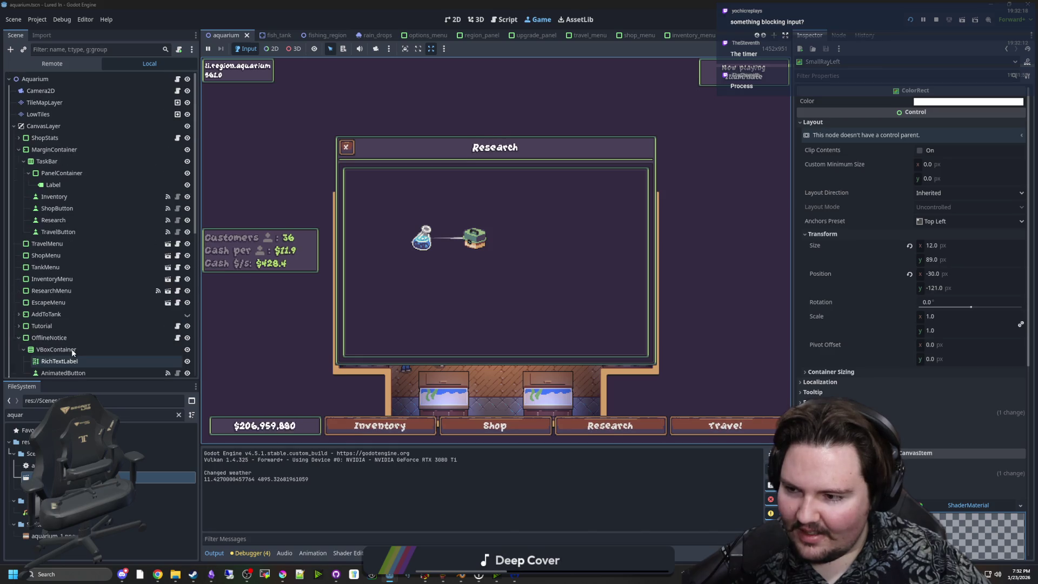
{"action": "scroll", "coordinate": [72, 352], "scroll_direction": "down", "scroll_amount": 10}
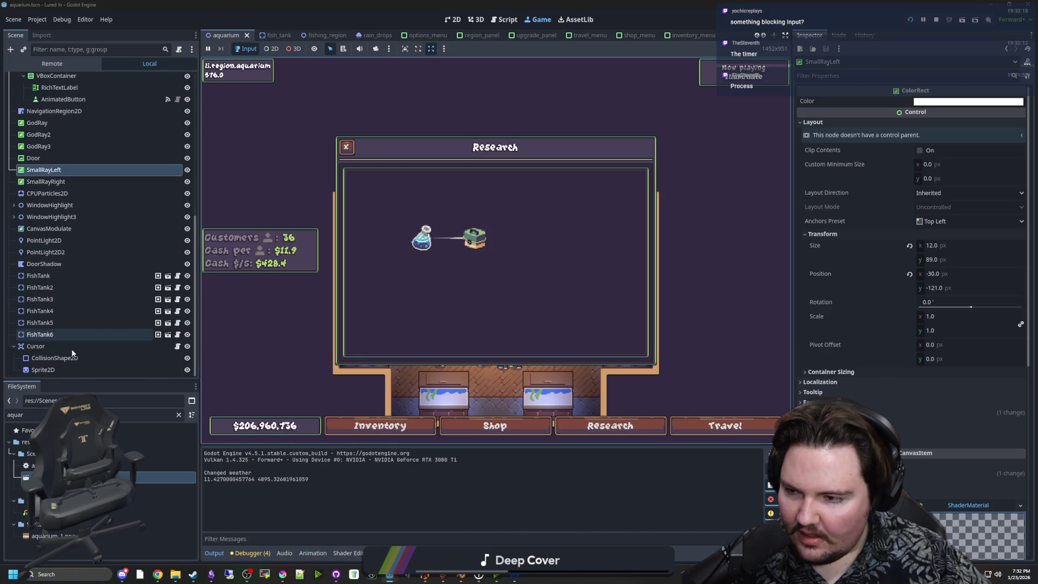
{"action": "scroll", "coordinate": [72, 352], "scroll_direction": "up", "scroll_amount": 2}
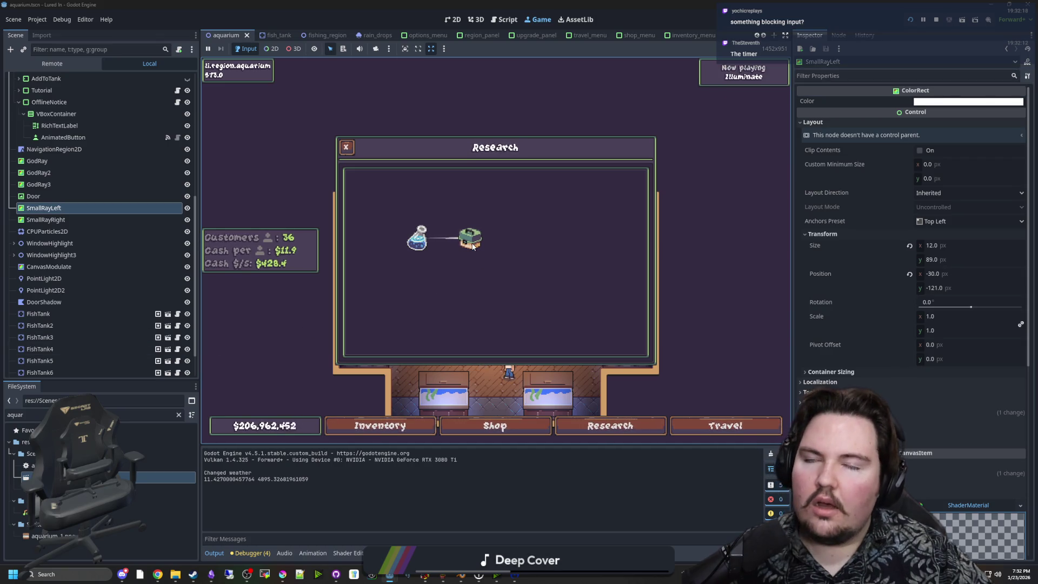
{"action": "scroll", "coordinate": [133, 215], "scroll_direction": "up", "scroll_amount": 7}
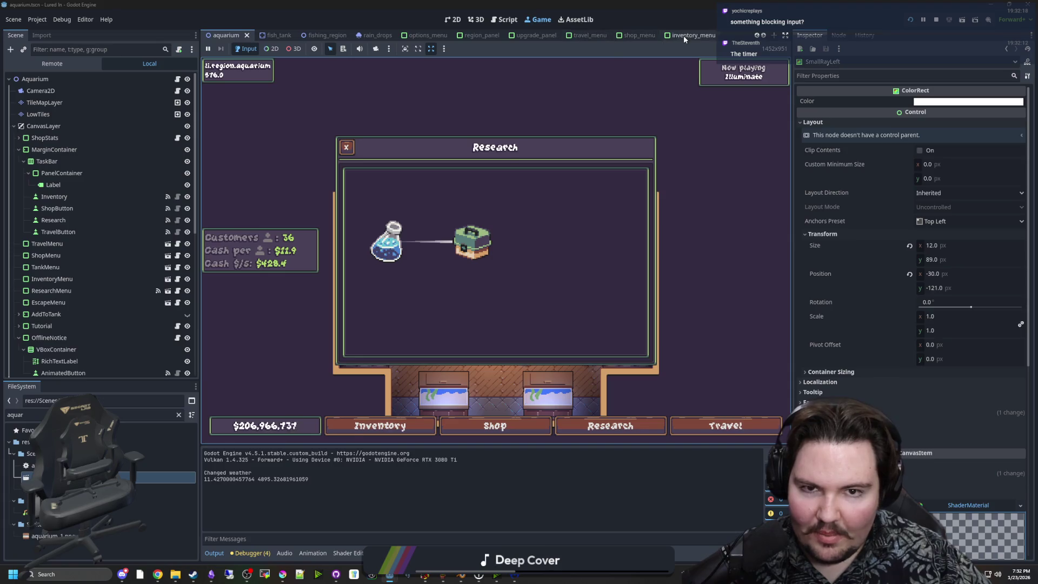
{"action": "left_click", "coordinate": [180, 414]}
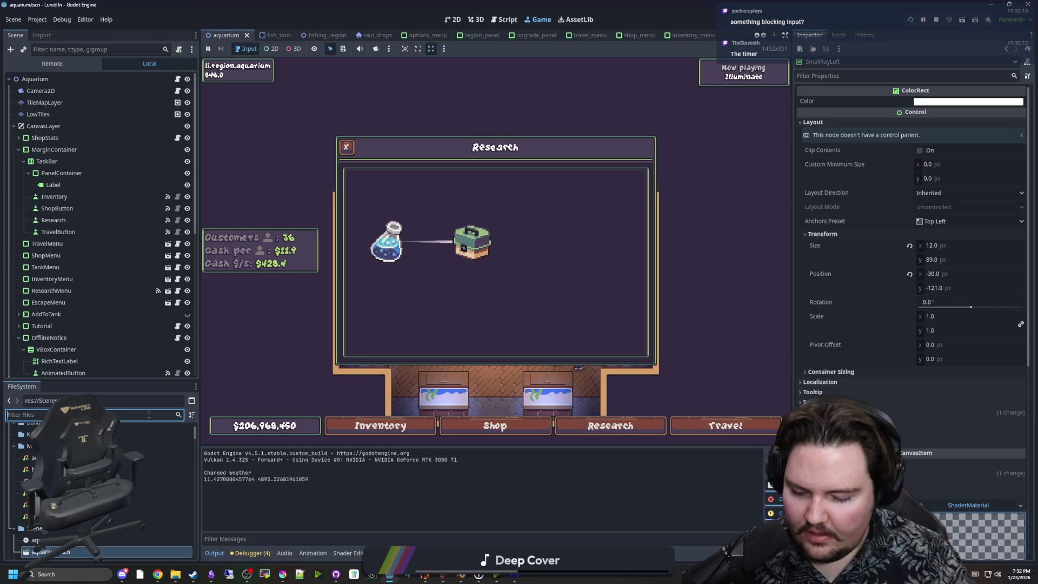
Step: Open research_node.gd and edit the physicsActive check around line 53
{"action": "type", "text": "research"}
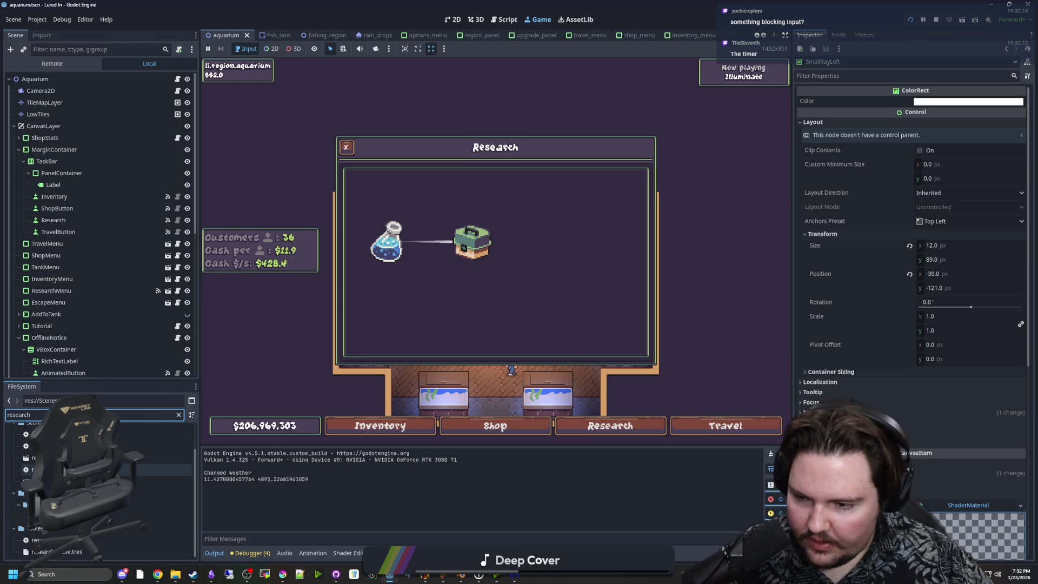
{"action": "double_click", "coordinate": [148, 470]}
{"action": "scroll", "coordinate": [478, 279], "scroll_direction": "down", "scroll_amount": 1}
{"action": "left_click", "coordinate": [478, 279]}
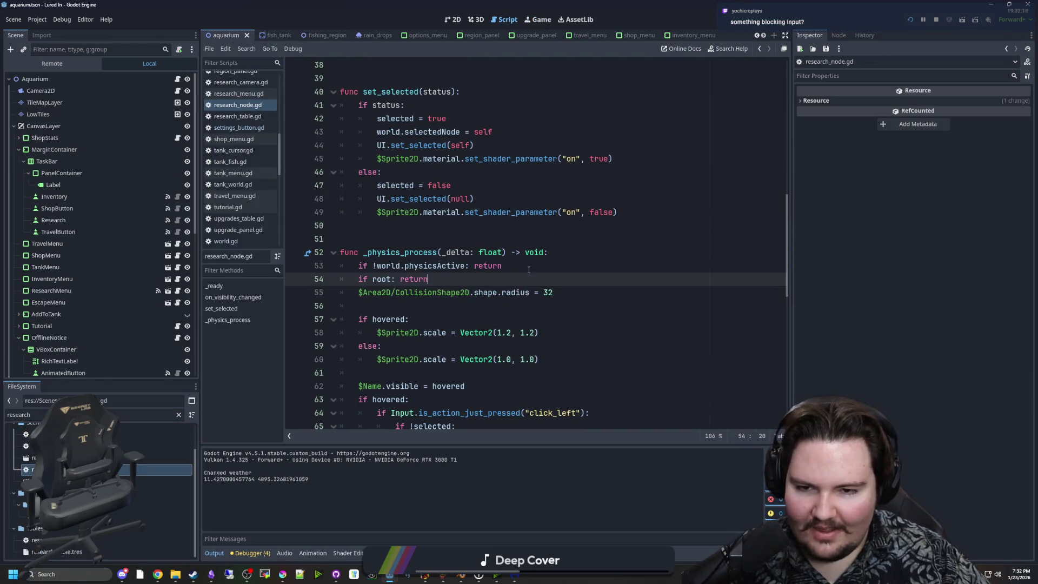
{"action": "left_click_drag", "start_coordinate": [502, 265], "coordinate": [358, 266]}
{"action": "key", "text": "BackSpace"}
{"action": "key", "text": "BackSpace"}
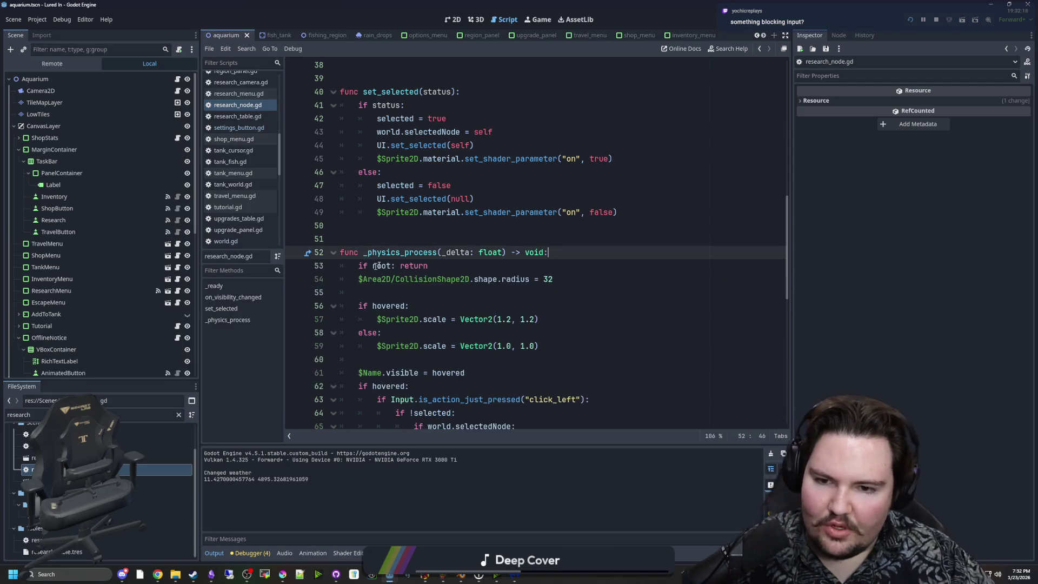
Step: Cut the dist = 64 setup and overlap loop block
{"action": "scroll", "coordinate": [383, 262], "scroll_direction": "down", "scroll_amount": 10}
{"action": "scroll", "coordinate": [397, 258], "scroll_direction": "down", "scroll_amount": 2}
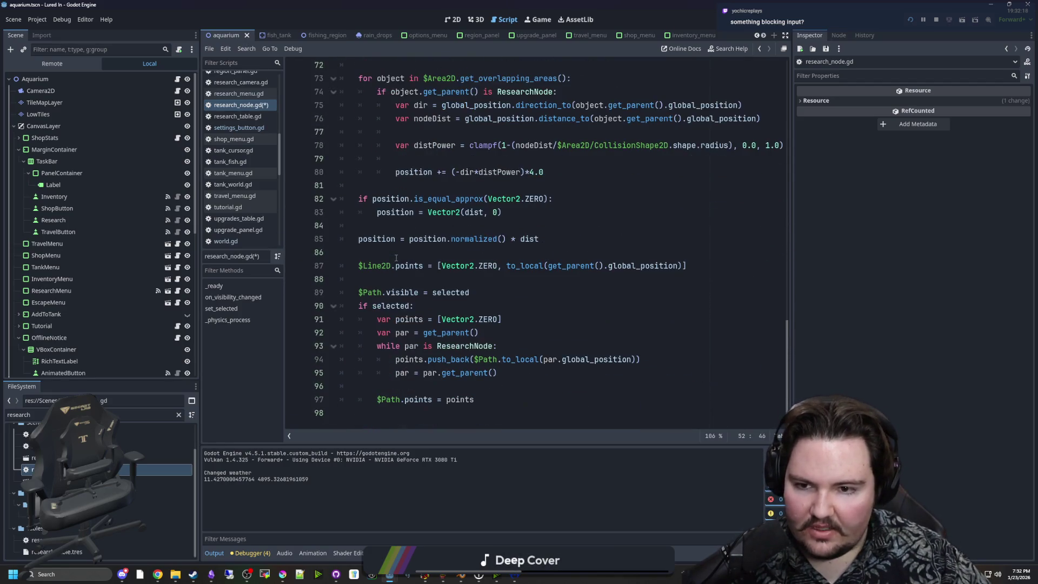
{"action": "scroll", "coordinate": [394, 302], "scroll_direction": "up", "scroll_amount": 4}
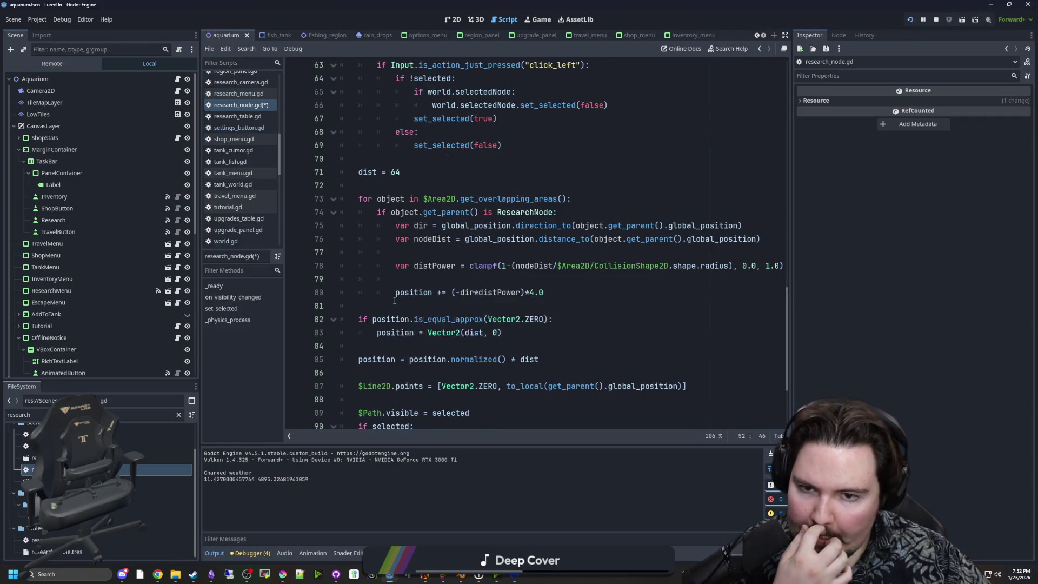
{"action": "scroll", "coordinate": [395, 301], "scroll_direction": "down", "scroll_amount": 4}
{"action": "left_click", "coordinate": [378, 409]}
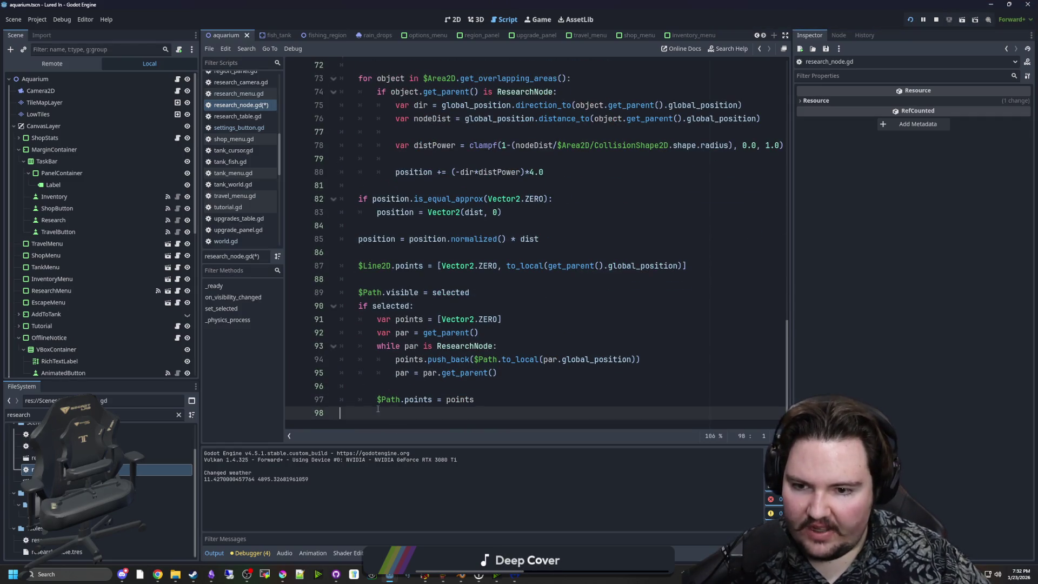
{"action": "scroll", "coordinate": [419, 385], "scroll_direction": "up", "scroll_amount": 2}
{"action": "left_click", "coordinate": [428, 292]}
{"action": "left_click_drag", "start_coordinate": [570, 312], "coordinate": [438, 269]}
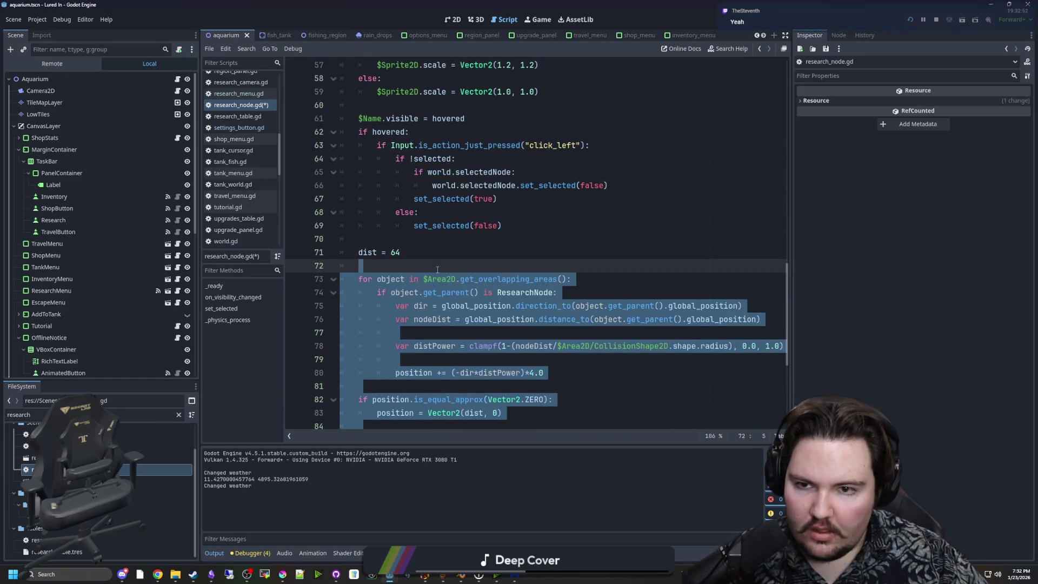
{"action": "key", "text": "ctrl+z"}
{"action": "key", "text": "ctrl+z"}
{"action": "key", "text": "ctrl+z"}
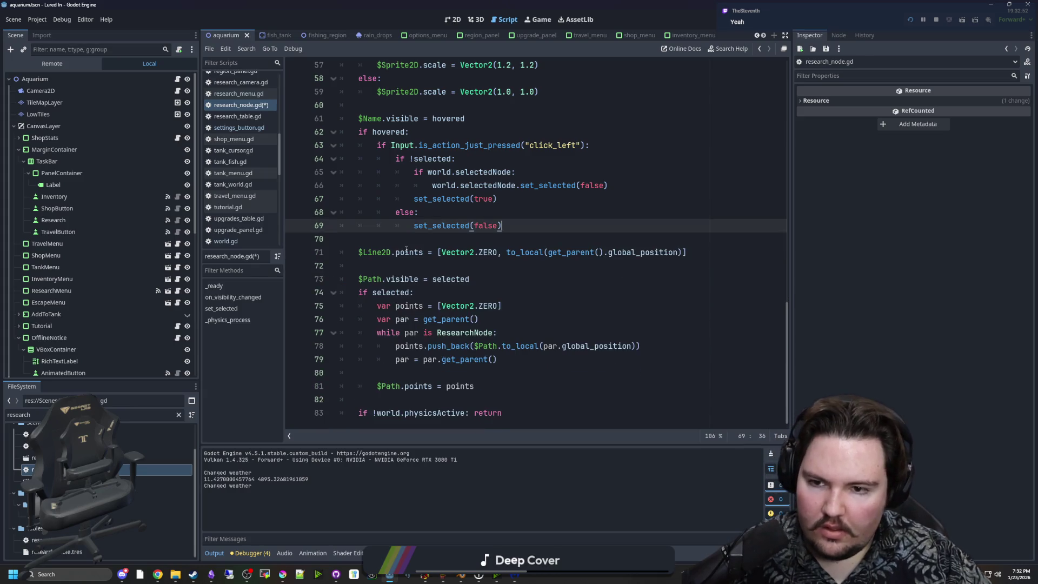
Step: Paste the block below the physicsActive return check and fix the dist = 64 indent
{"action": "left_click", "coordinate": [384, 401]}
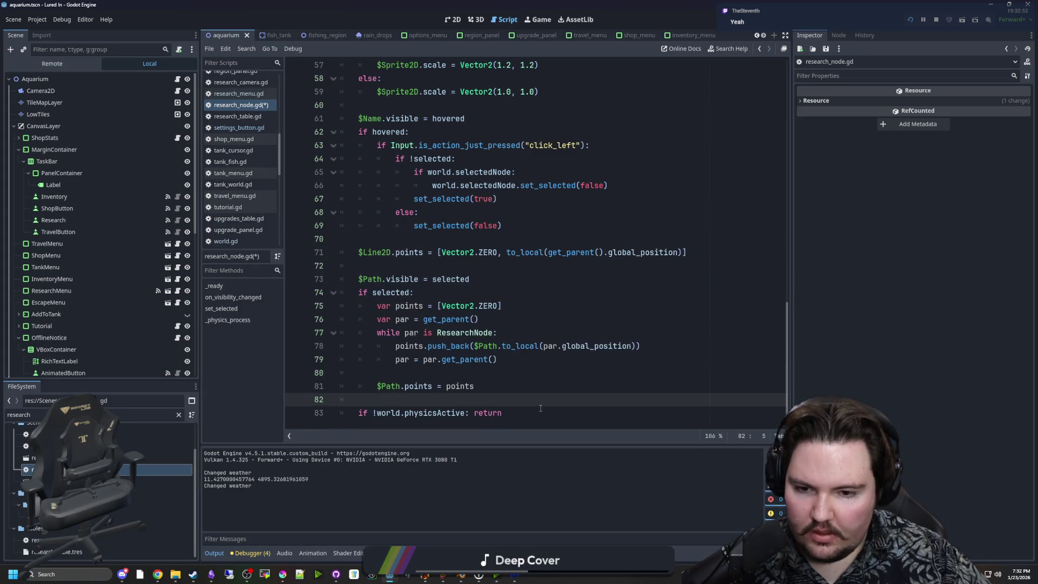
{"action": "key", "text": "Down"}
{"action": "key", "text": "Down"}
{"action": "key", "text": "ctrl+y"}
{"action": "key", "text": "ctrl+y"}
{"action": "key", "text": "ctrl+y"}
{"action": "left_click", "coordinate": [394, 254]}
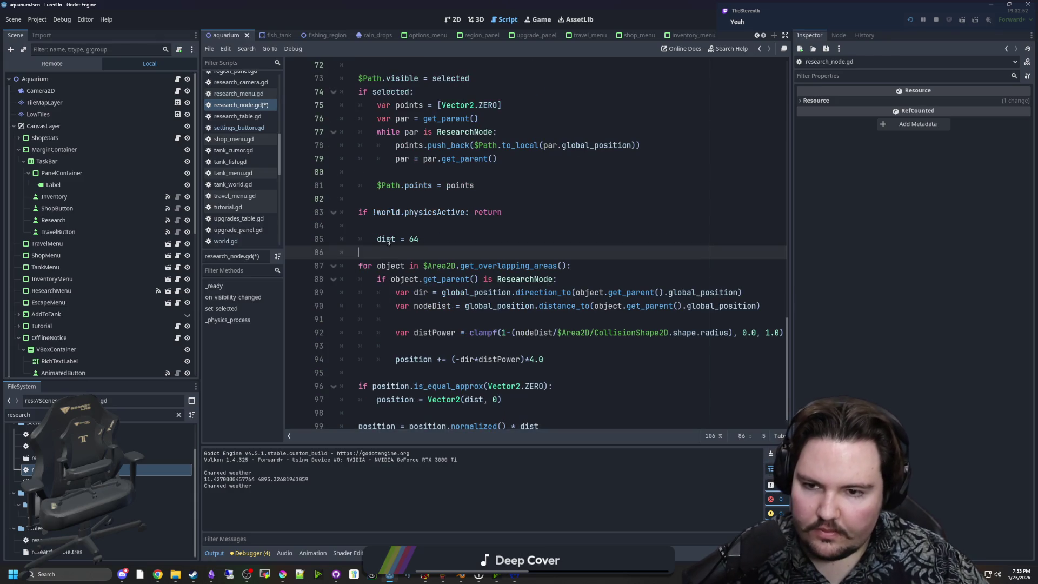
{"action": "key", "text": "ctrl+z"}
{"action": "scroll", "coordinate": [438, 256], "scroll_direction": "up", "scroll_amount": 10}
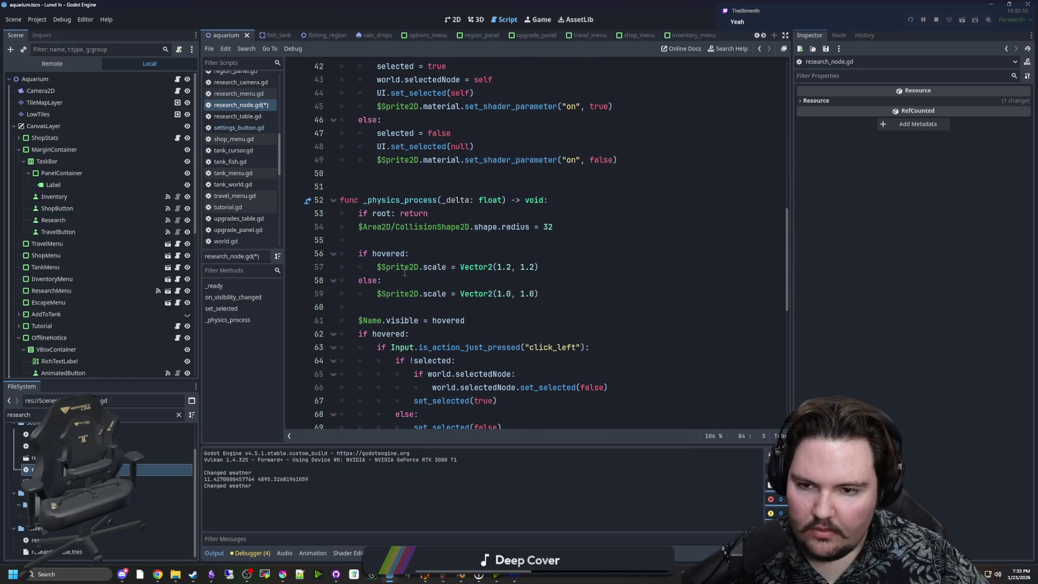
{"action": "scroll", "coordinate": [399, 282], "scroll_direction": "down", "scroll_amount": 2}
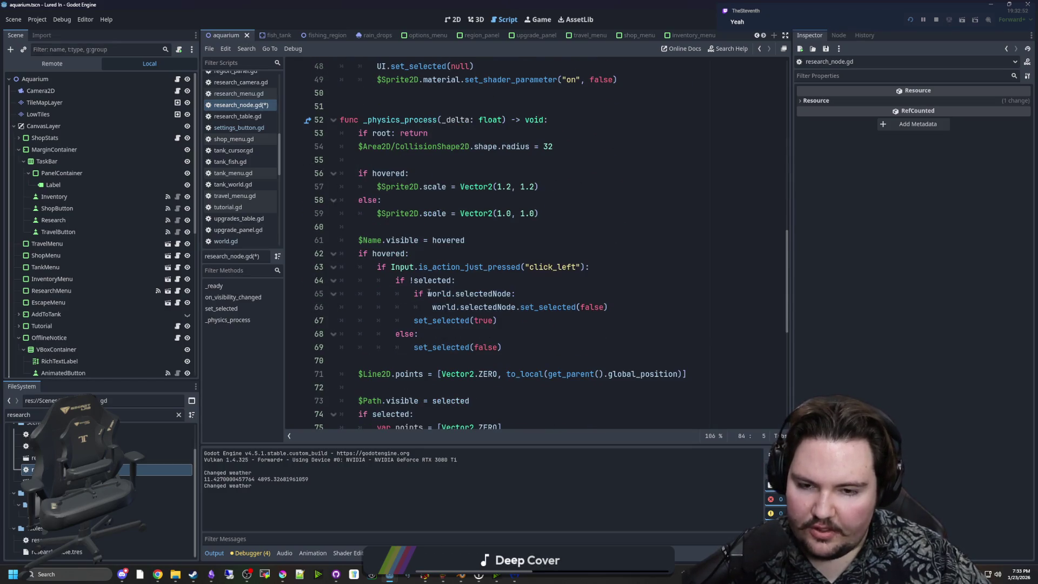
{"action": "key", "text": "ctrl+y"}
{"action": "key", "text": "ctrl+y"}
{"action": "key", "text": "ctrl+y"}
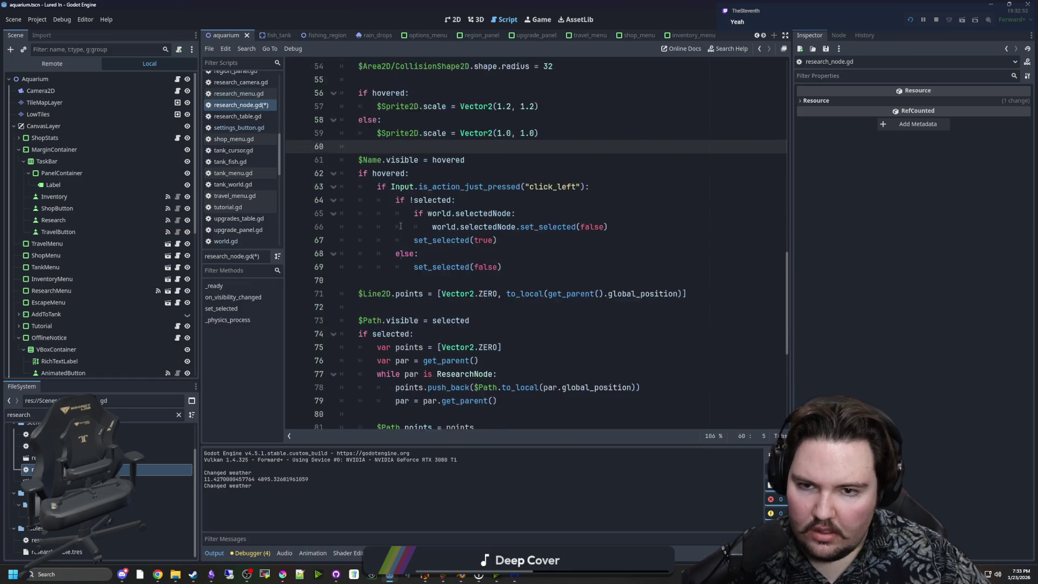
{"action": "scroll", "coordinate": [401, 225], "scroll_direction": "down", "scroll_amount": 4}
{"action": "scroll", "coordinate": [503, 192], "scroll_direction": "up", "scroll_amount": 7}
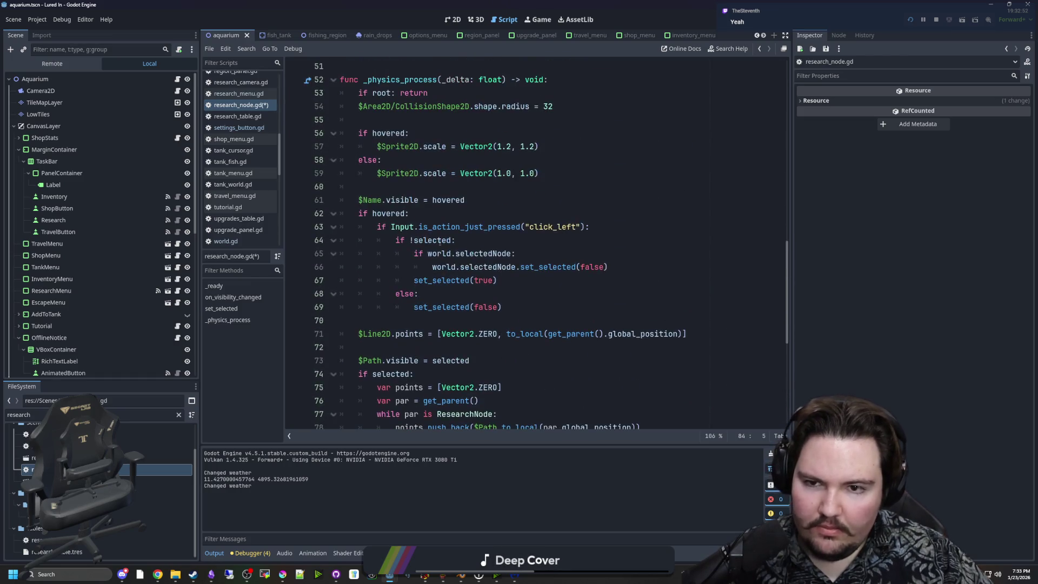
{"action": "scroll", "coordinate": [502, 191], "scroll_direction": "up", "scroll_amount": 1}
Step: Move the collision radius line to just below dist = 64
{"action": "left_click", "coordinate": [463, 147]}
{"action": "key", "text": "End"}
{"action": "key", "text": "shift+Home"}
{"action": "key", "text": "ctrl+c"}
{"action": "key", "text": "BackSpace"}
{"action": "key", "text": "BackSpace"}
{"action": "scroll", "coordinate": [479, 173], "scroll_direction": "down", "scroll_amount": 5}
{"action": "left_click", "coordinate": [421, 347]}
{"action": "key", "text": "Return"}
{"action": "key", "text": "ctrl+v"}
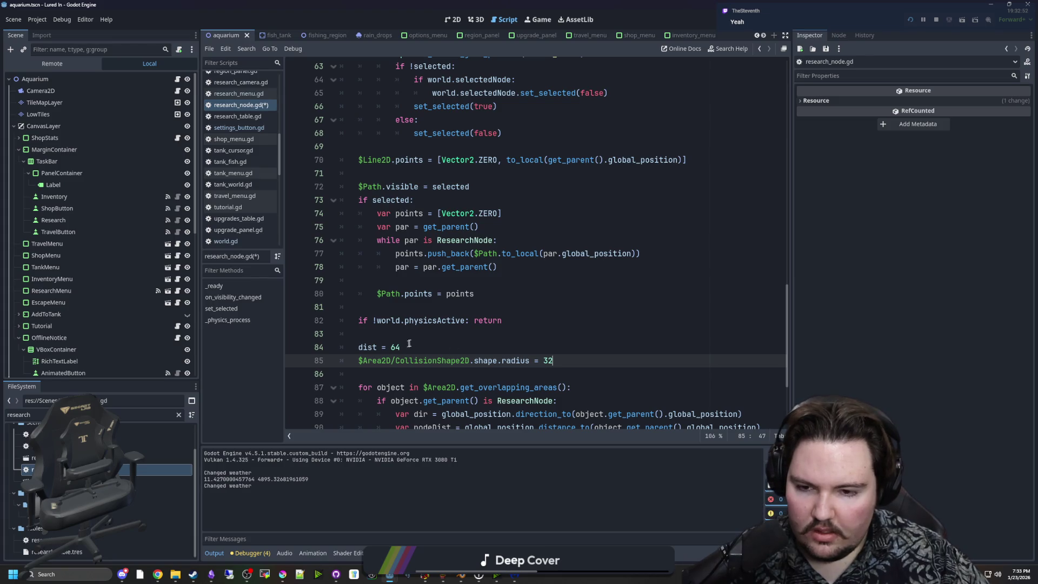
Step: Tidy the blank lines and save research_node.gd
{"action": "left_click", "coordinate": [417, 340]}
{"action": "scroll", "coordinate": [419, 341], "scroll_direction": "up", "scroll_amount": 5}
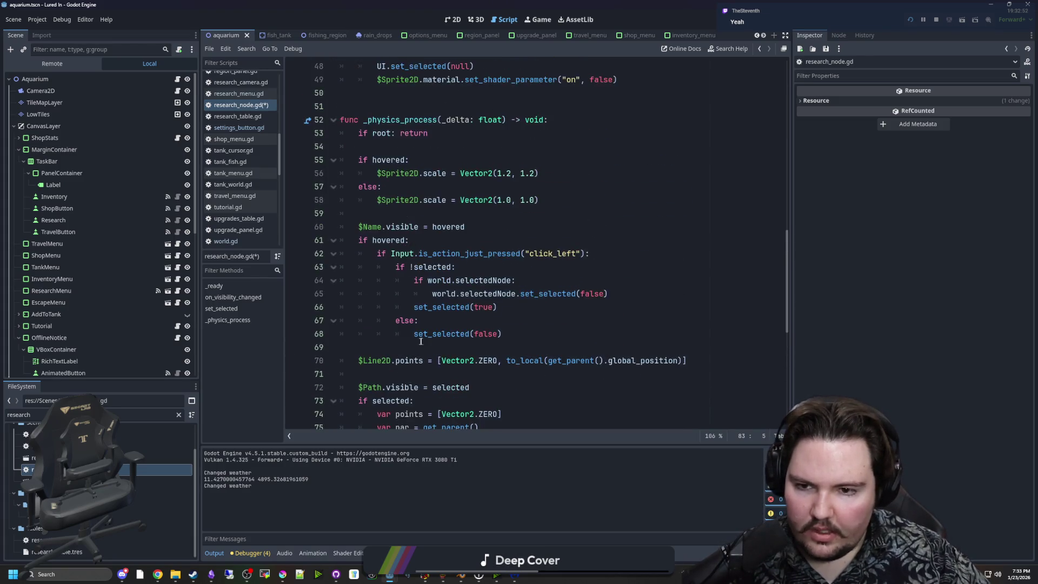
{"action": "left_click", "coordinate": [405, 216]}
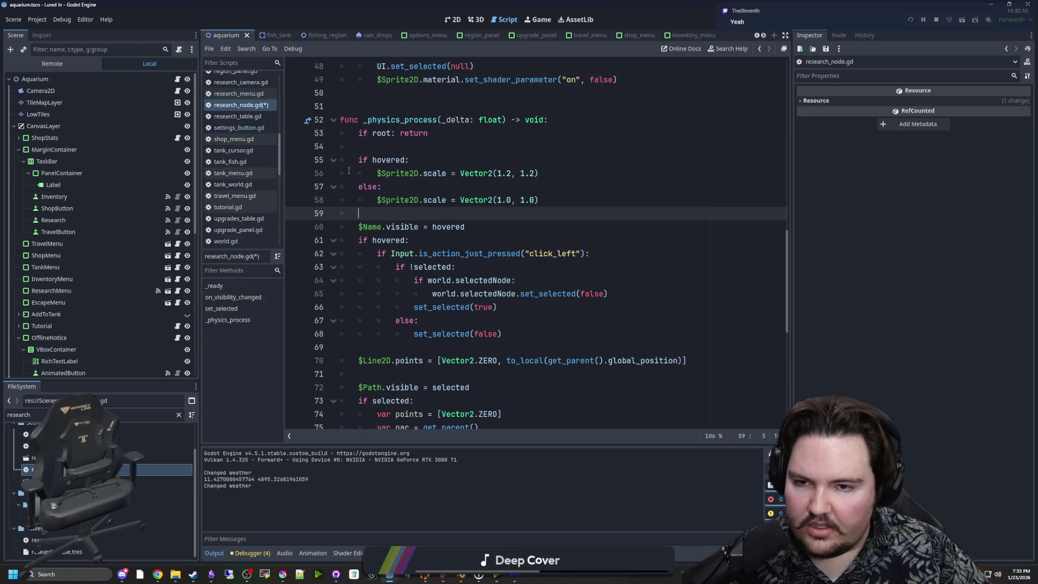
{"action": "scroll", "coordinate": [378, 189], "scroll_direction": "down", "scroll_amount": 6}
{"action": "left_click", "coordinate": [514, 266]}
{"action": "key", "text": "ctrl+s"}
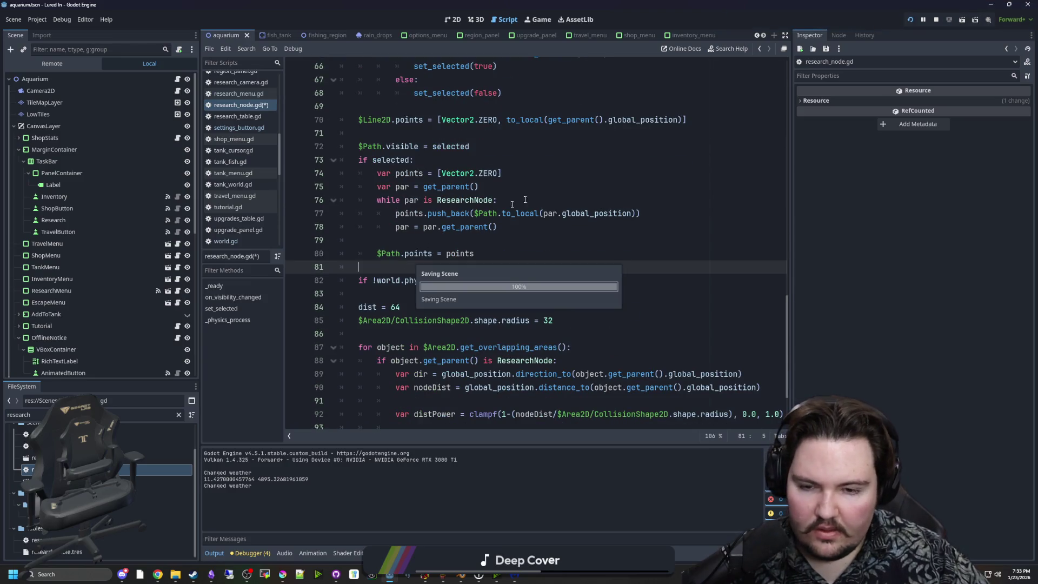
{"action": "scroll", "coordinate": [525, 199], "scroll_direction": "down", "scroll_amount": 3}
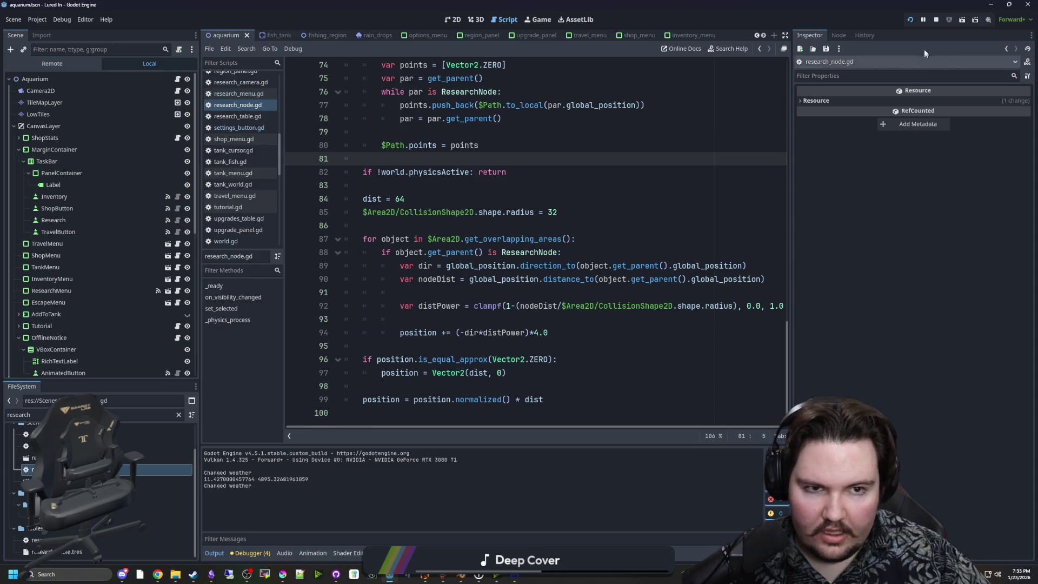
Step: Run the game, start playing, and open then close the Research panel
{"action": "left_click", "coordinate": [910, 20]}
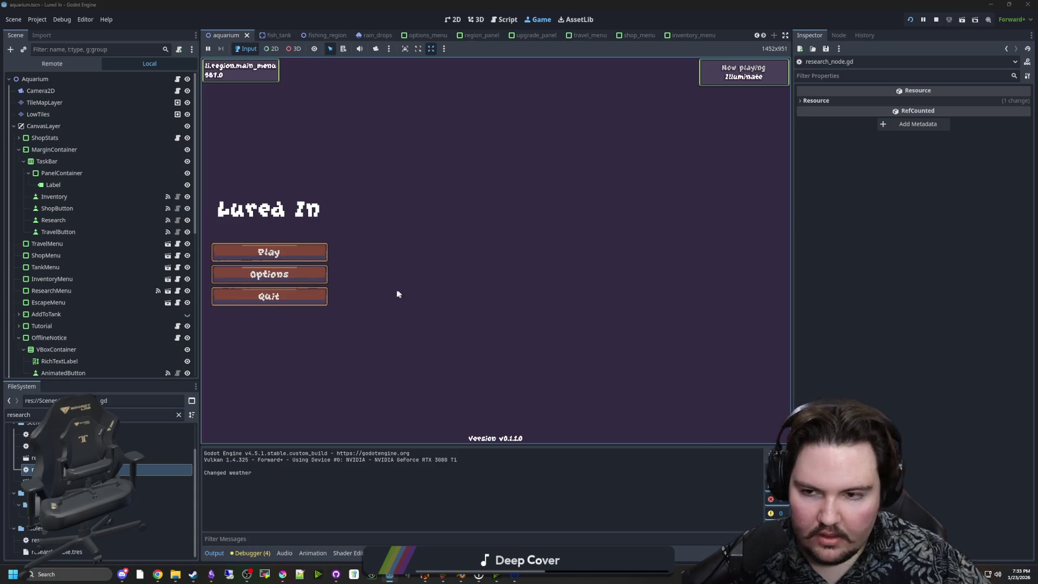
{"action": "left_click", "coordinate": [269, 252]}
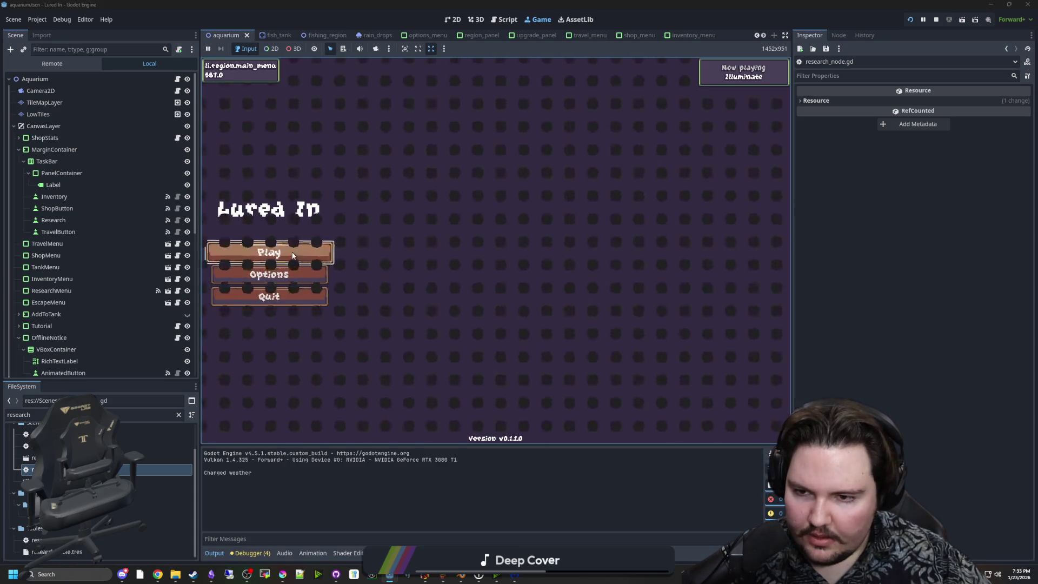
{"action": "left_click", "coordinate": [595, 423]}
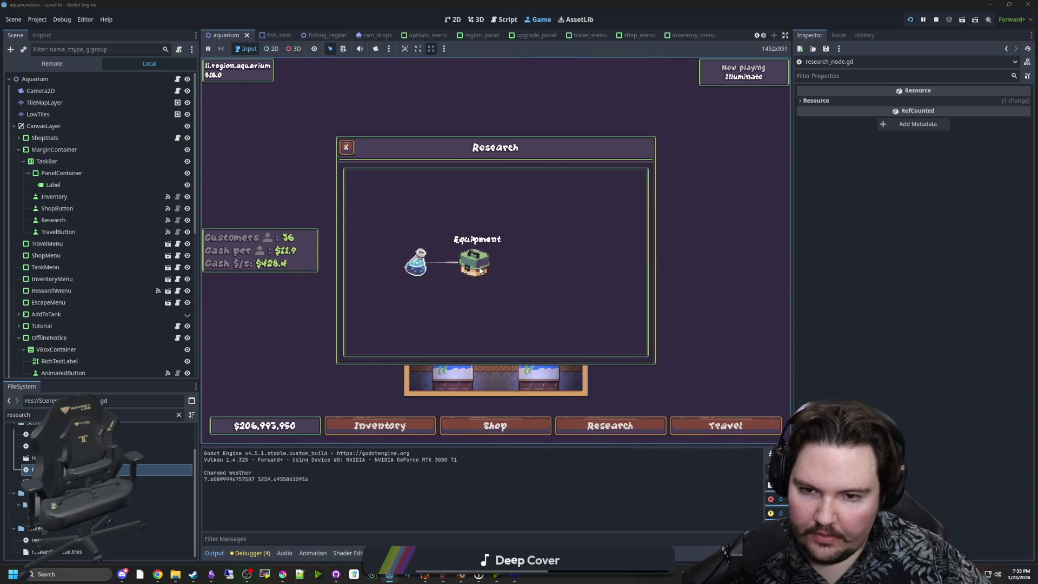
{"action": "key", "text": "Escape"}
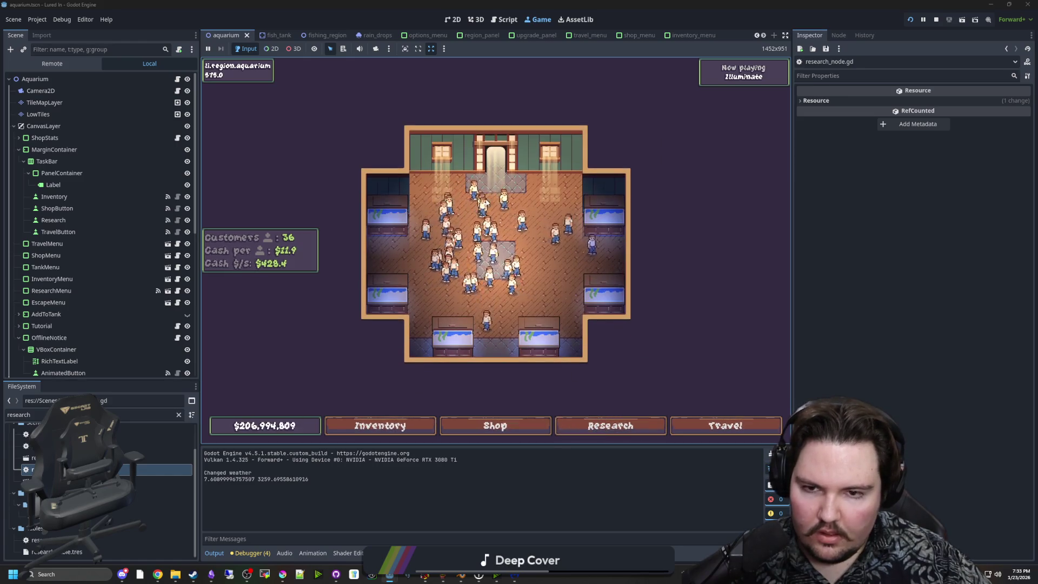
{"action": "scroll", "coordinate": [485, 202], "scroll_direction": "up", "scroll_amount": 3}
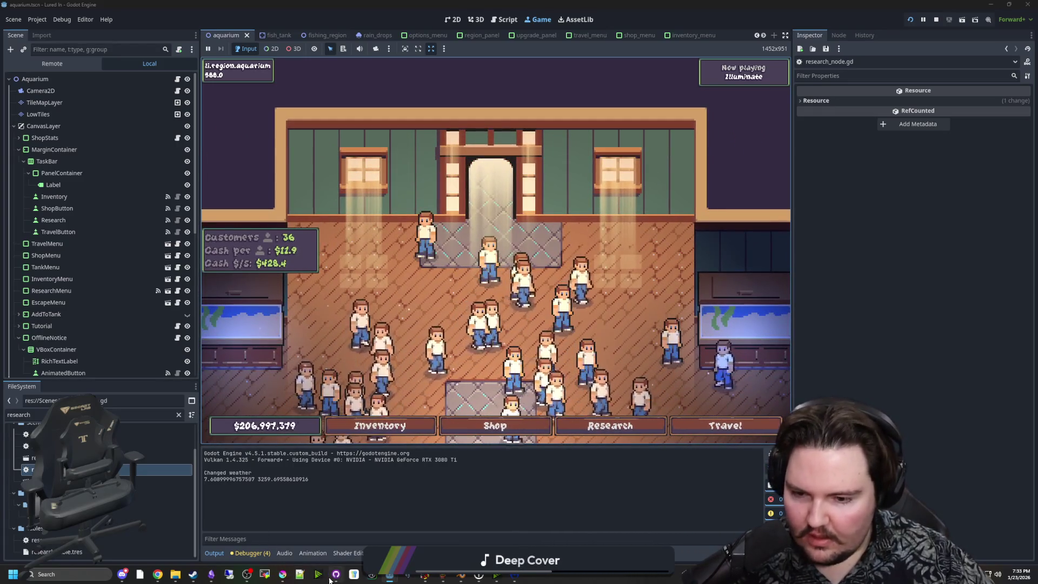
{"action": "key", "text": "alt+Tab"}
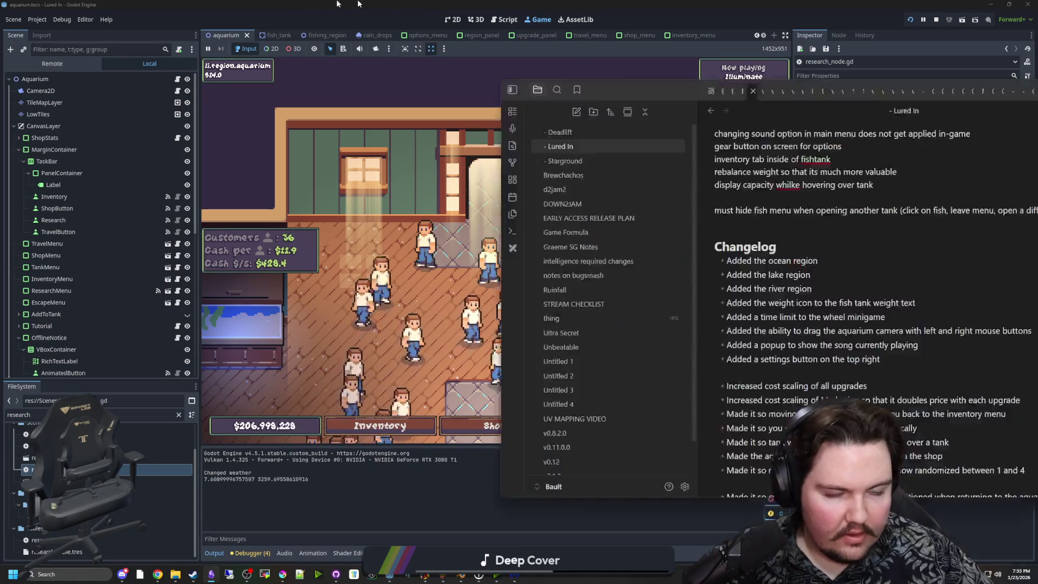
Step: Add a Lured In Changelog bullet: fixed aquarium godrays blocking dragging input
{"action": "scroll", "coordinate": [335, 135], "scroll_direction": "down", "scroll_amount": 3}
{"action": "scroll", "coordinate": [335, 135], "scroll_direction": "up", "scroll_amount": 8}
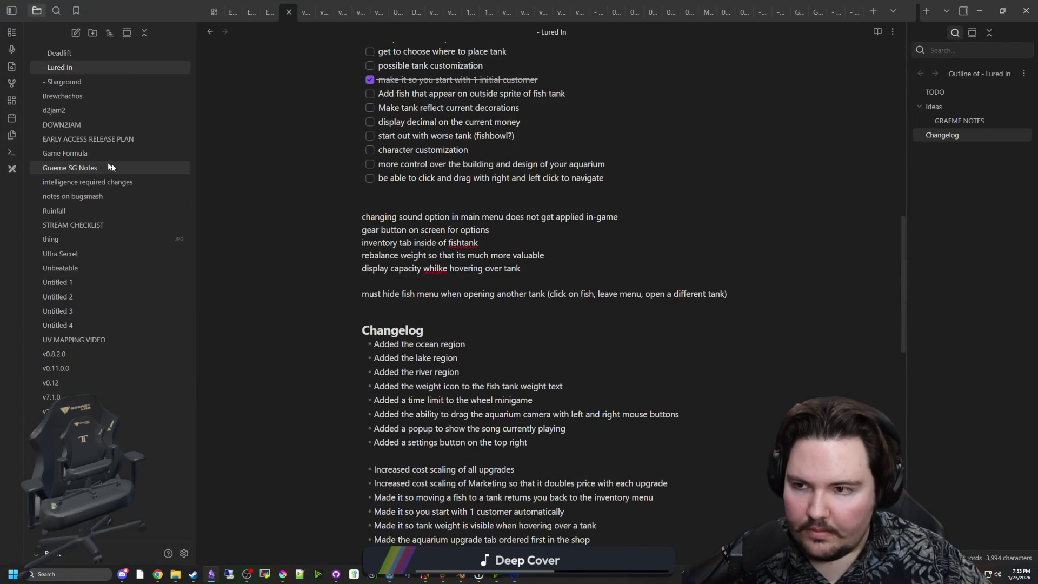
{"action": "left_click", "coordinate": [77, 67]}
{"action": "scroll", "coordinate": [541, 324], "scroll_direction": "down", "scroll_amount": 5}
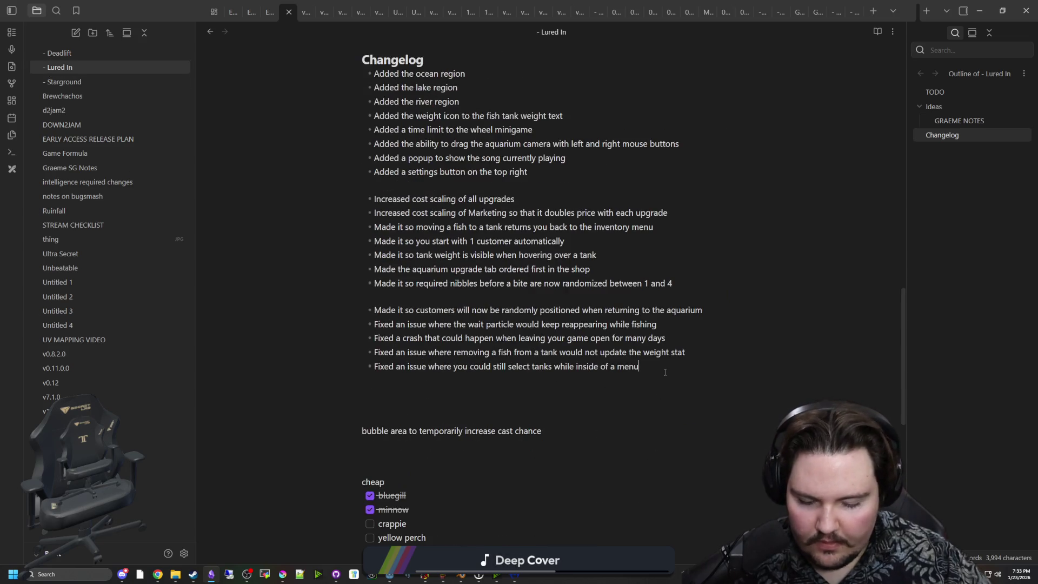
{"action": "key", "text": "Return"}
{"action": "type", "text": "Fi"}
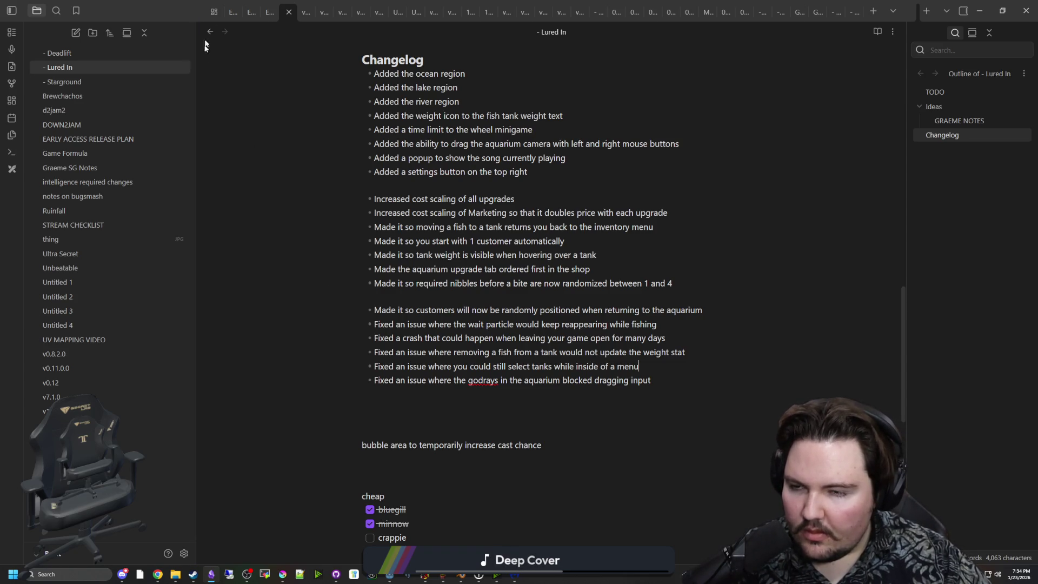
{"action": "key", "text": "alt+Tab"}
{"action": "scroll", "coordinate": [592, 231], "scroll_direction": "down", "scroll_amount": 5}
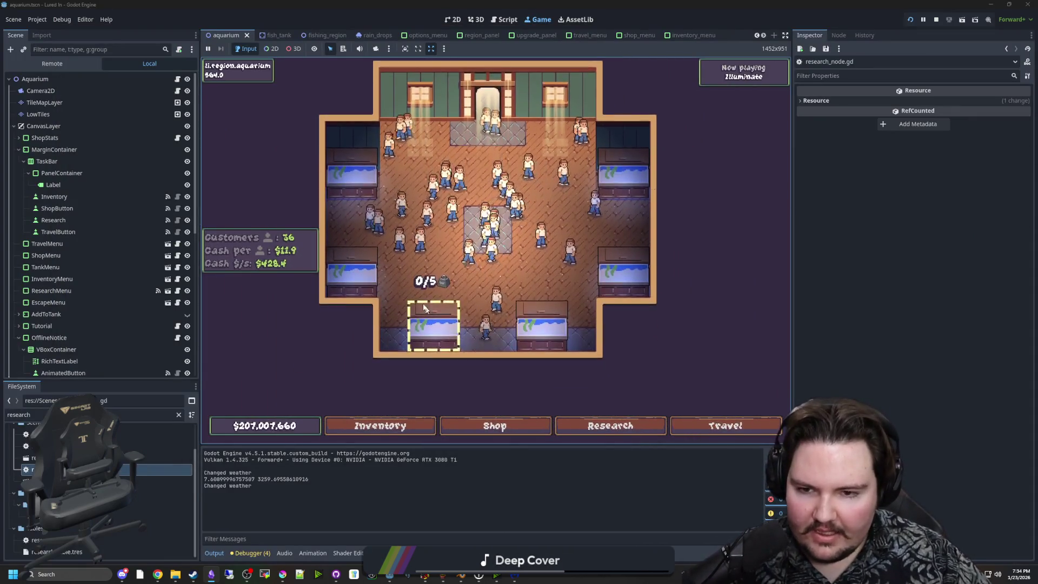
{"action": "left_click", "coordinate": [447, 356]}
{"action": "key", "text": "Escape"}
{"action": "scroll", "coordinate": [443, 227], "scroll_direction": "up", "scroll_amount": 3}
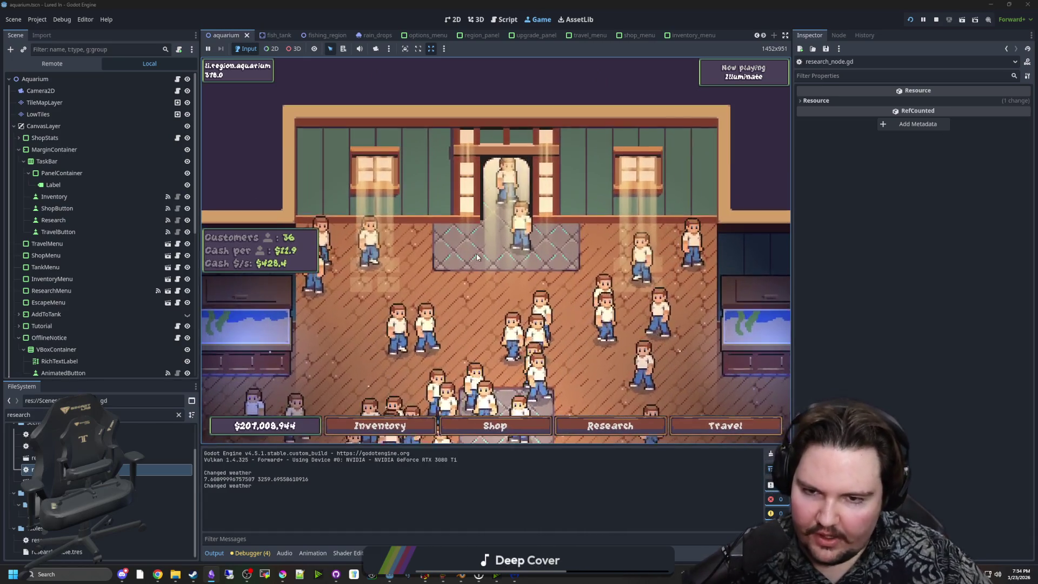
{"action": "scroll", "coordinate": [477, 252], "scroll_direction": "up", "scroll_amount": 3}
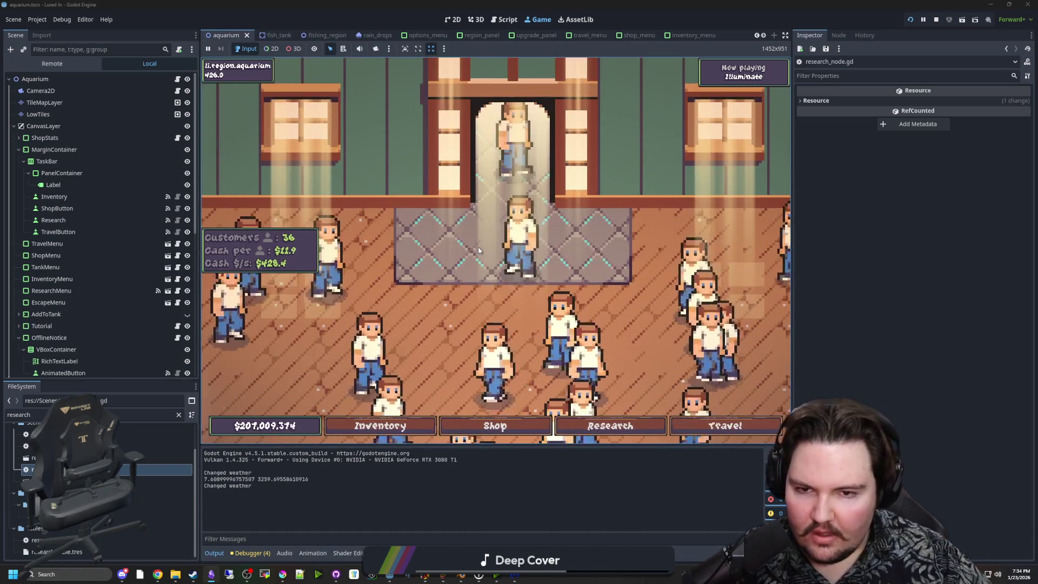
{"action": "scroll", "coordinate": [478, 249], "scroll_direction": "down", "scroll_amount": 3}
{"action": "scroll", "coordinate": [478, 249], "scroll_direction": "down", "scroll_amount": 3}
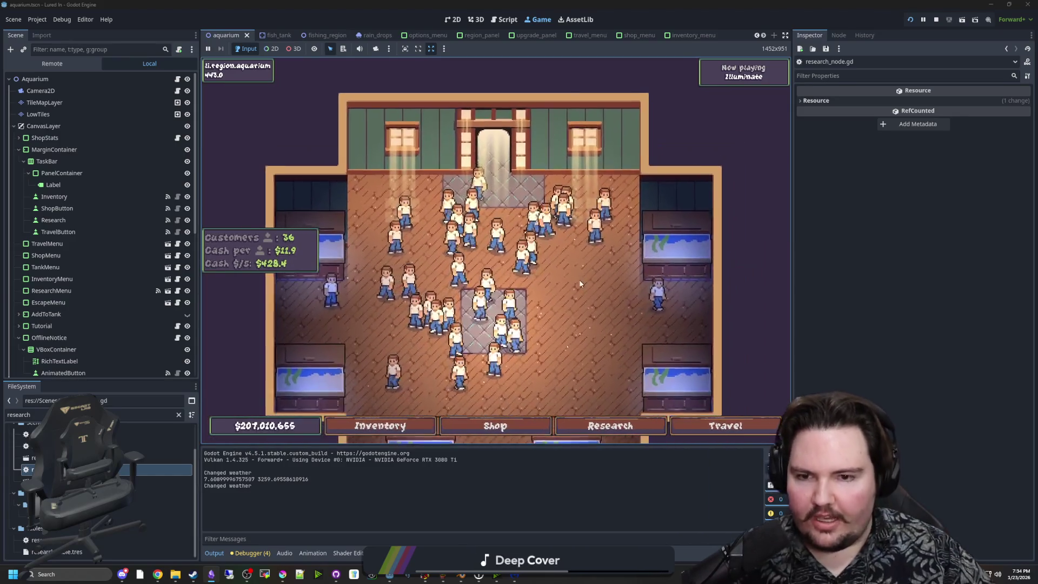
{"action": "scroll", "coordinate": [580, 283], "scroll_direction": "down", "scroll_amount": 3}
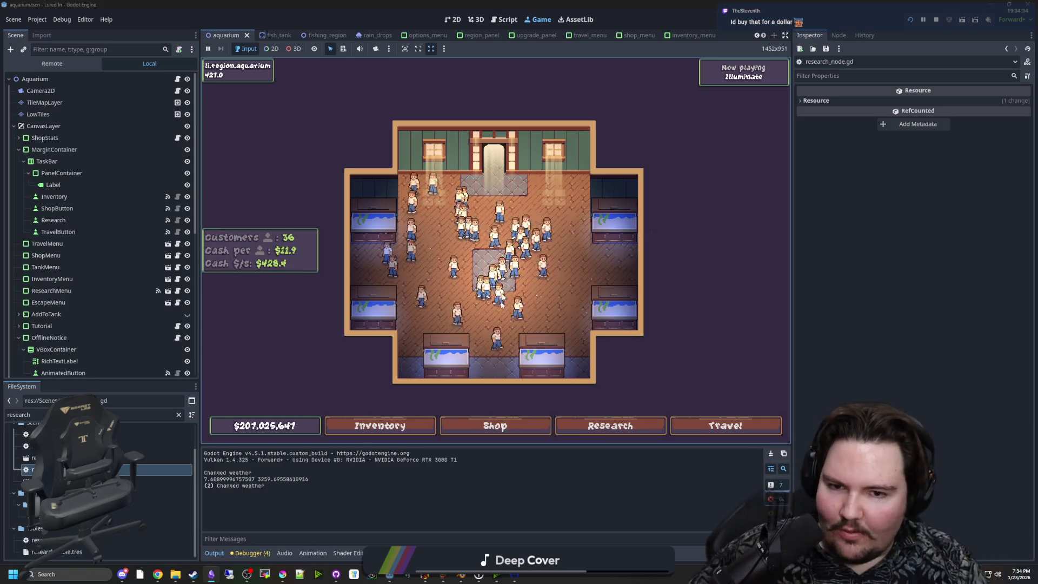
{"action": "scroll", "coordinate": [501, 304], "scroll_direction": "up", "scroll_amount": 4}
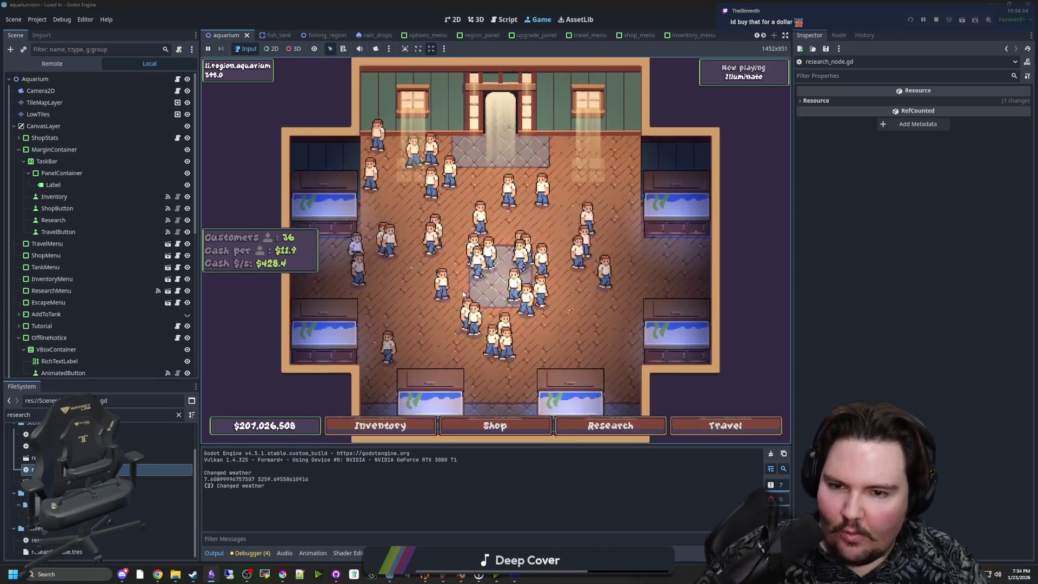
{"action": "scroll", "coordinate": [463, 293], "scroll_direction": "down", "scroll_amount": 3}
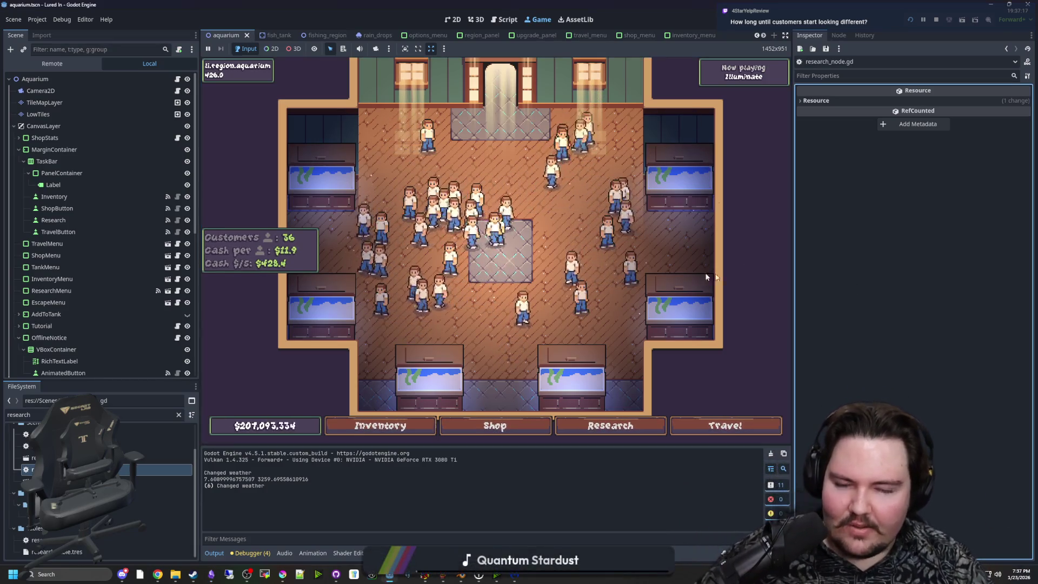
{"action": "scroll", "coordinate": [530, 323], "scroll_direction": "up", "scroll_amount": 2}
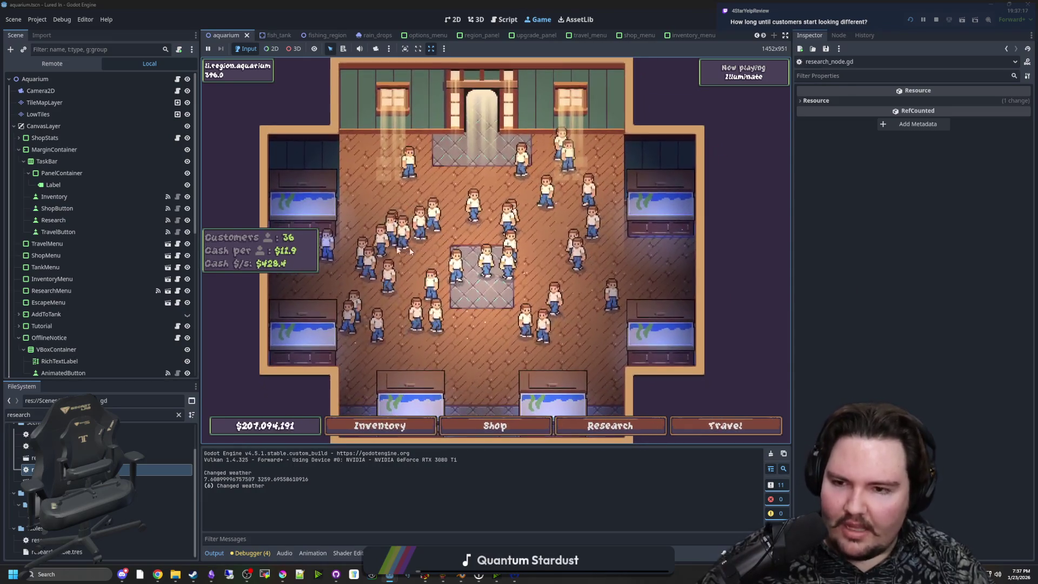
Step: Open the project's Export presets window and add an Android export preset
{"action": "left_click", "coordinate": [37, 22]}
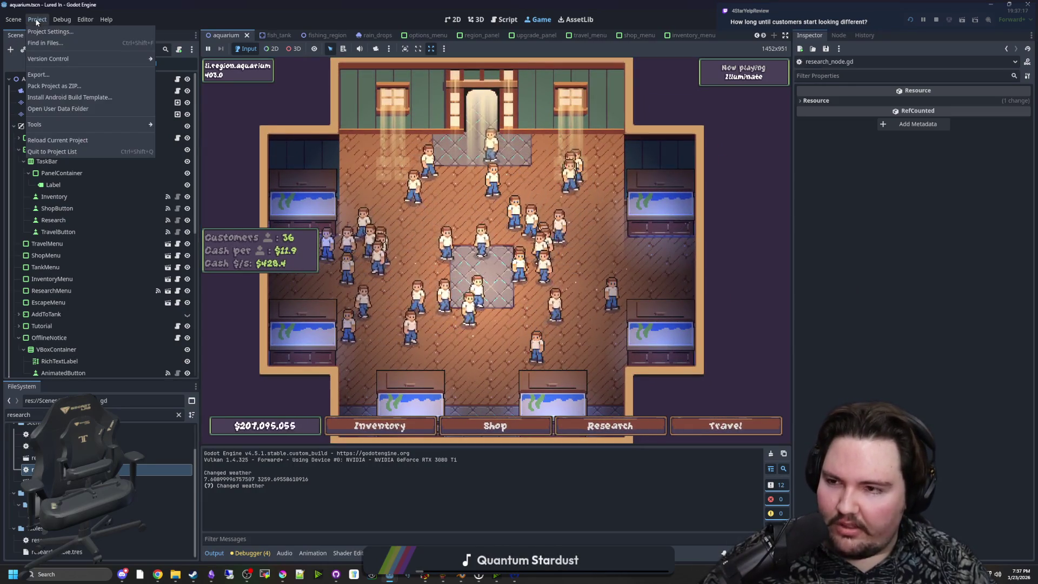
{"action": "left_click", "coordinate": [38, 75]}
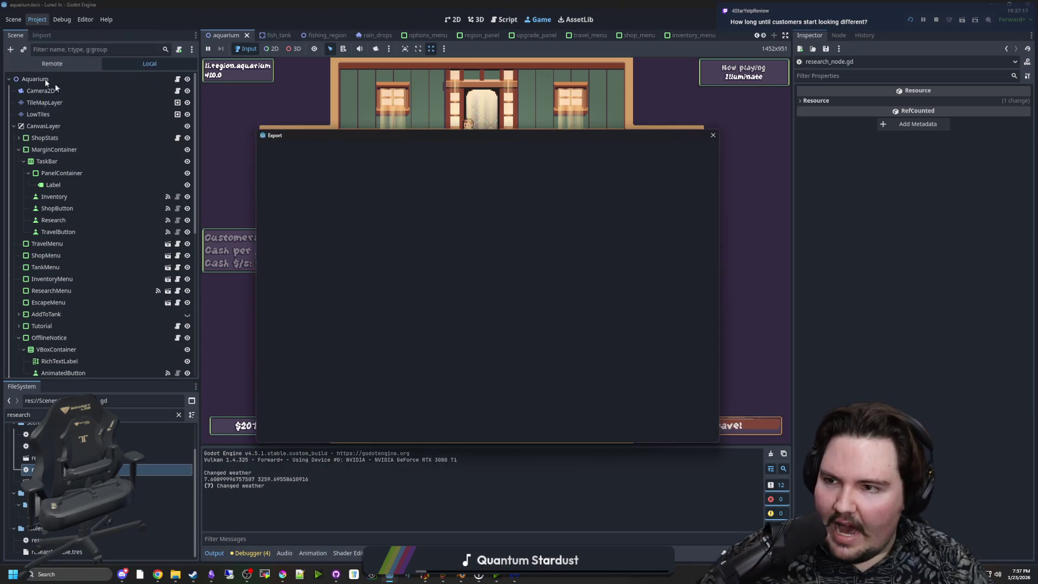
{"action": "left_click", "coordinate": [450, 151]}
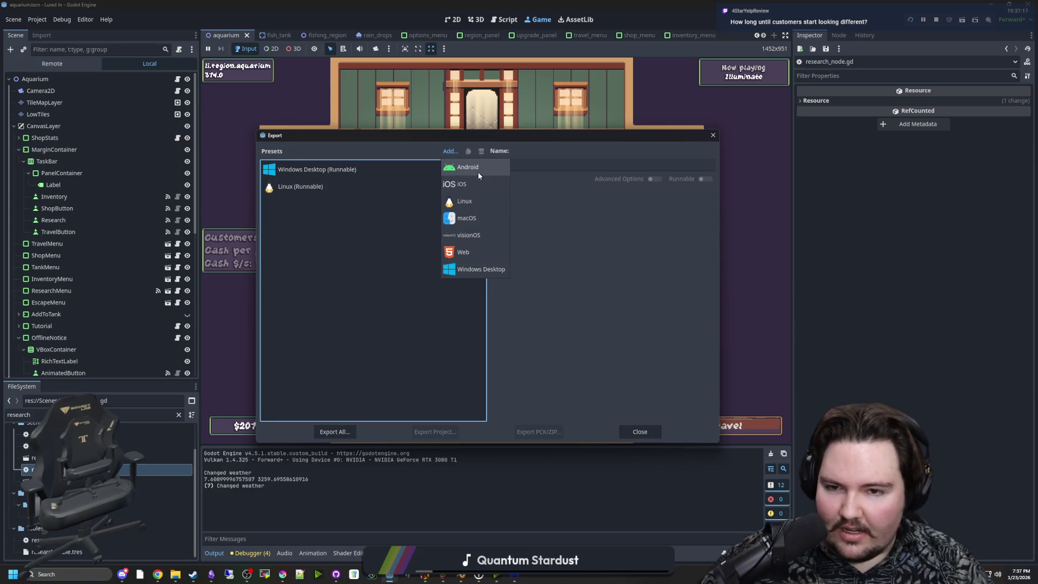
{"action": "left_click", "coordinate": [477, 170]}
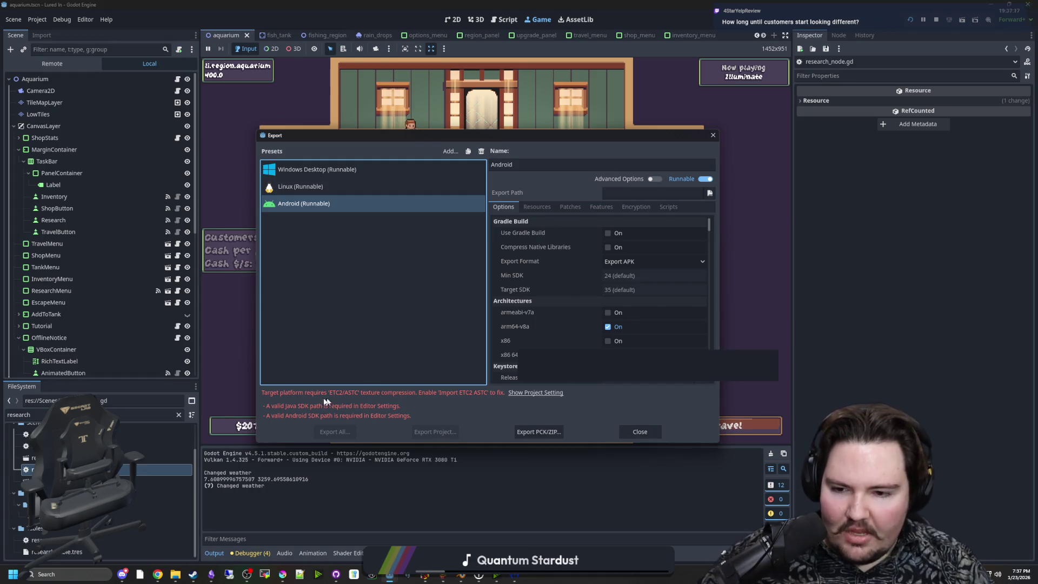
Step: Look over the Android preset's options, then delete it so only Windows Desktop and Linux remain
{"action": "scroll", "coordinate": [553, 288], "scroll_direction": "down", "scroll_amount": 15}
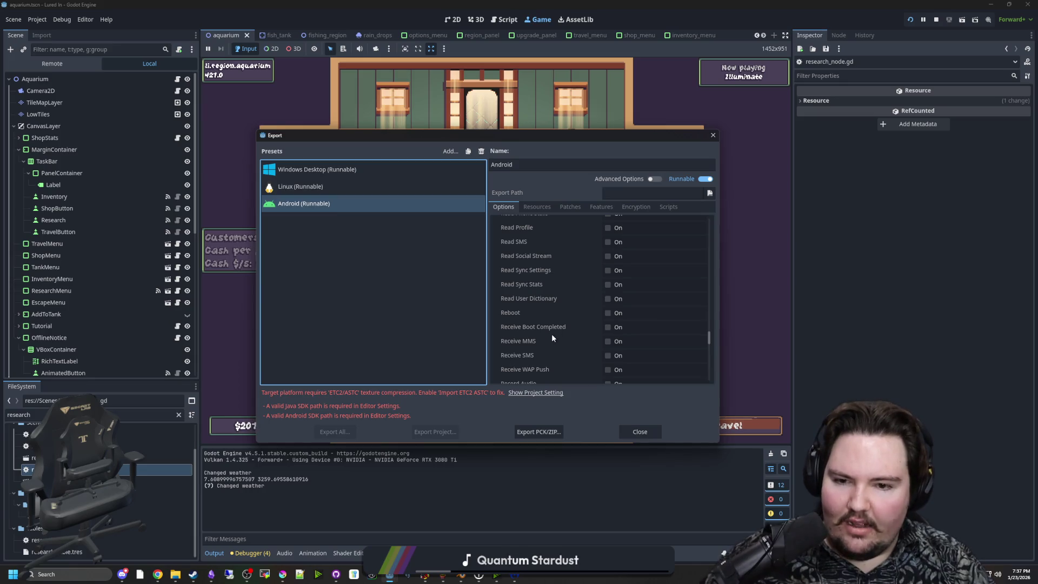
{"action": "scroll", "coordinate": [552, 333], "scroll_direction": "down", "scroll_amount": 5}
{"action": "scroll", "coordinate": [551, 334], "scroll_direction": "down", "scroll_amount": 15}
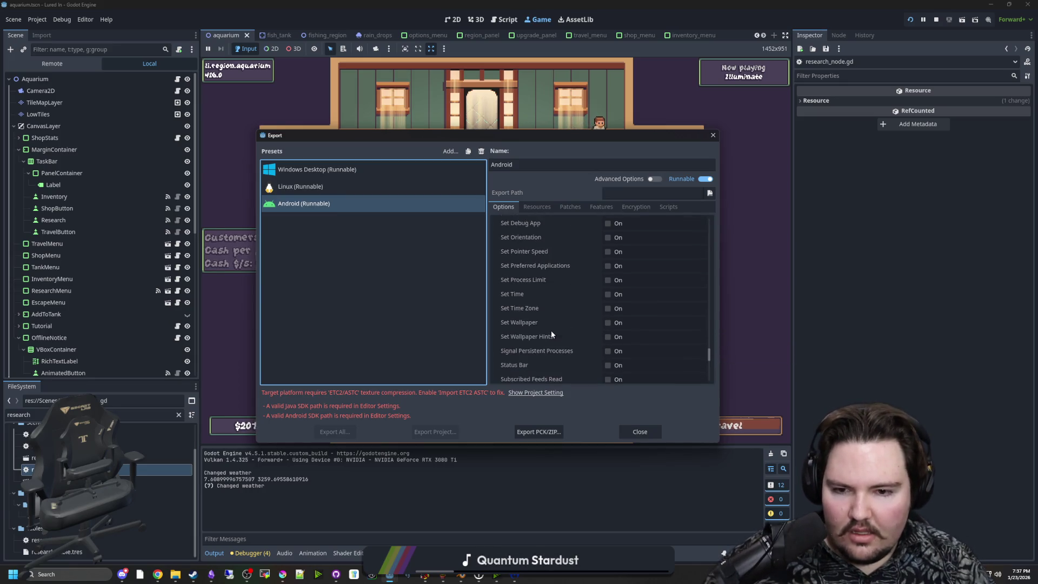
{"action": "scroll", "coordinate": [558, 336], "scroll_direction": "up", "scroll_amount": 20}
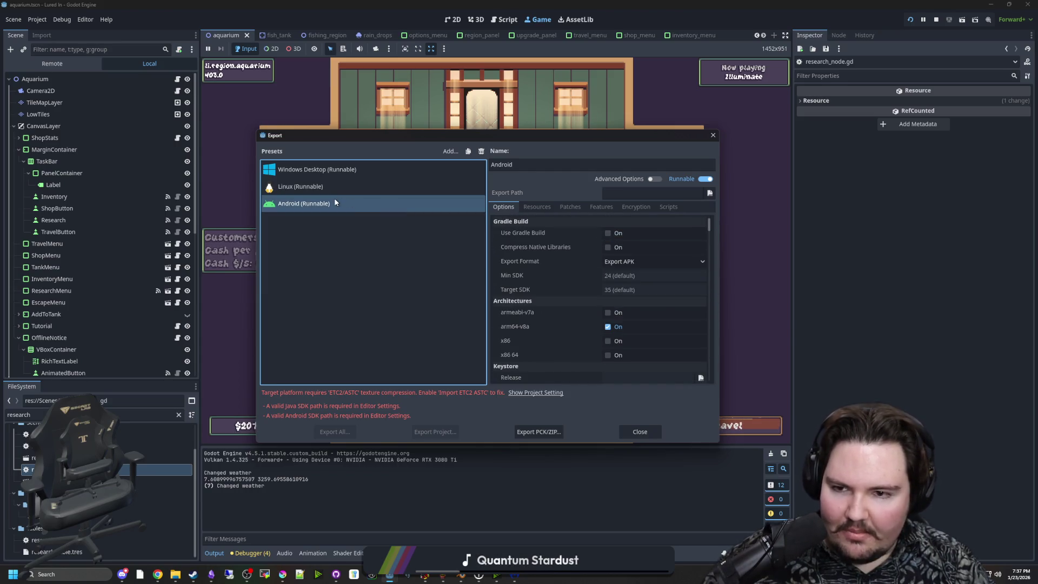
{"action": "left_click", "coordinate": [481, 152]}
{"action": "left_click", "coordinate": [514, 302]}
{"action": "left_click", "coordinate": [451, 151]}
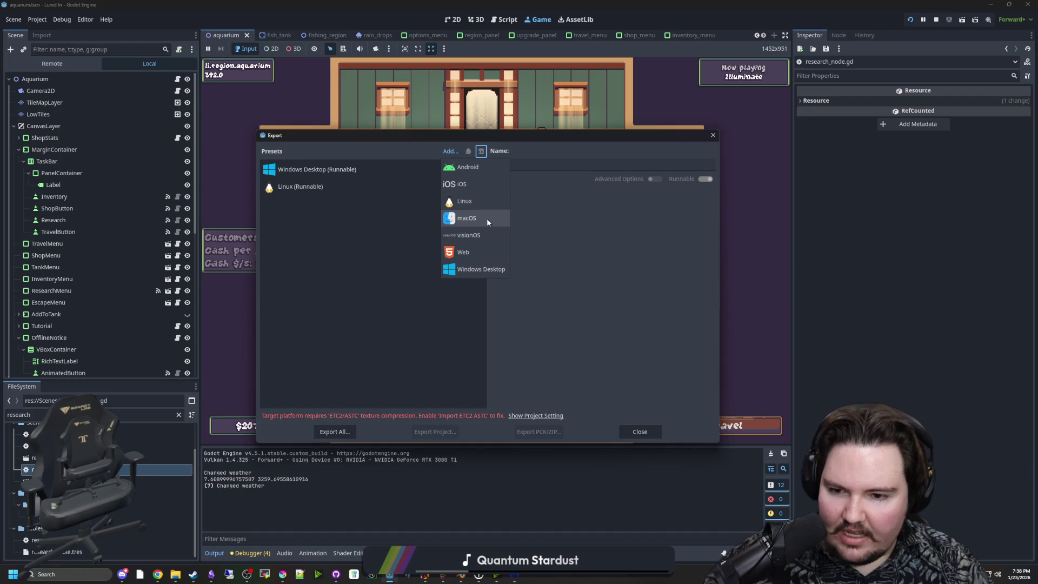
Step: Add a macOS export preset, look over its options, then delete it
{"action": "left_click", "coordinate": [487, 219]}
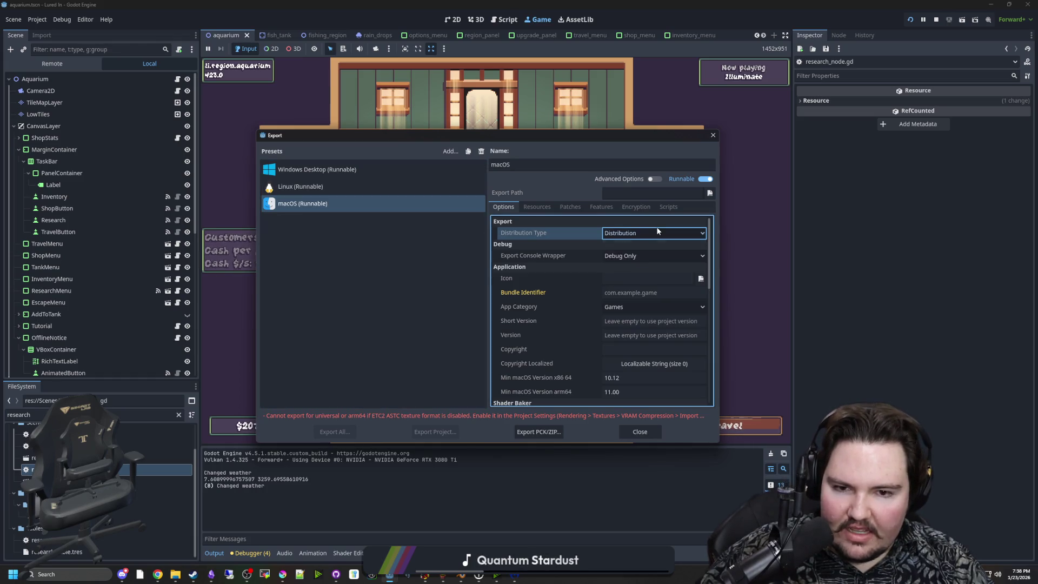
{"action": "scroll", "coordinate": [587, 307], "scroll_direction": "down", "scroll_amount": 3}
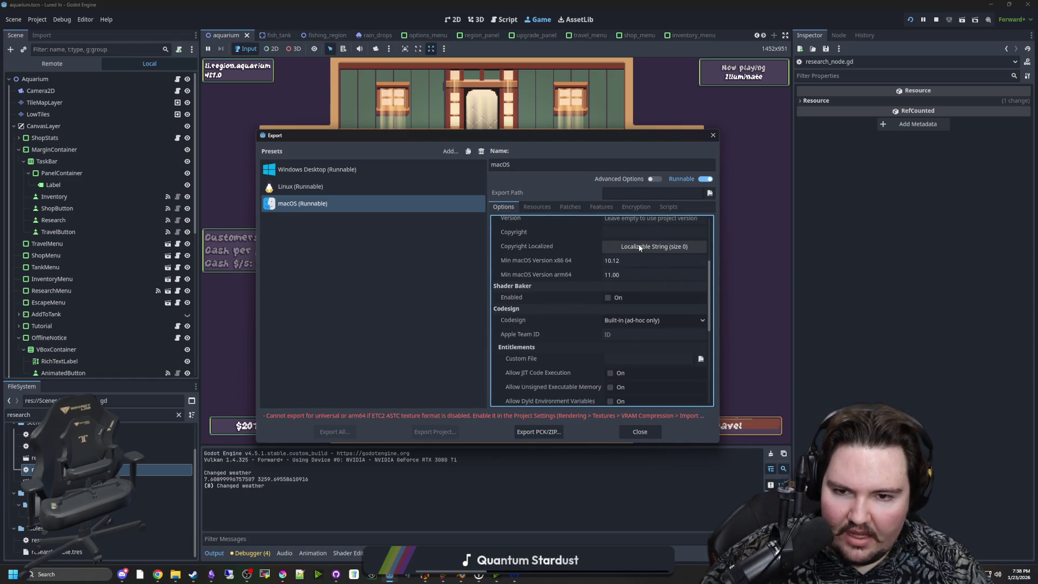
{"action": "scroll", "coordinate": [589, 281], "scroll_direction": "down", "scroll_amount": 5}
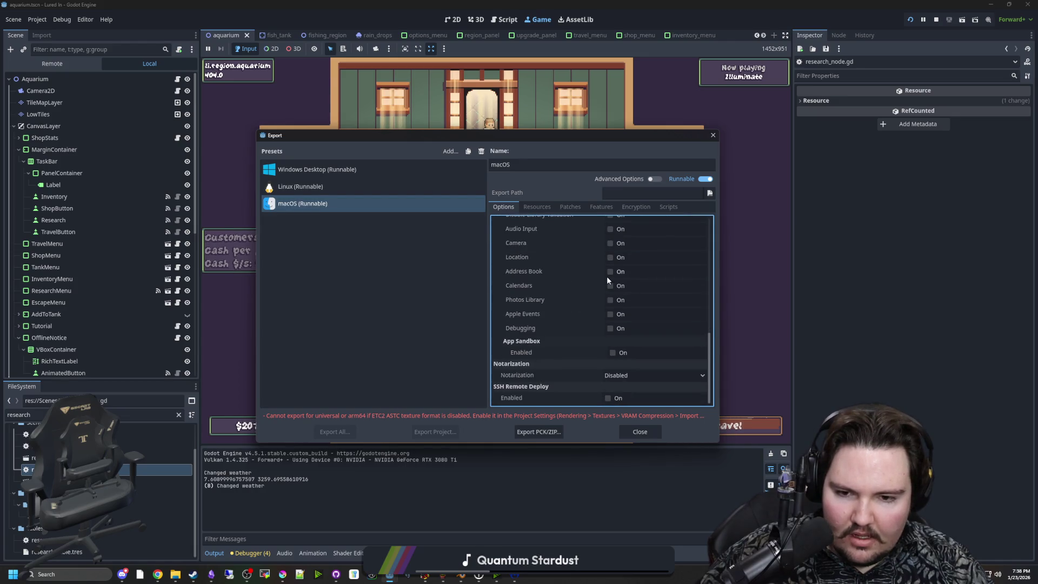
{"action": "scroll", "coordinate": [607, 277], "scroll_direction": "up", "scroll_amount": 10}
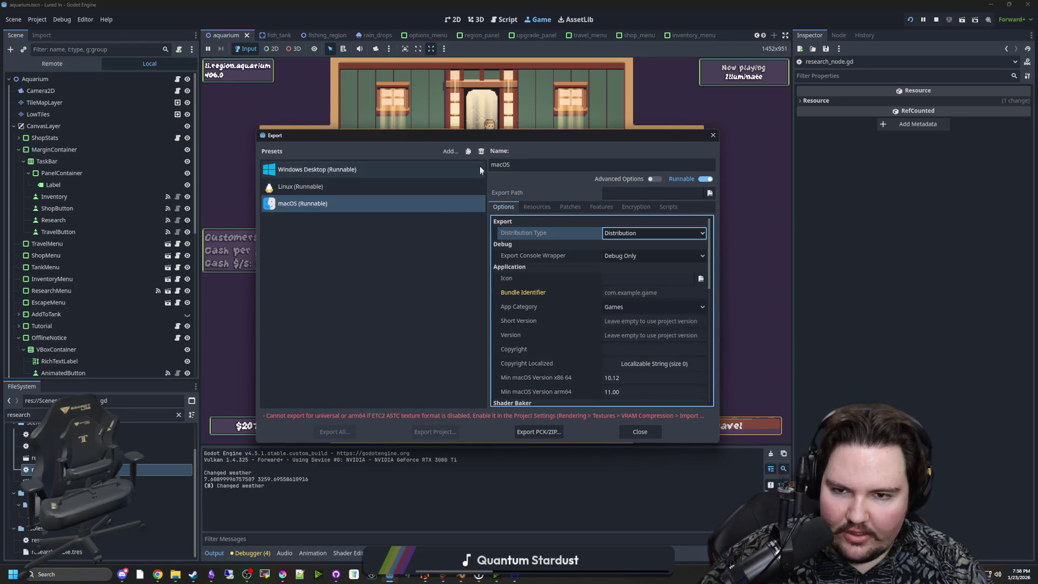
{"action": "left_click", "coordinate": [481, 151]}
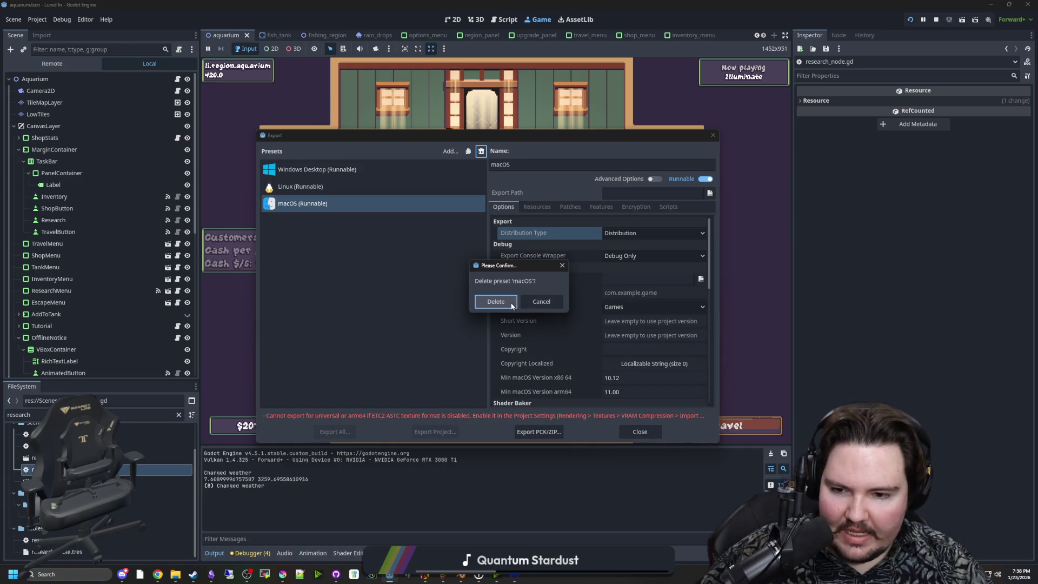
{"action": "left_click", "coordinate": [495, 302]}
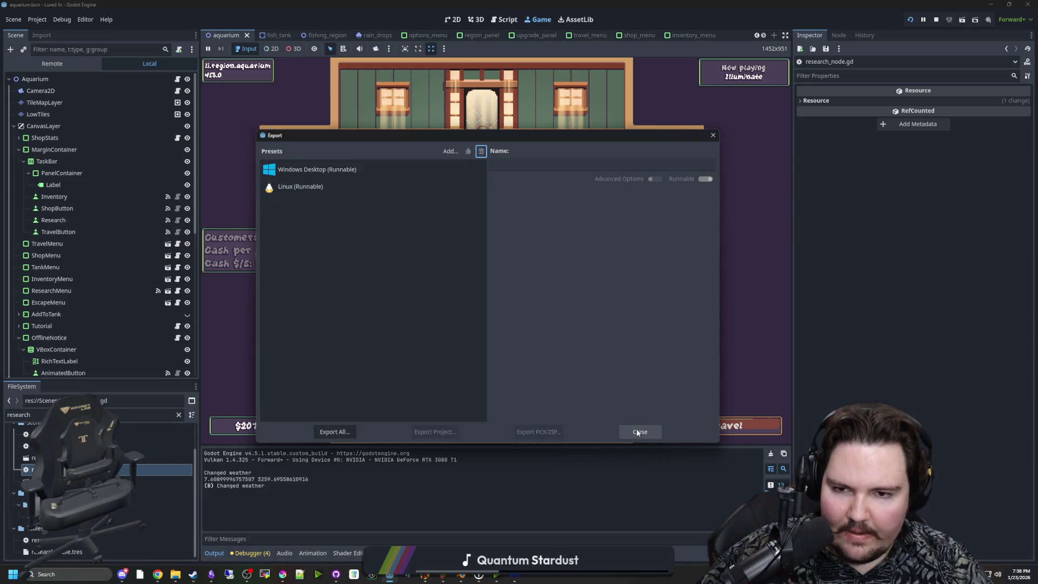
Step: Close the Export window and dismiss the game's Fish Tank 4 panel
{"action": "left_click", "coordinate": [639, 431]}
{"action": "left_click", "coordinate": [675, 333]}
{"action": "key", "text": "Escape"}
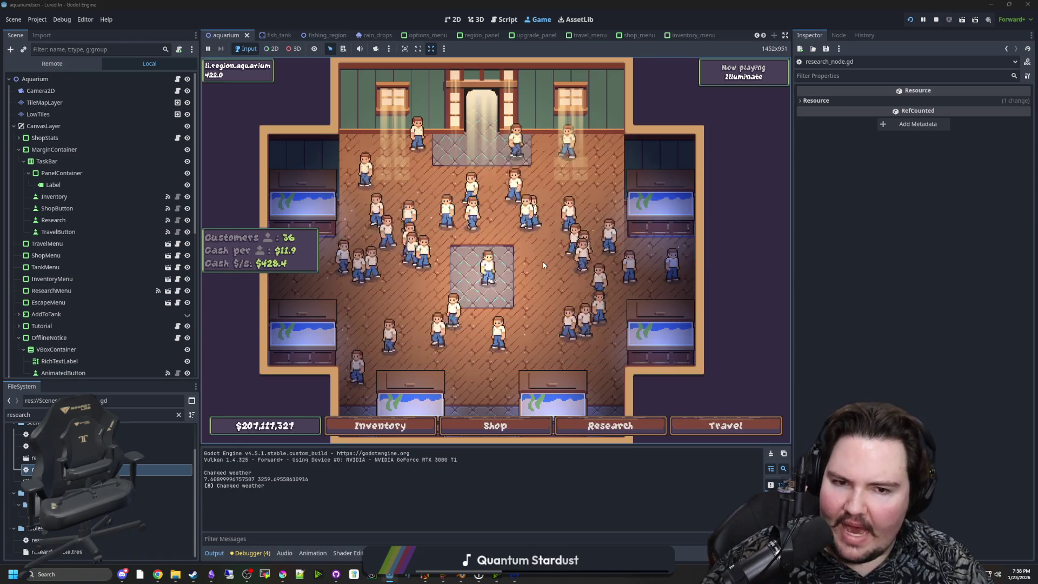
{"action": "scroll", "coordinate": [535, 287], "scroll_direction": "down", "scroll_amount": 2}
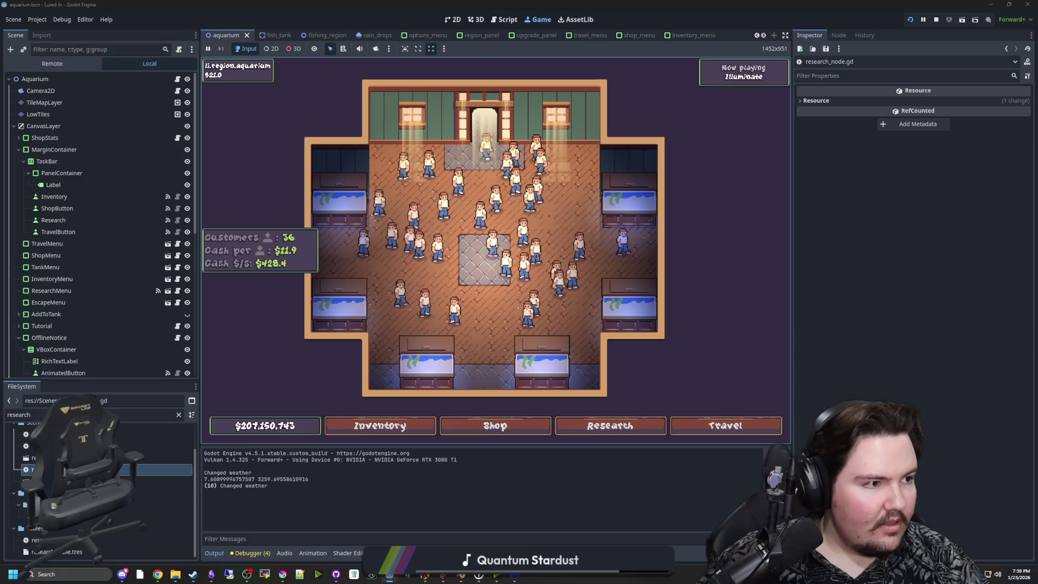
{"action": "key", "text": "super+3"}
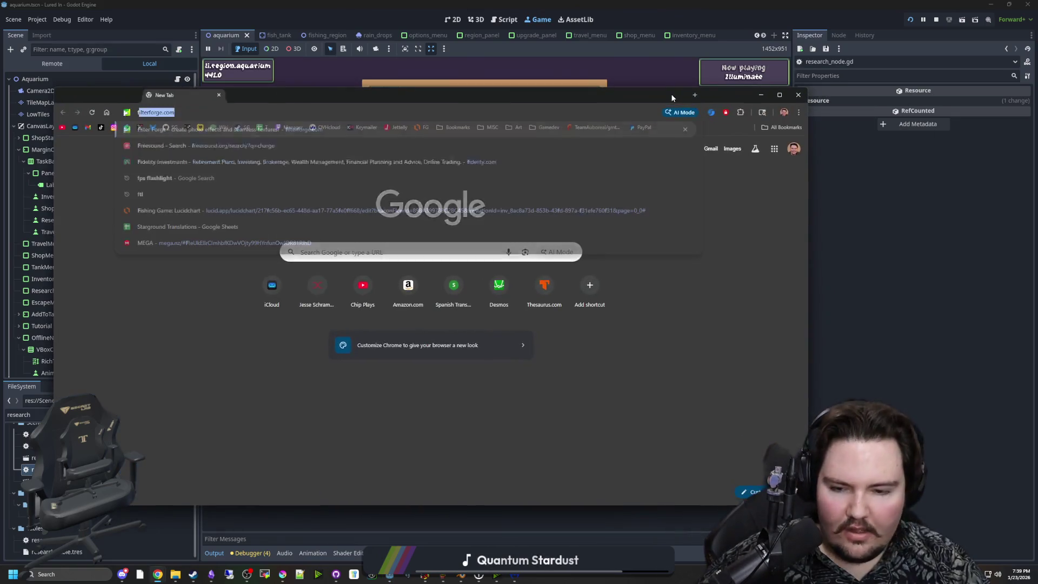
Step: Search for 'feed the deep', maximise Chrome and switch to the Feed the Deep store page
{"action": "type", "text": "feed the deep"}
{"action": "key", "text": "Return"}
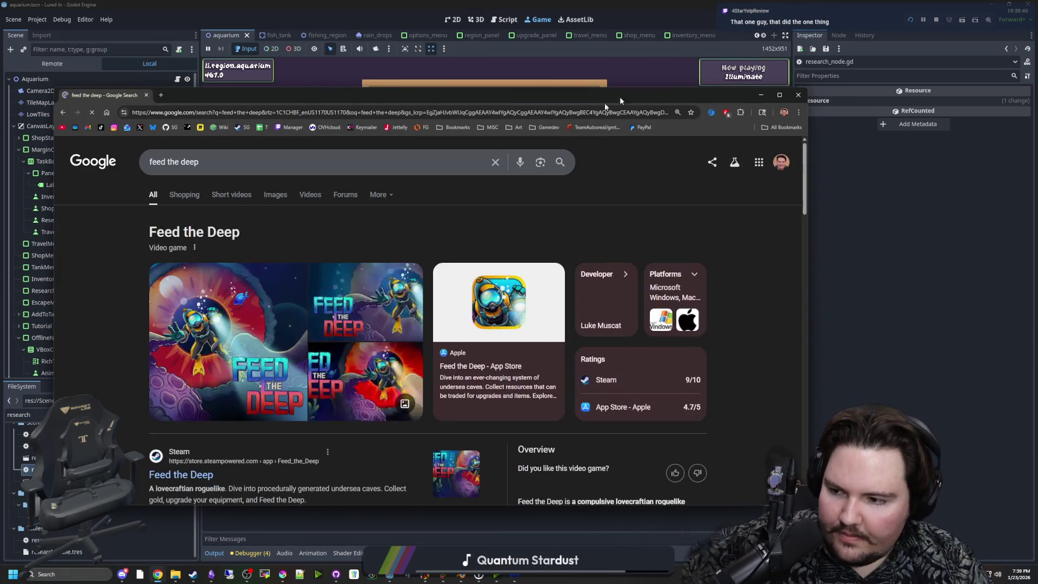
{"action": "double_click", "coordinate": [424, 102]}
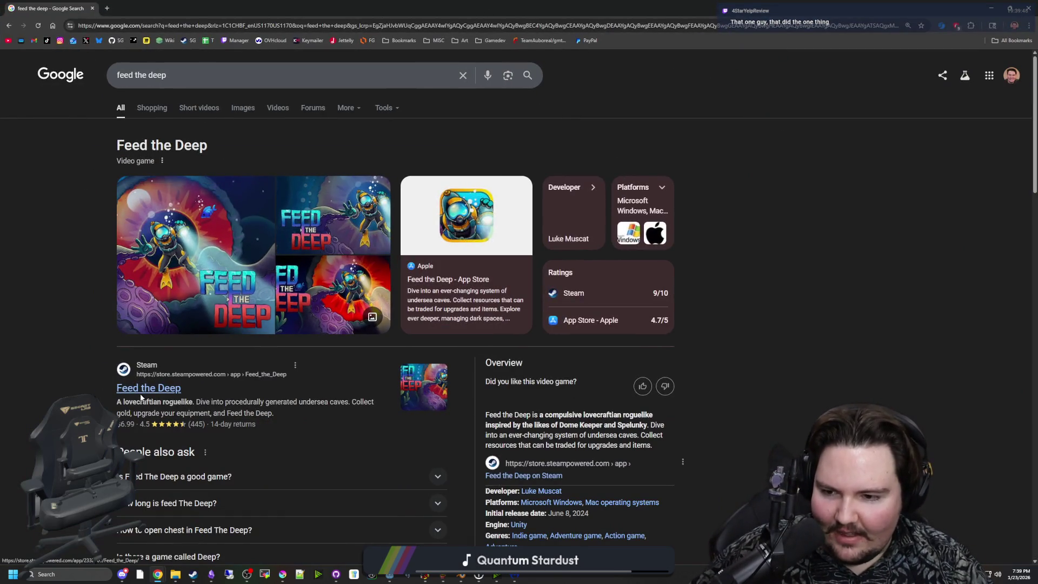
{"action": "key", "text": "ctrl+Tab"}
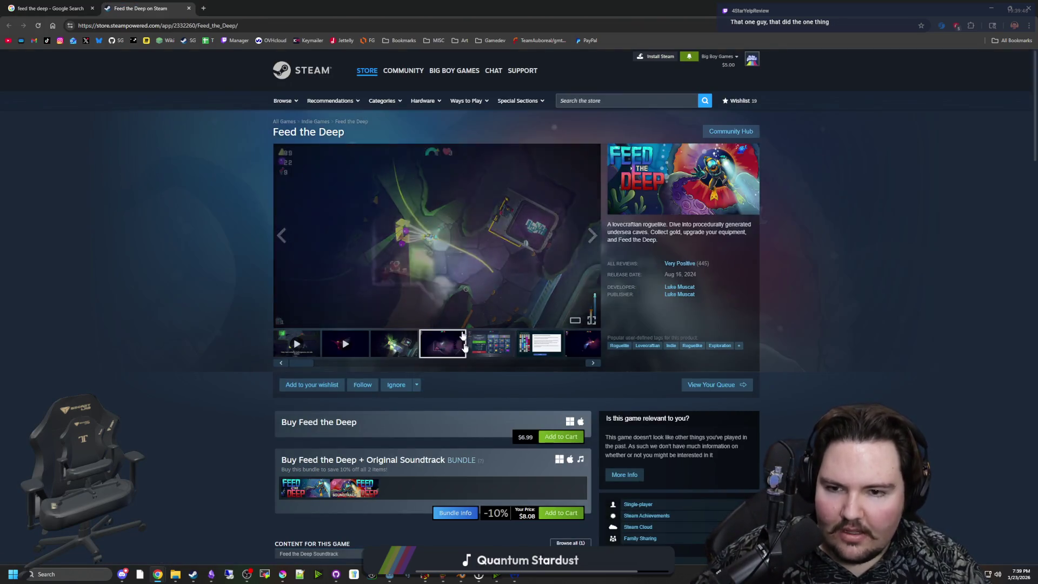
Step: Page through six of the game's screenshots in the full-screen viewer, then close it
{"action": "left_click", "coordinate": [462, 282]}
{"action": "left_click", "coordinate": [913, 313]}
{"action": "left_click", "coordinate": [913, 315]}
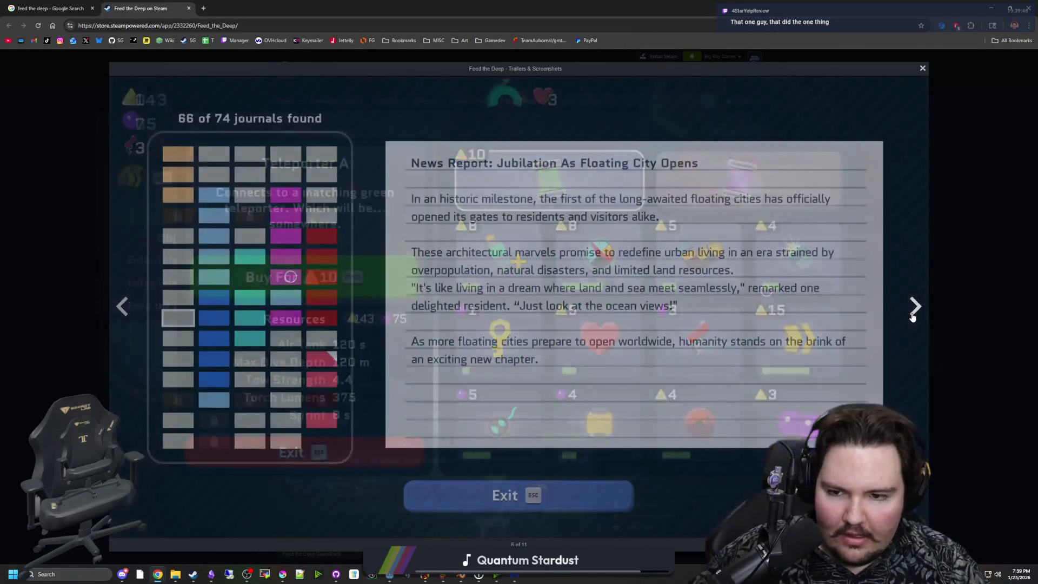
{"action": "left_click", "coordinate": [912, 317]}
{"action": "left_click", "coordinate": [913, 317]}
{"action": "left_click", "coordinate": [912, 317]}
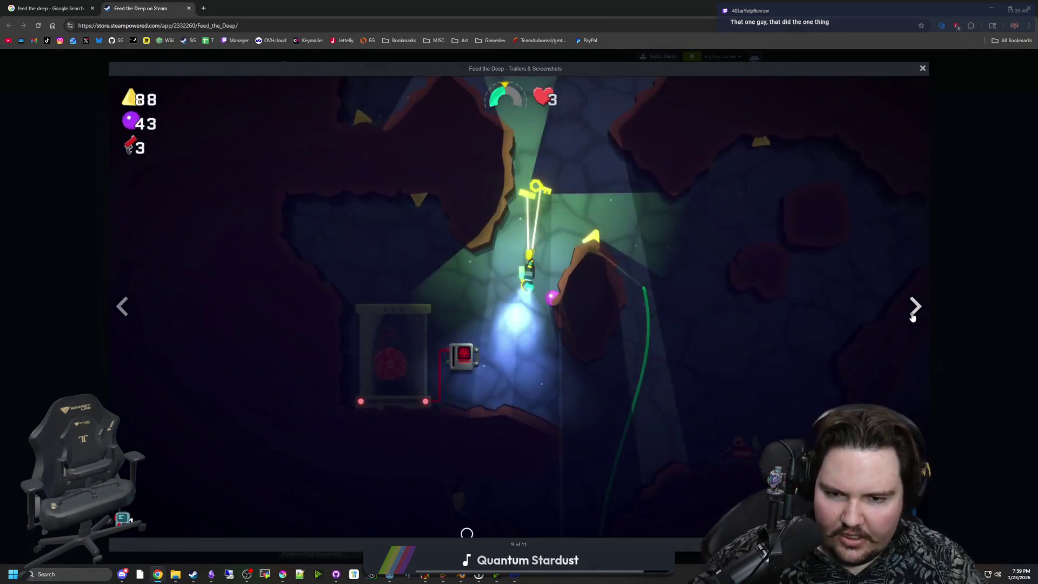
{"action": "left_click", "coordinate": [912, 317]}
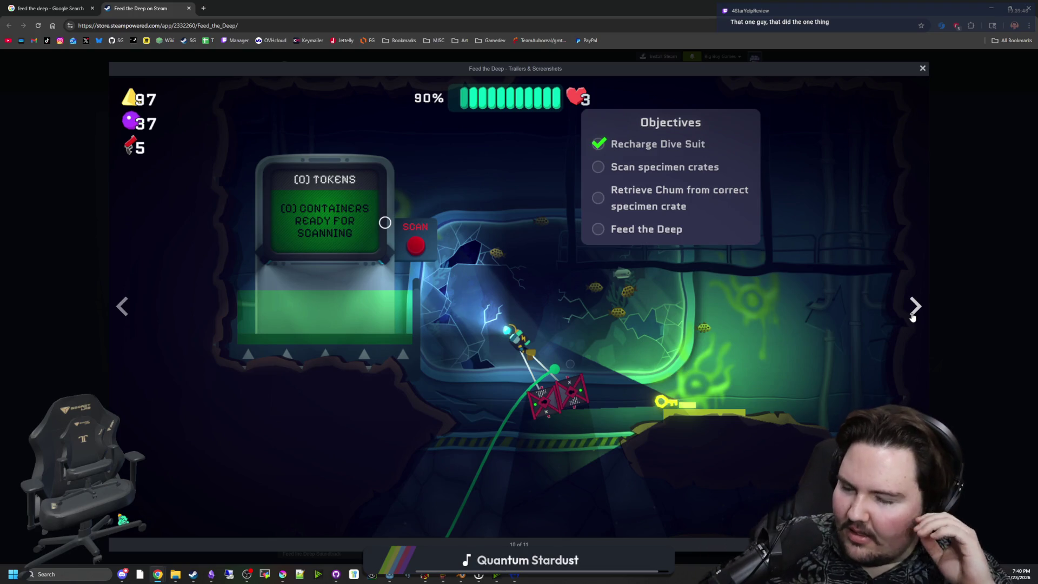
{"action": "key", "text": "Escape"}
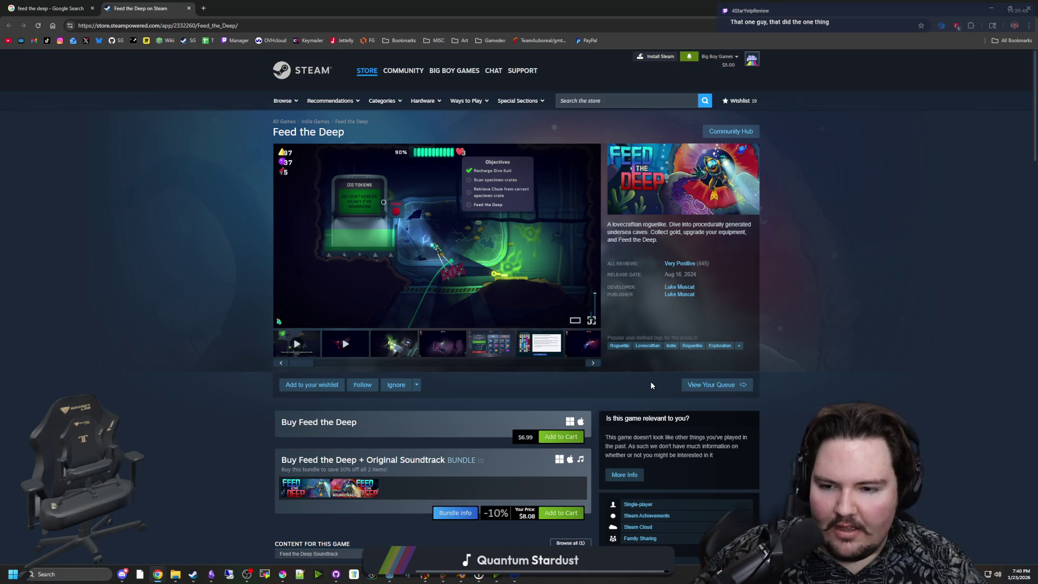
Step: Scroll down the store page and expand the About the Developer text
{"action": "scroll", "coordinate": [651, 384], "scroll_direction": "down", "scroll_amount": 8}
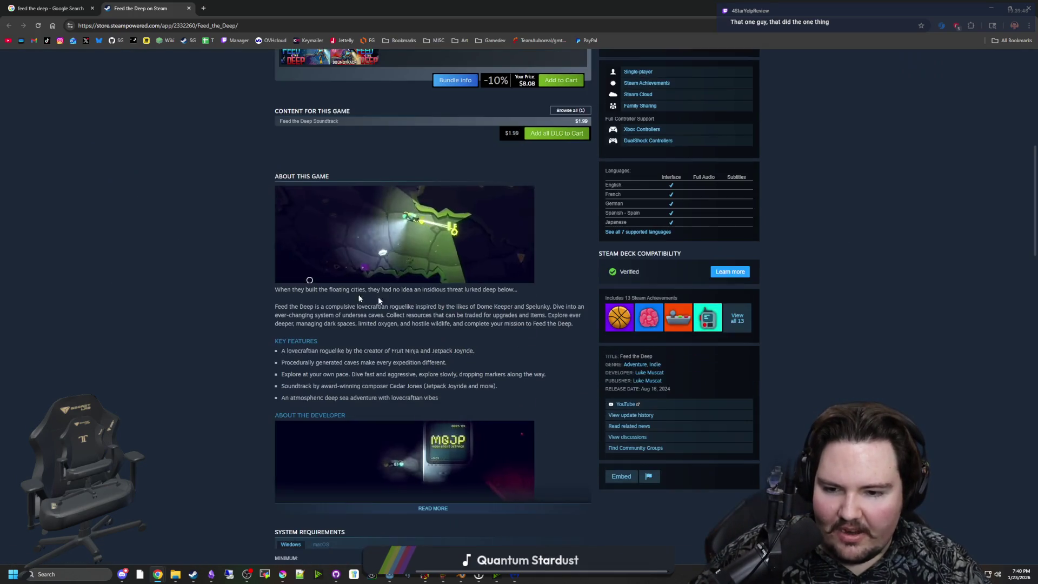
{"action": "scroll", "coordinate": [322, 288], "scroll_direction": "down", "scroll_amount": 3}
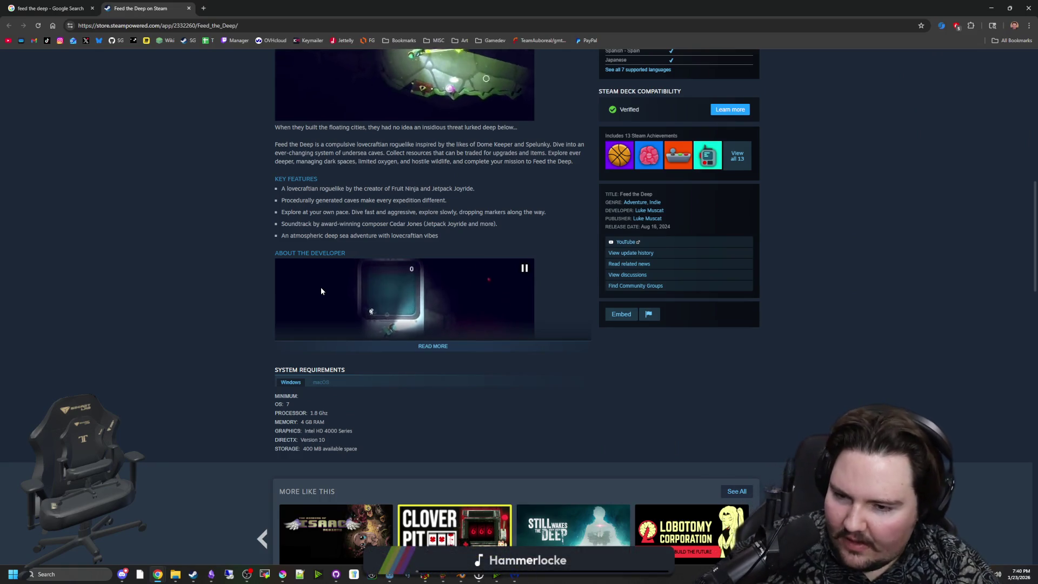
{"action": "left_click", "coordinate": [433, 346]}
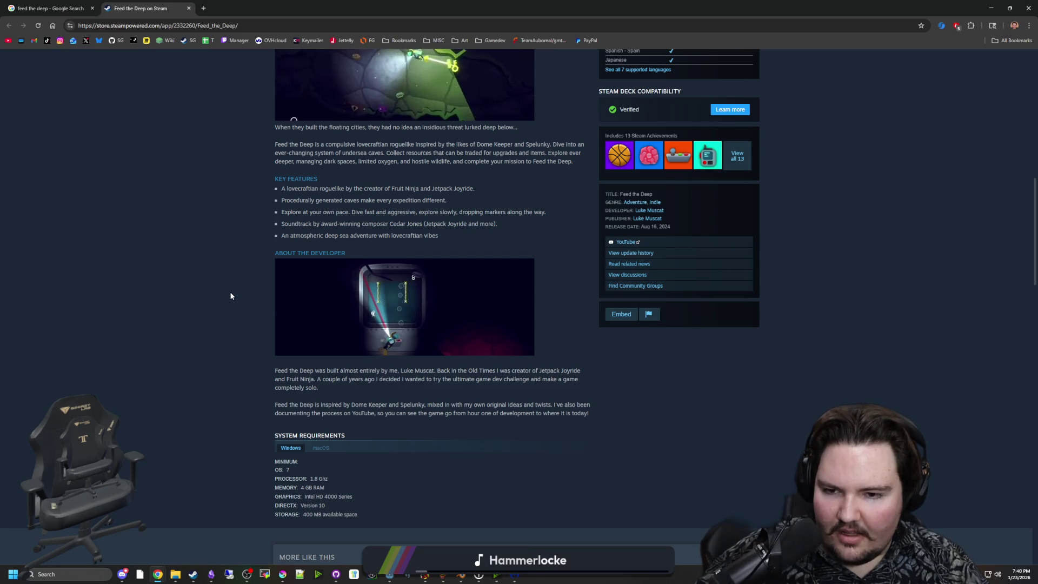
{"action": "scroll", "coordinate": [230, 296], "scroll_direction": "down", "scroll_amount": 20}
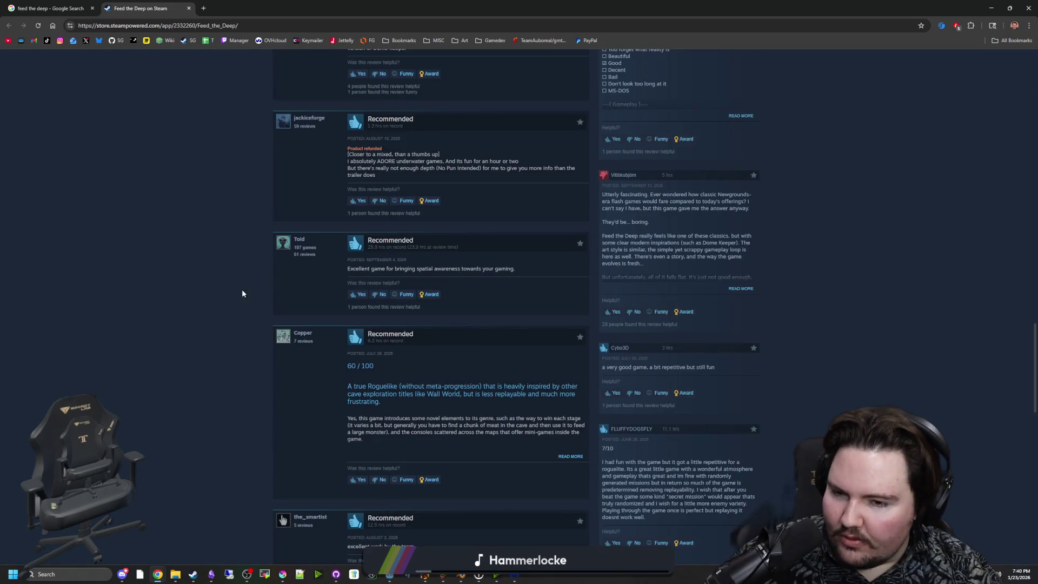
{"action": "scroll", "coordinate": [242, 293], "scroll_direction": "up", "scroll_amount": 20}
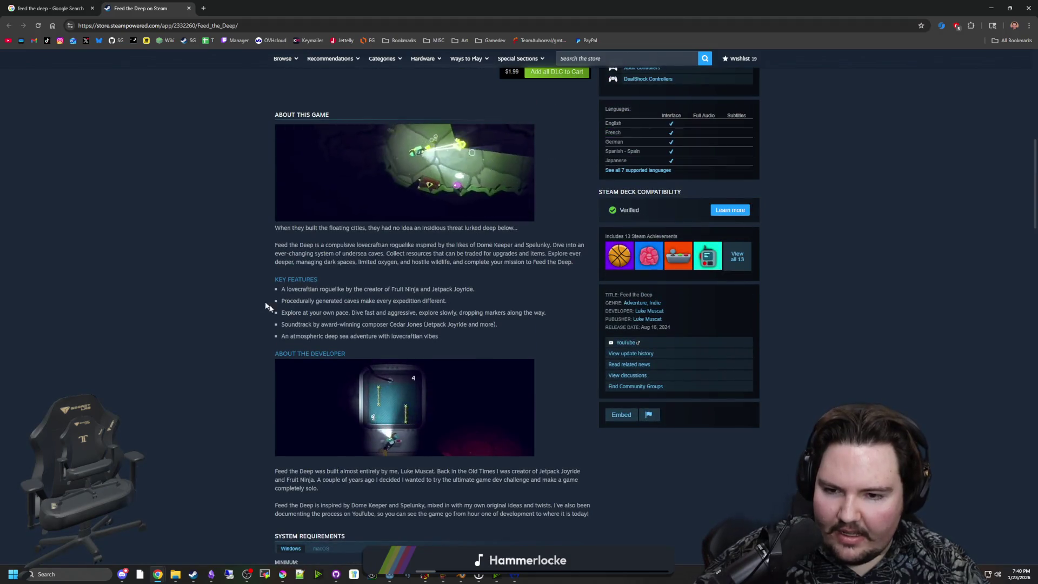
{"action": "scroll", "coordinate": [293, 373], "scroll_direction": "up", "scroll_amount": 10}
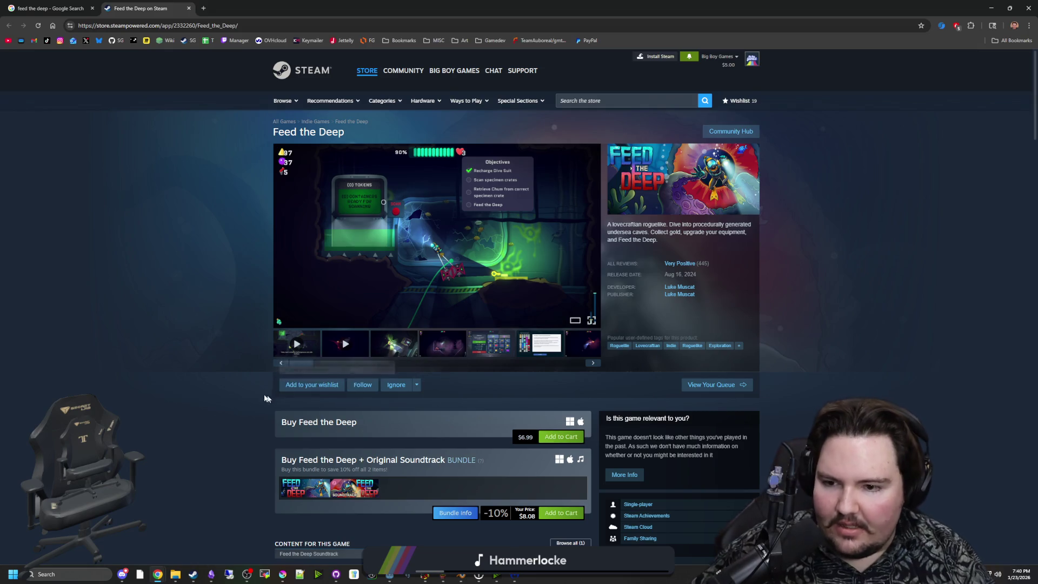
Step: Show the green-level screenshot in the main viewer and check the store notifications
{"action": "mouse_move", "coordinate": [304, 366]}
{"action": "left_mouse_down"}
{"action": "mouse_move", "coordinate": [523, 388]}
{"action": "mouse_move", "coordinate": [559, 361]}
{"action": "left_mouse_up"}
{"action": "left_click", "coordinate": [432, 347]}
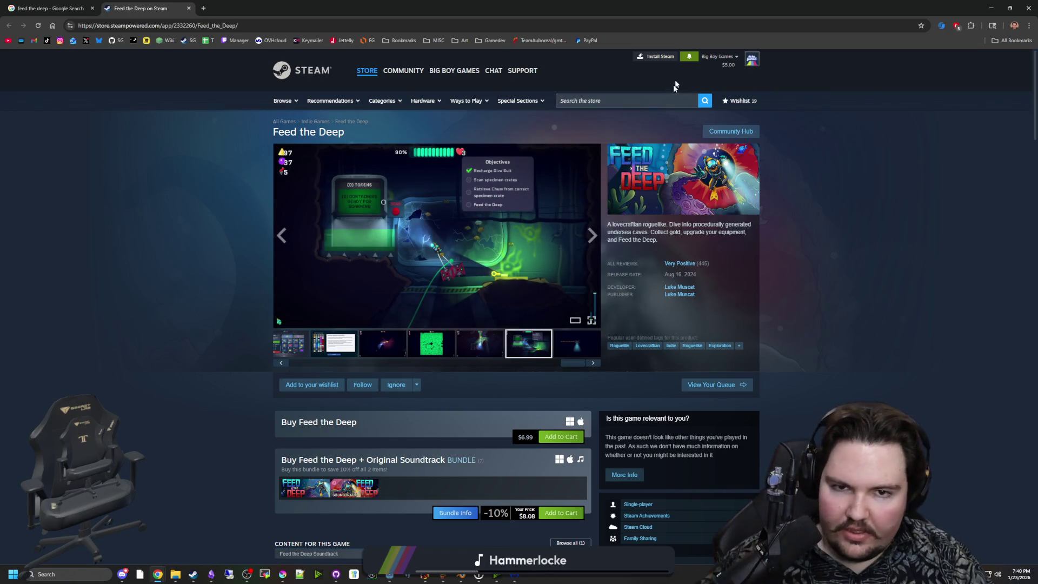
{"action": "left_click", "coordinate": [696, 57]}
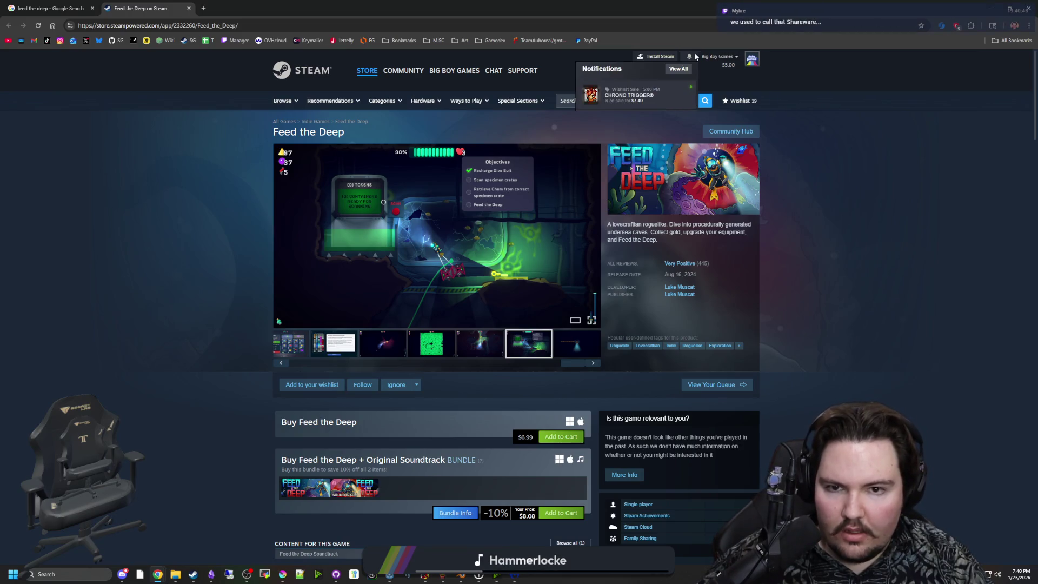
{"action": "left_click", "coordinate": [829, 186]}
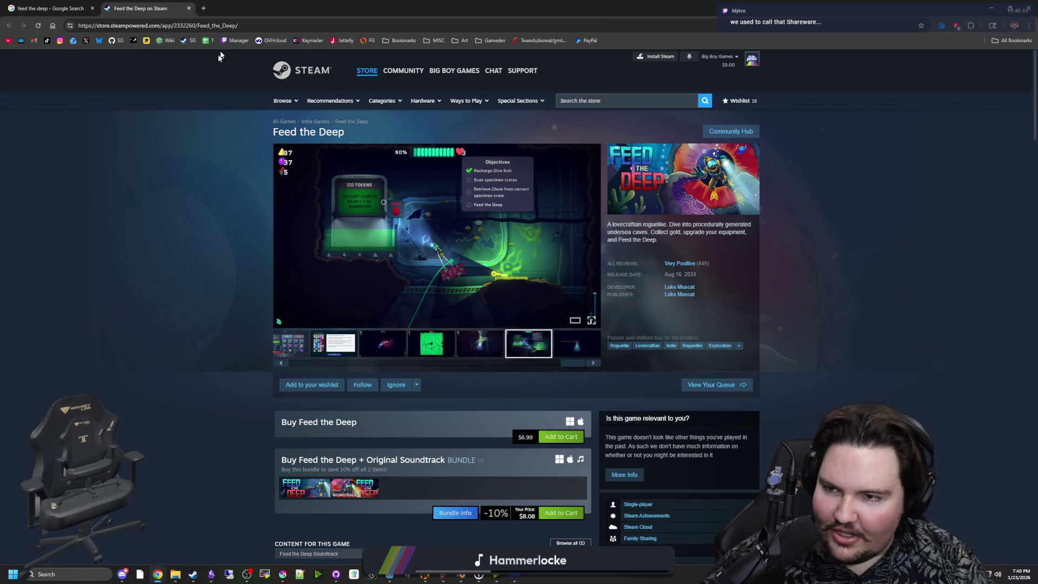
Step: Google 'shareware' in a new Chrome tab and scroll through the results
{"action": "left_click", "coordinate": [204, 9]}
{"action": "type", "text": "shareware"}
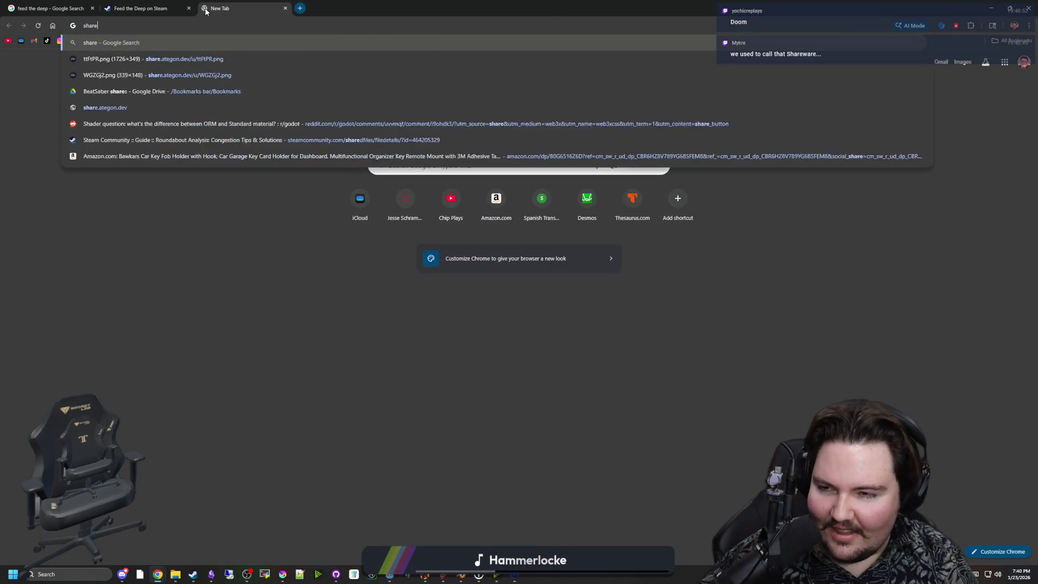
{"action": "key", "text": "Return"}
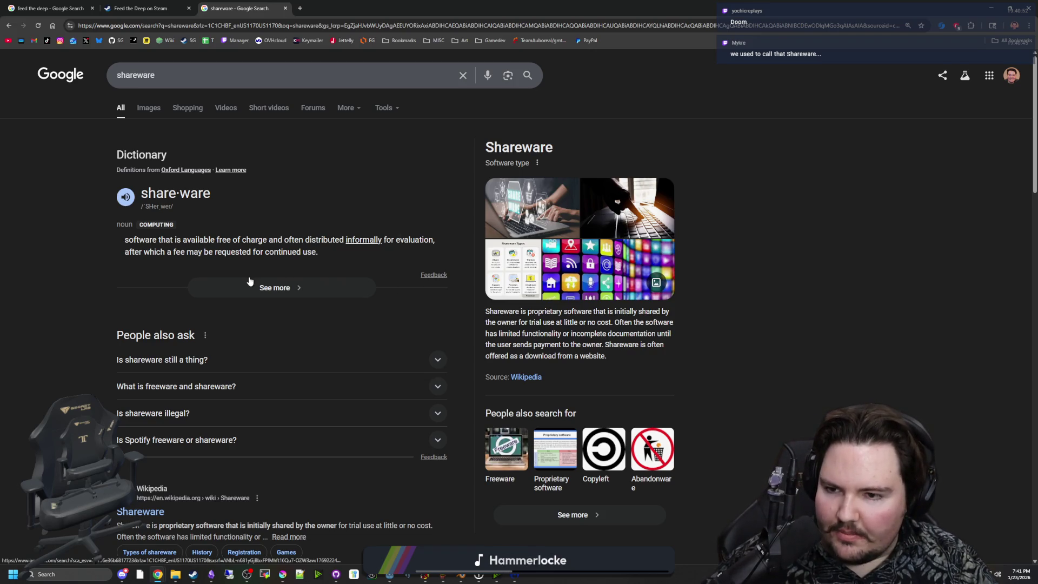
{"action": "scroll", "coordinate": [260, 279], "scroll_direction": "down", "scroll_amount": 3}
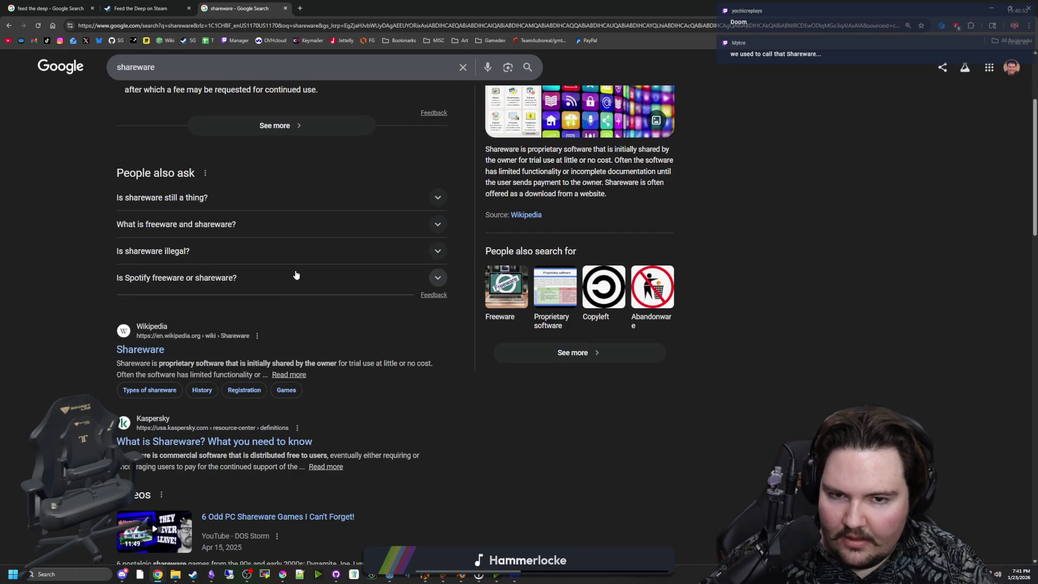
{"action": "scroll", "coordinate": [296, 275], "scroll_direction": "down", "scroll_amount": 4}
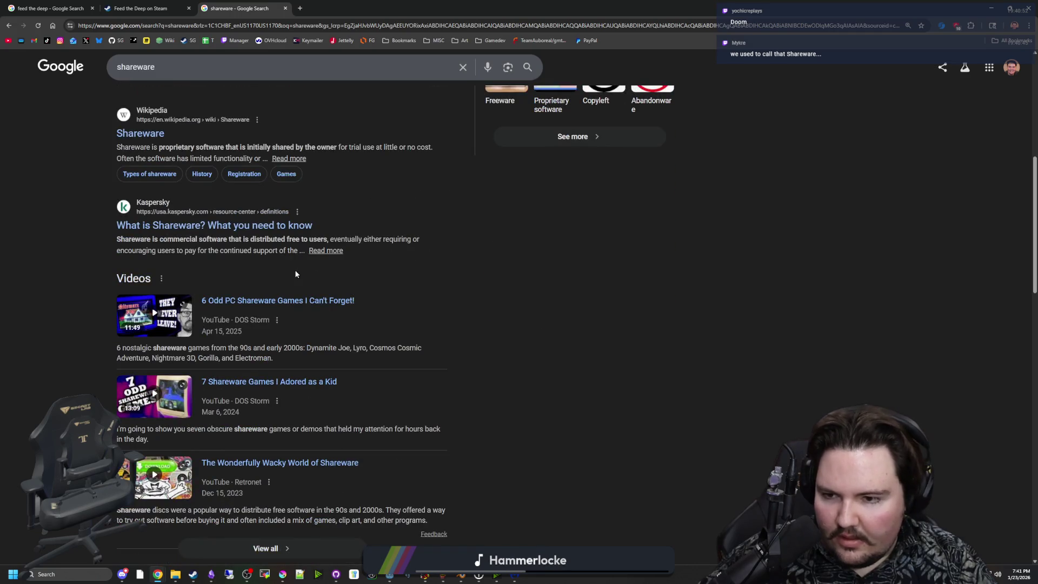
{"action": "scroll", "coordinate": [296, 274], "scroll_direction": "down", "scroll_amount": 8}
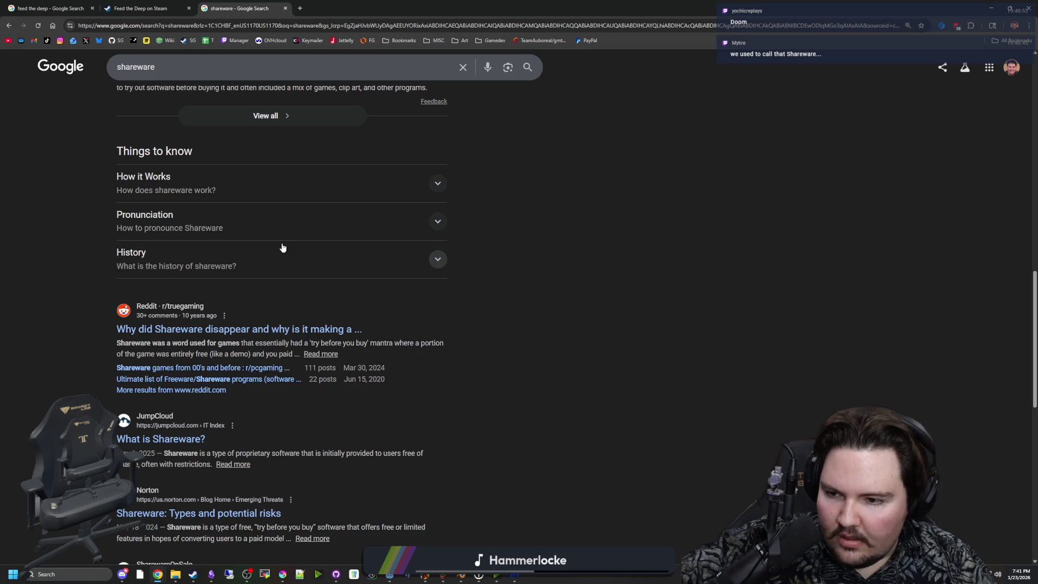
{"action": "scroll", "coordinate": [258, 344], "scroll_direction": "down", "scroll_amount": 5}
{"action": "scroll", "coordinate": [270, 322], "scroll_direction": "up", "scroll_amount": 20}
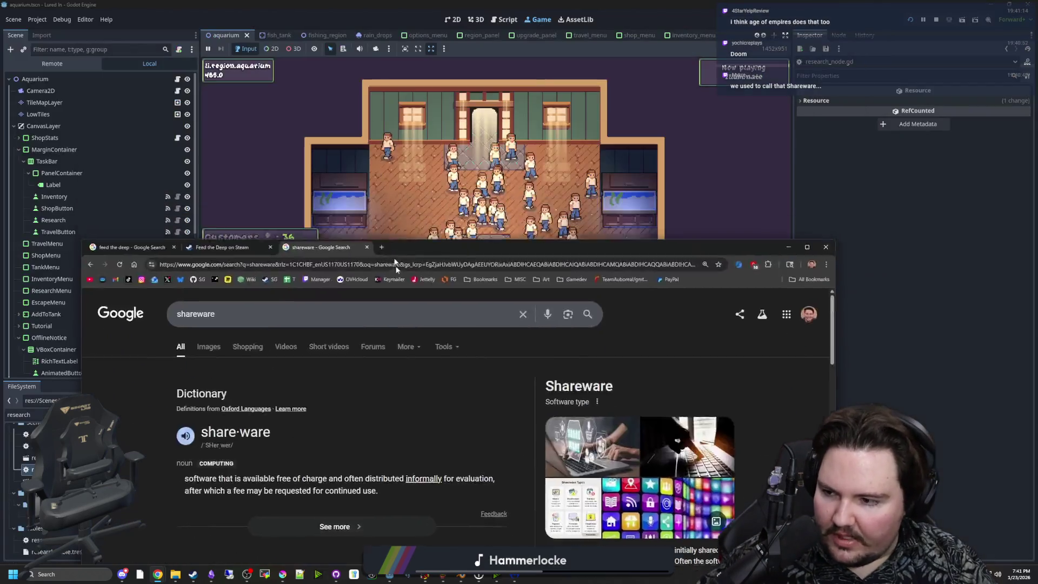
{"action": "key", "text": "super+Down"}
{"action": "scroll", "coordinate": [557, 273], "scroll_direction": "up", "scroll_amount": 3}
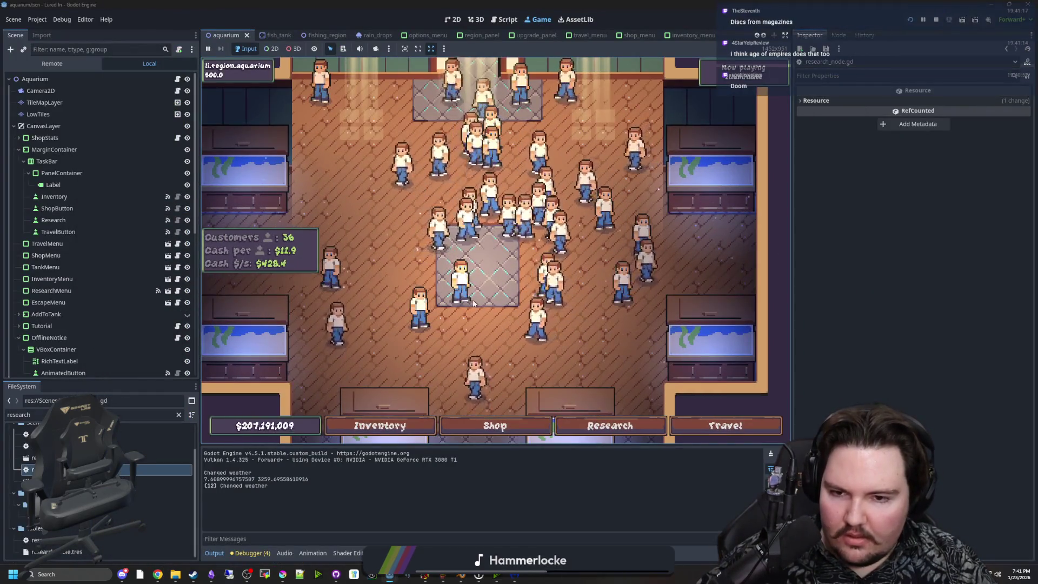
{"action": "scroll", "coordinate": [486, 304], "scroll_direction": "down", "scroll_amount": 4}
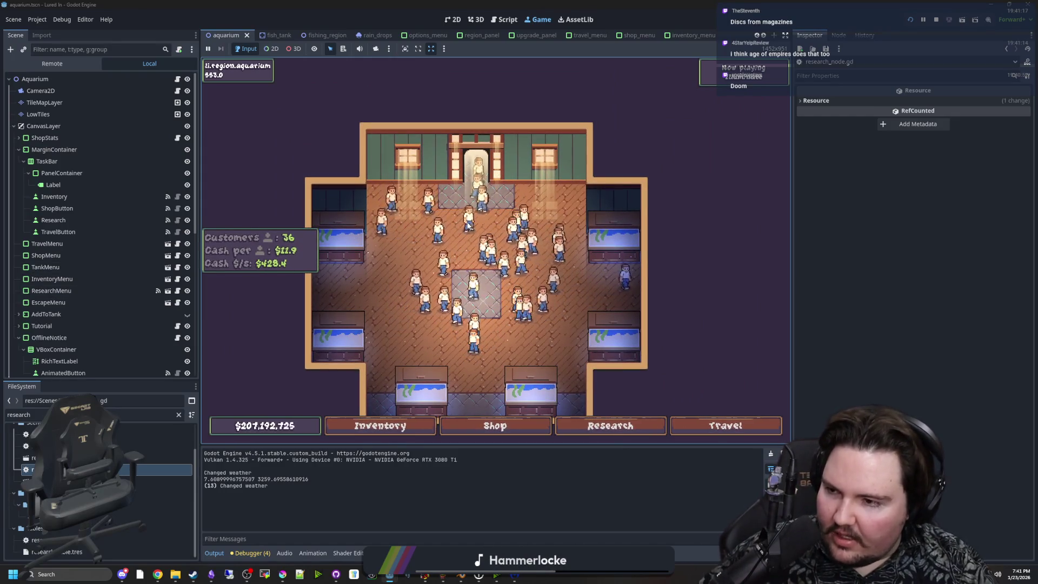
{"action": "scroll", "coordinate": [520, 261], "scroll_direction": "up", "scroll_amount": 3}
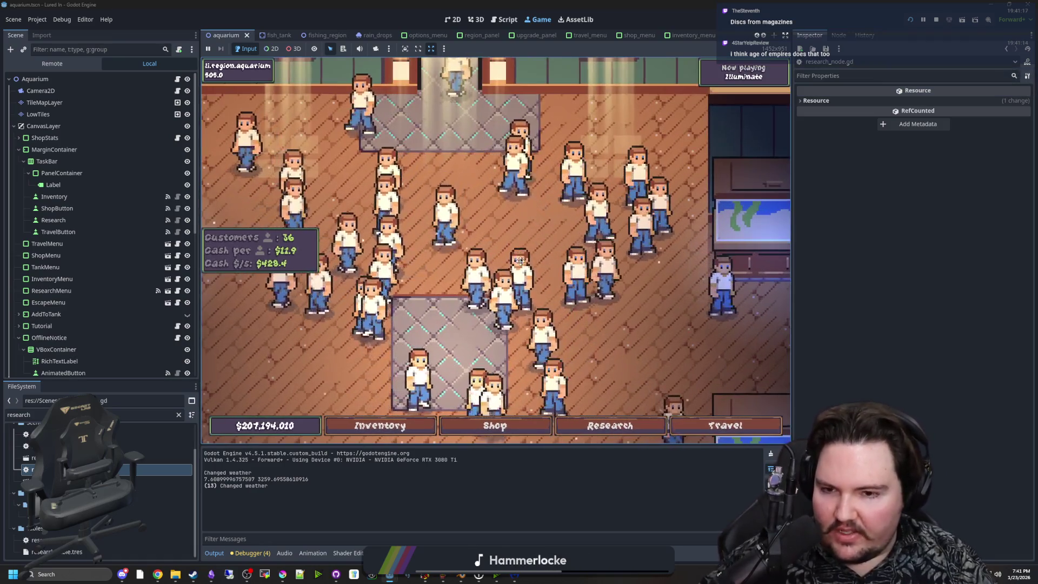
{"action": "key", "text": "s"}
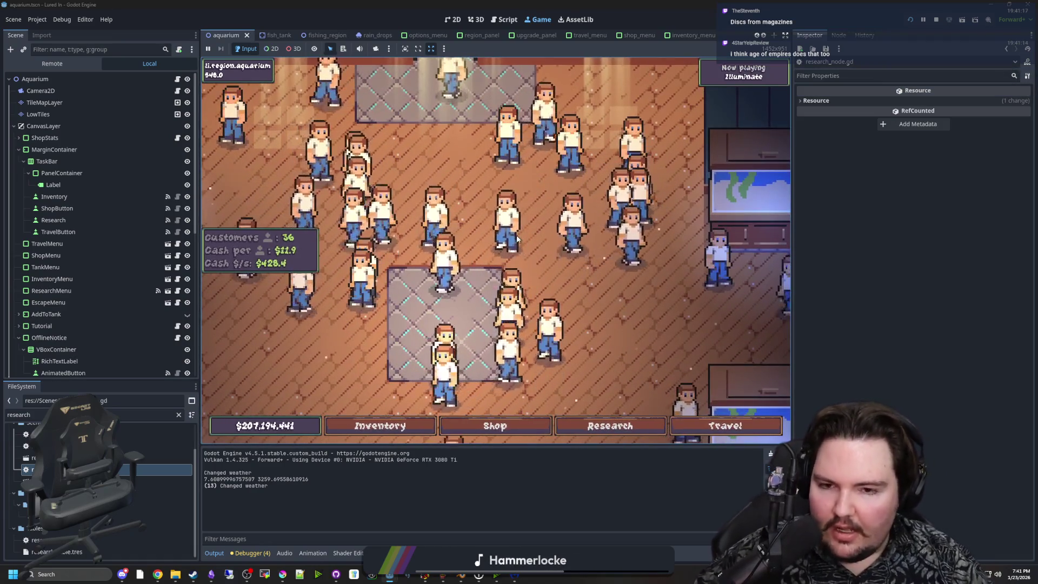
{"action": "key", "text": "s"}
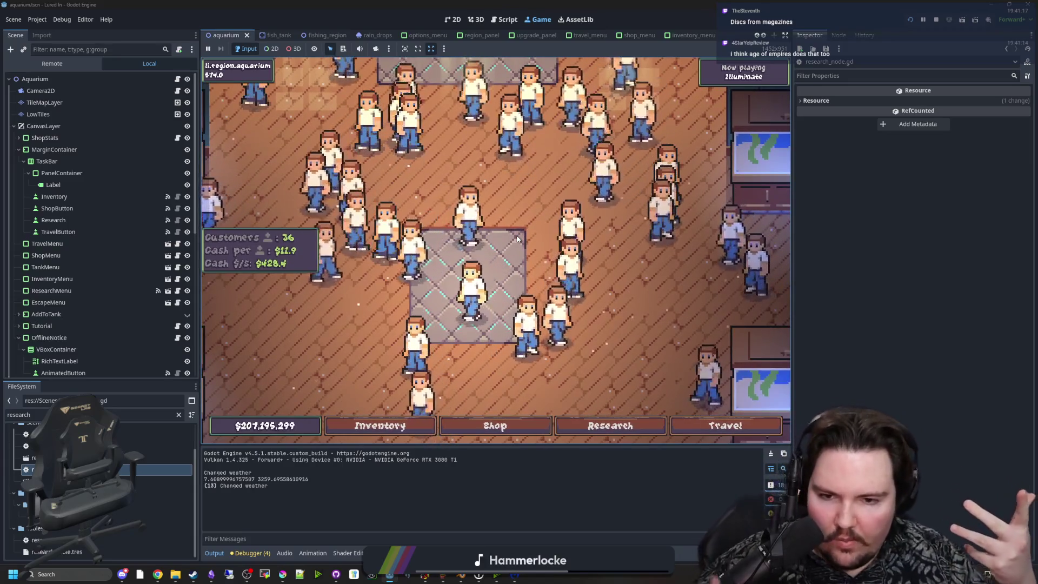
{"action": "scroll", "coordinate": [512, 295], "scroll_direction": "up", "scroll_amount": 2}
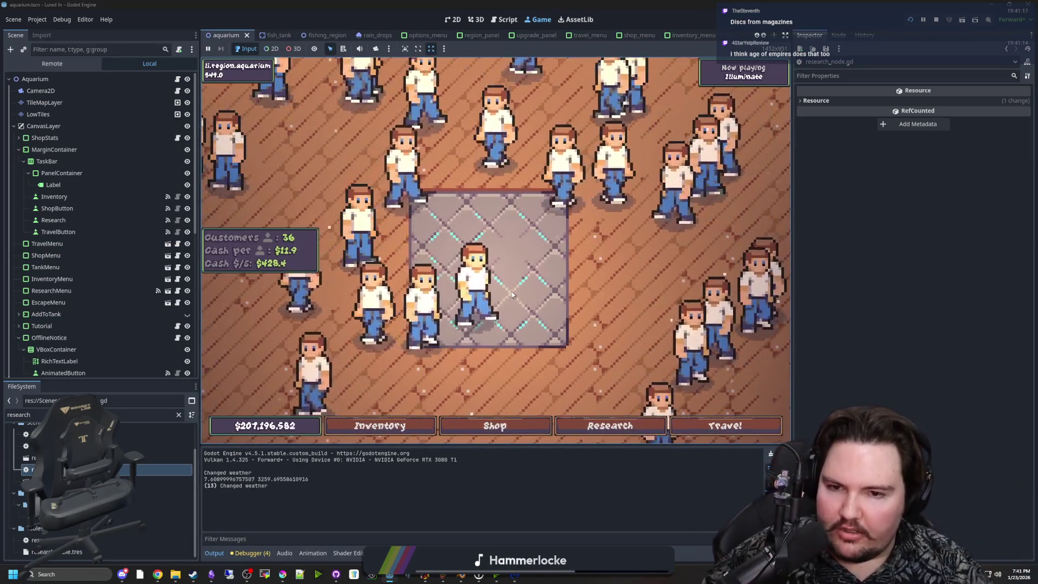
{"action": "scroll", "coordinate": [513, 295], "scroll_direction": "down", "scroll_amount": 4}
{"action": "scroll", "coordinate": [511, 291], "scroll_direction": "up", "scroll_amount": 4}
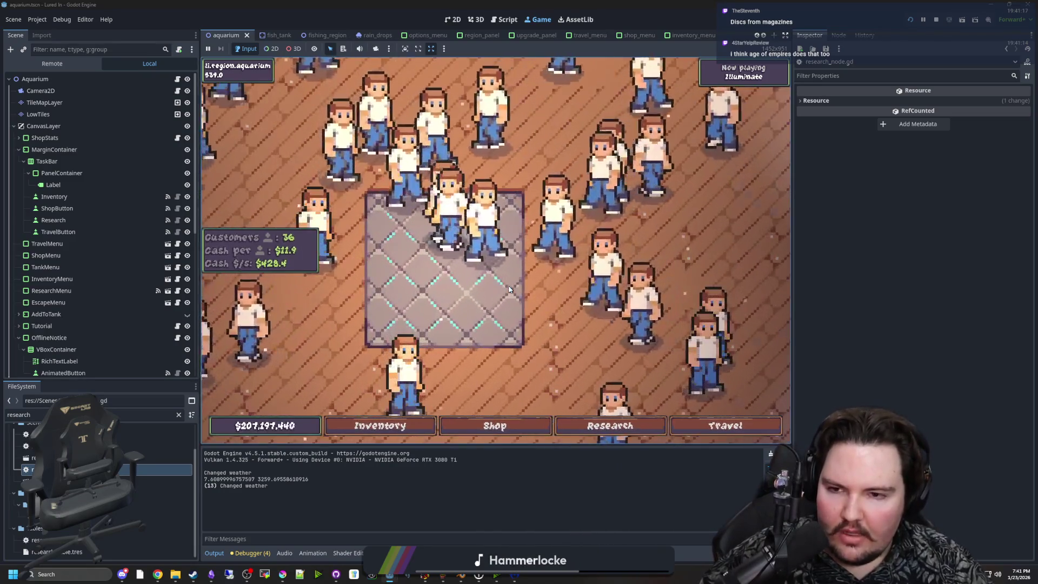
{"action": "scroll", "coordinate": [508, 290], "scroll_direction": "down", "scroll_amount": 4}
{"action": "scroll", "coordinate": [502, 295], "scroll_direction": "up", "scroll_amount": 4}
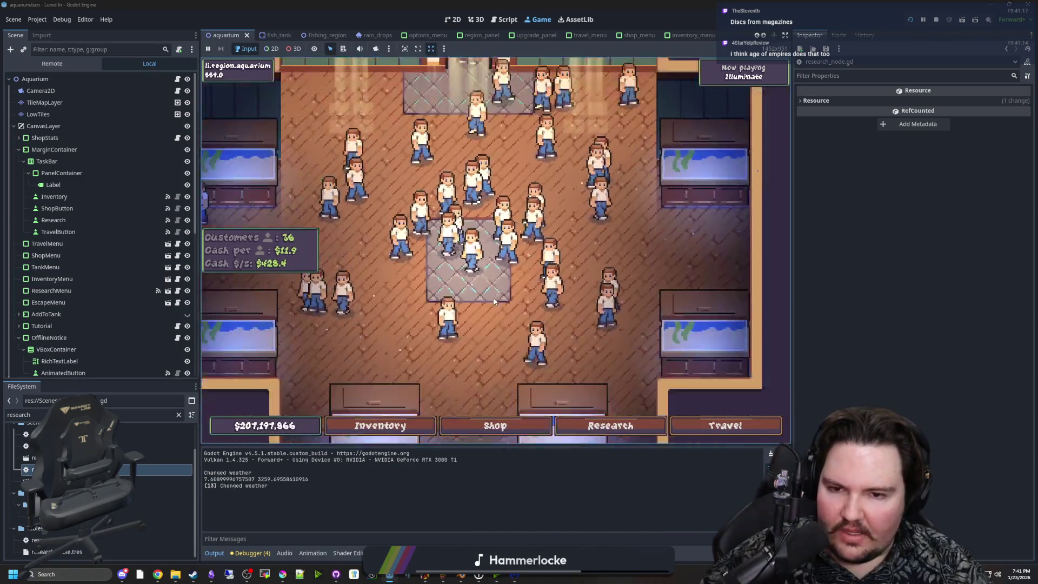
{"action": "scroll", "coordinate": [494, 301], "scroll_direction": "down", "scroll_amount": 1}
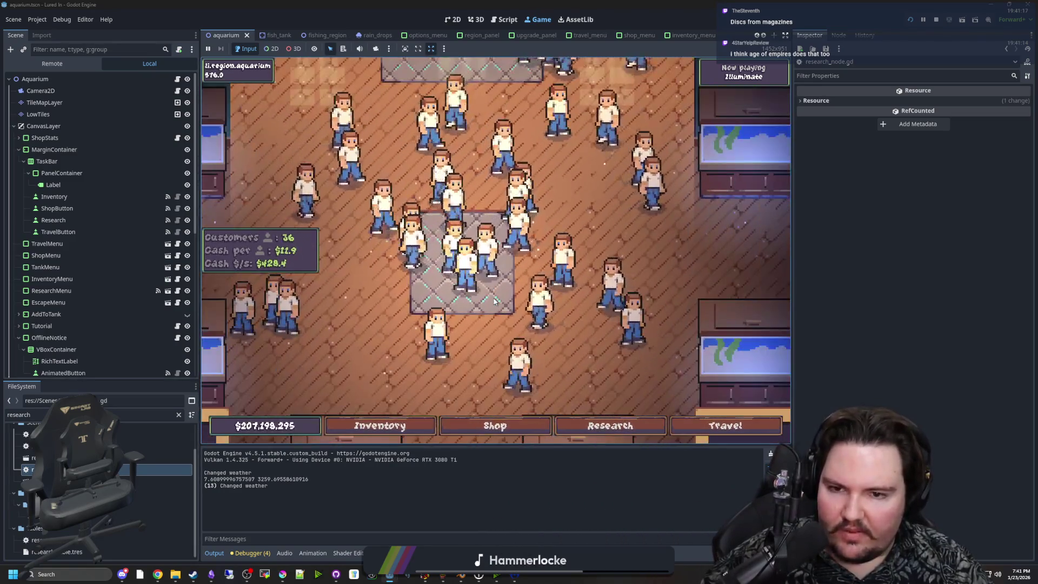
{"action": "scroll", "coordinate": [494, 301], "scroll_direction": "down", "scroll_amount": 3}
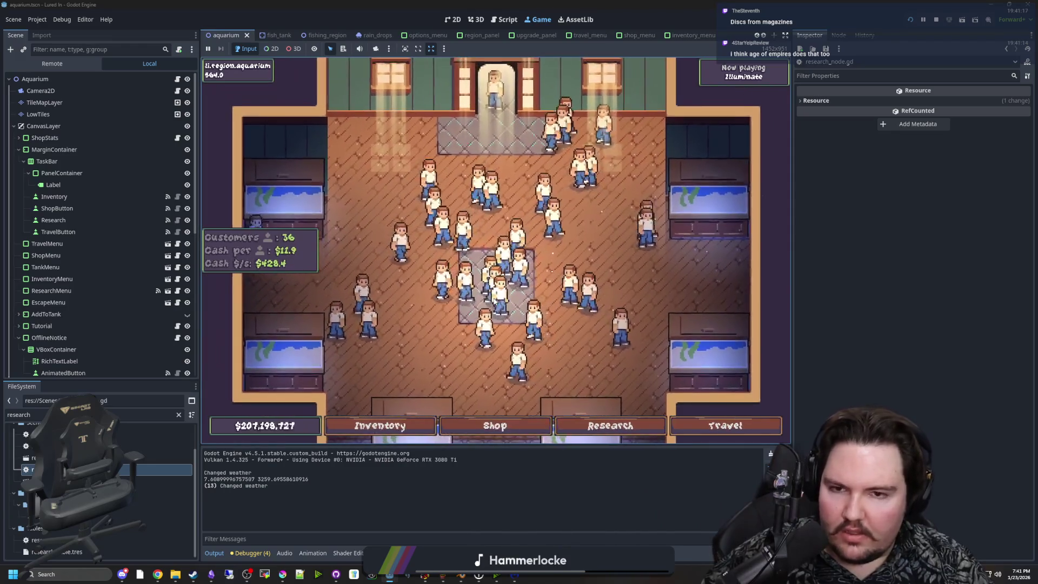
{"action": "scroll", "coordinate": [494, 301], "scroll_direction": "up", "scroll_amount": 4}
{"action": "scroll", "coordinate": [494, 302], "scroll_direction": "down", "scroll_amount": 1}
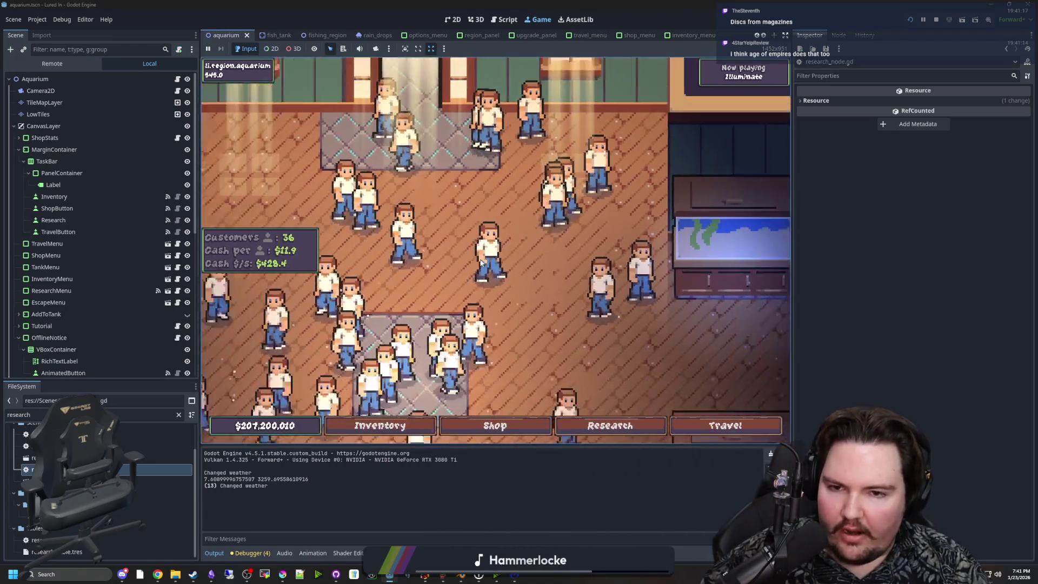
{"action": "scroll", "coordinate": [481, 262], "scroll_direction": "down", "scroll_amount": 3}
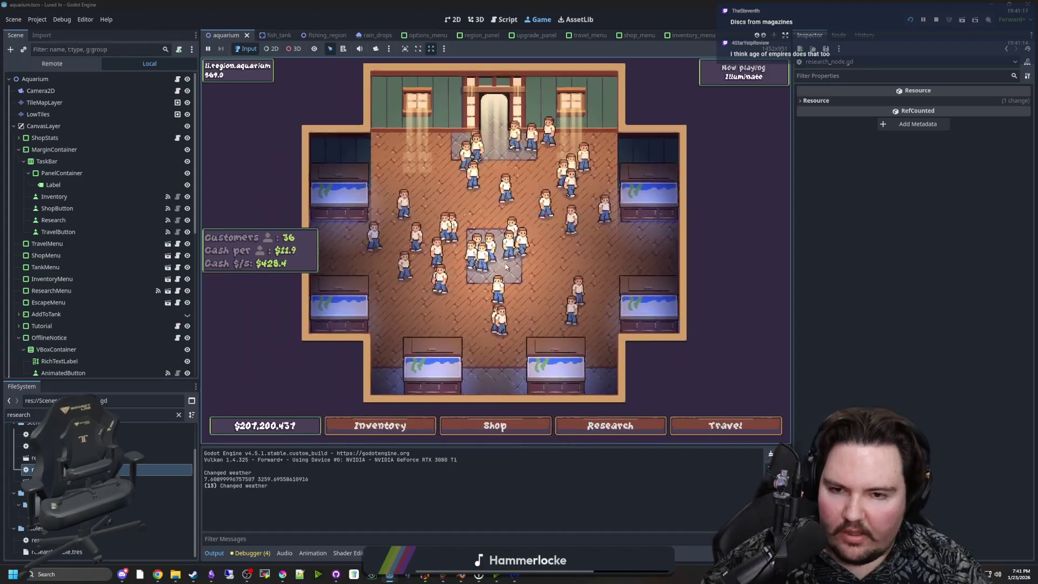
{"action": "scroll", "coordinate": [503, 265], "scroll_direction": "up", "scroll_amount": 4}
{"action": "scroll", "coordinate": [493, 265], "scroll_direction": "down", "scroll_amount": 3}
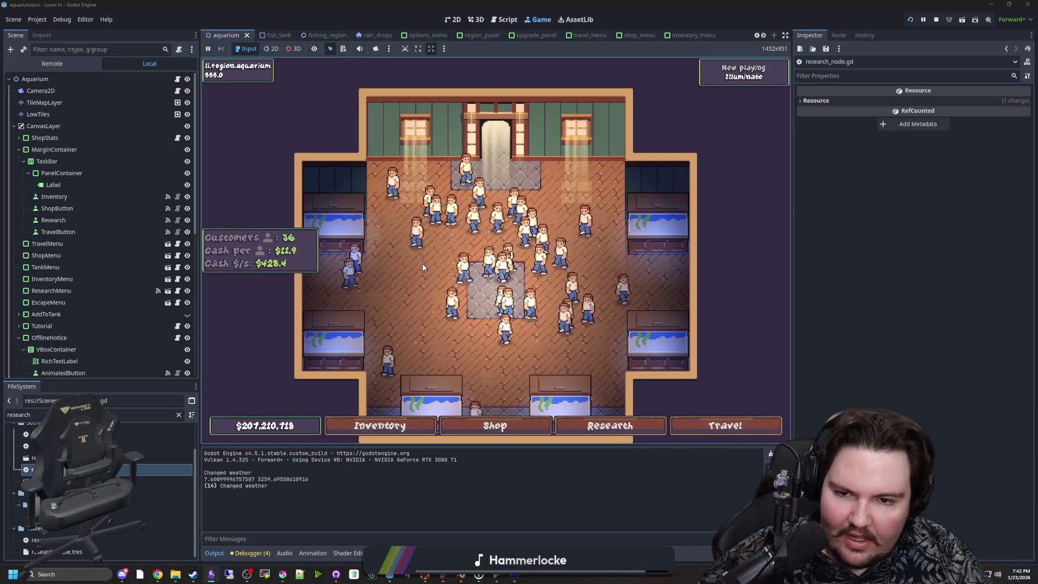
{"action": "left_click_drag", "start_coordinate": [422, 263], "coordinate": [495, 262]}
{"action": "scroll", "coordinate": [496, 262], "scroll_direction": "down", "scroll_amount": 5}
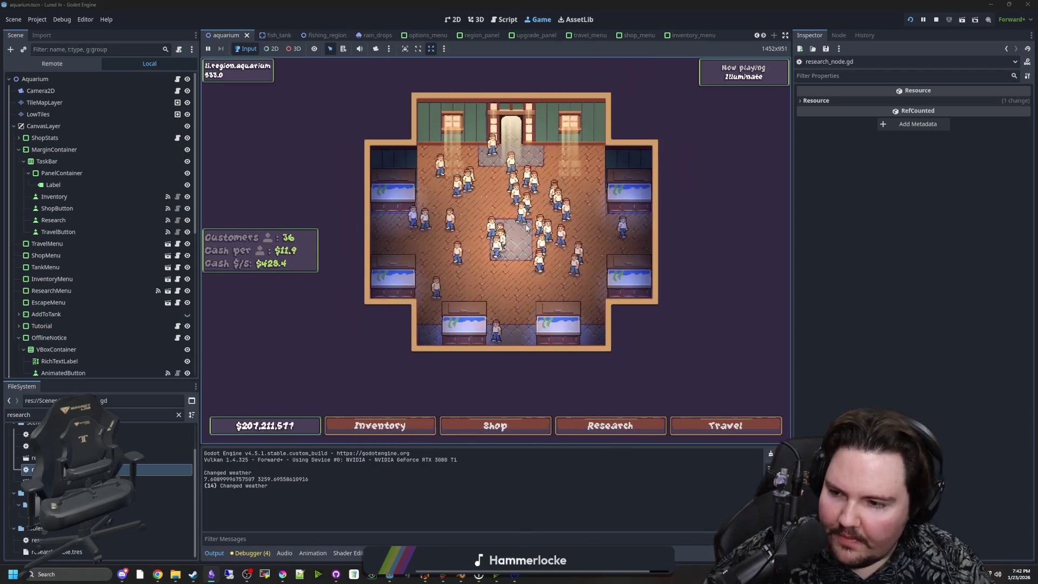
{"action": "scroll", "coordinate": [529, 228], "scroll_direction": "up", "scroll_amount": 5}
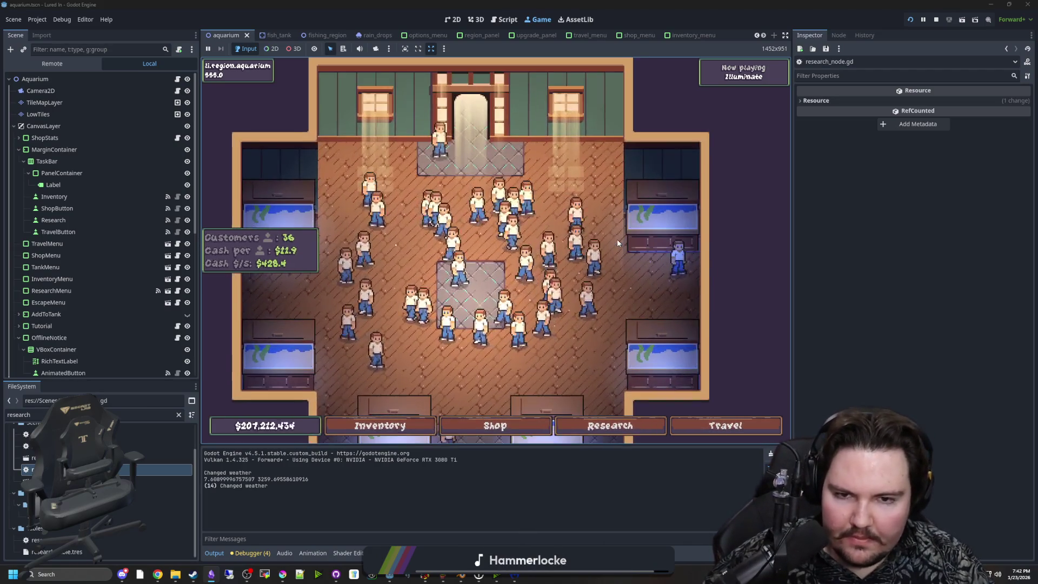
{"action": "scroll", "coordinate": [395, 289], "scroll_direction": "down", "scroll_amount": 4}
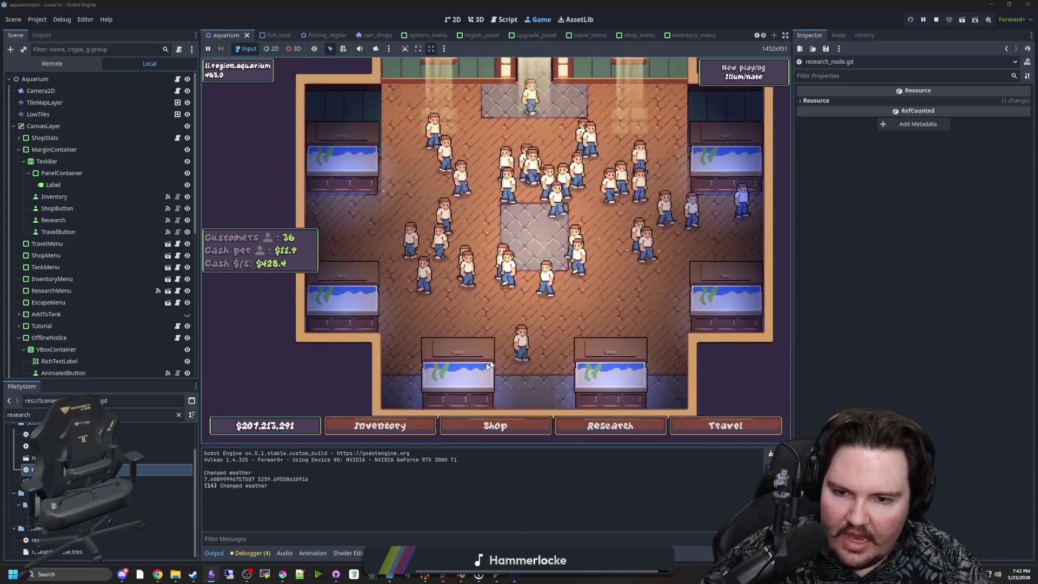
{"action": "scroll", "coordinate": [591, 271], "scroll_direction": "up", "scroll_amount": 3}
{"action": "left_click", "coordinate": [532, 316]}
{"action": "left_click", "coordinate": [508, 169]}
{"action": "left_click", "coordinate": [470, 170]}
{"action": "key", "text": "Escape"}
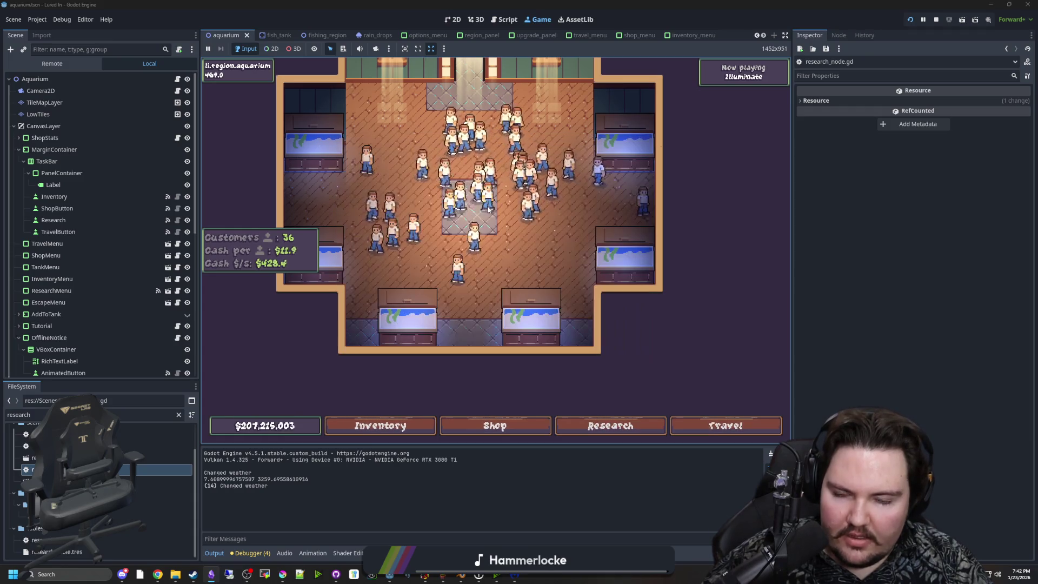
{"action": "scroll", "coordinate": [525, 238], "scroll_direction": "up", "scroll_amount": 3}
{"action": "key", "text": "s"}
{"action": "key", "text": "d"}
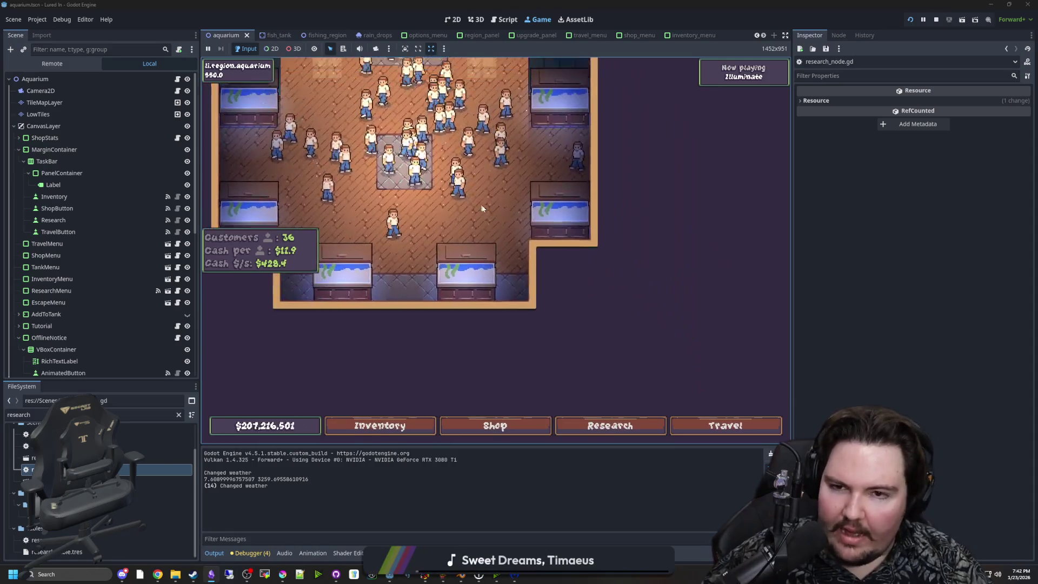
{"action": "scroll", "coordinate": [482, 208], "scroll_direction": "up", "scroll_amount": 5}
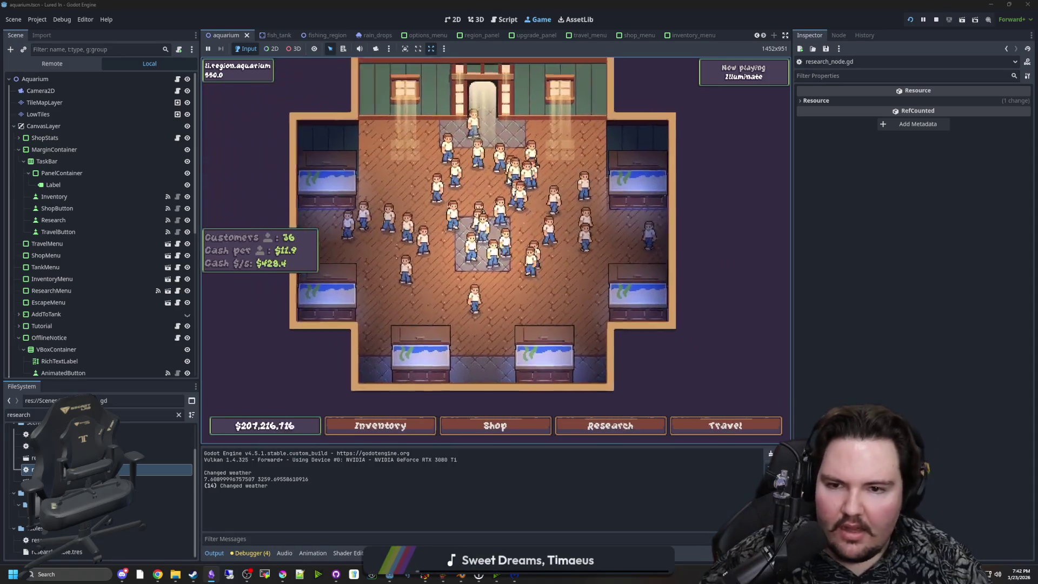
{"action": "scroll", "coordinate": [532, 198], "scroll_direction": "down", "scroll_amount": 2}
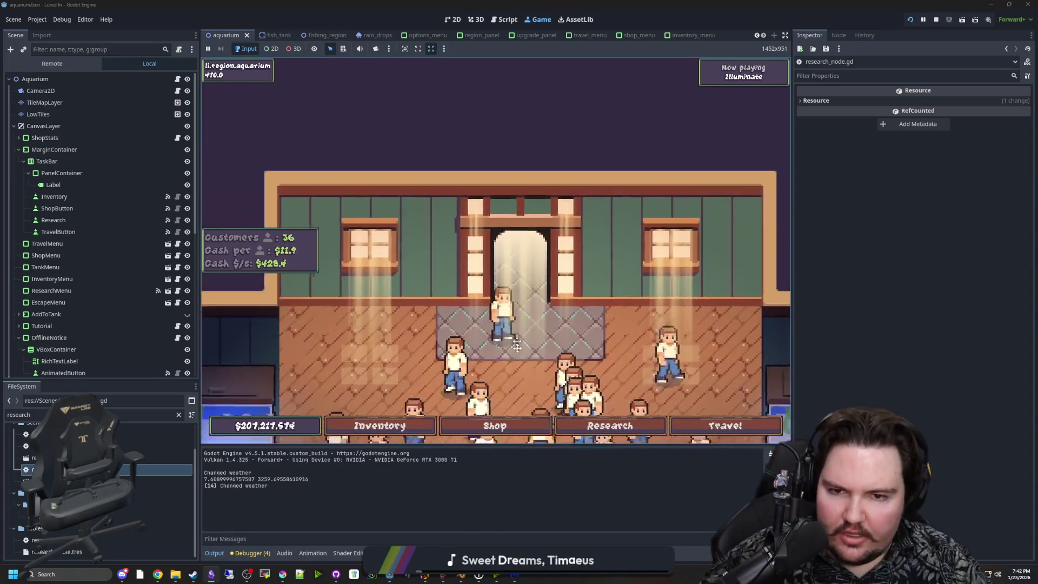
{"action": "key", "text": "w"}
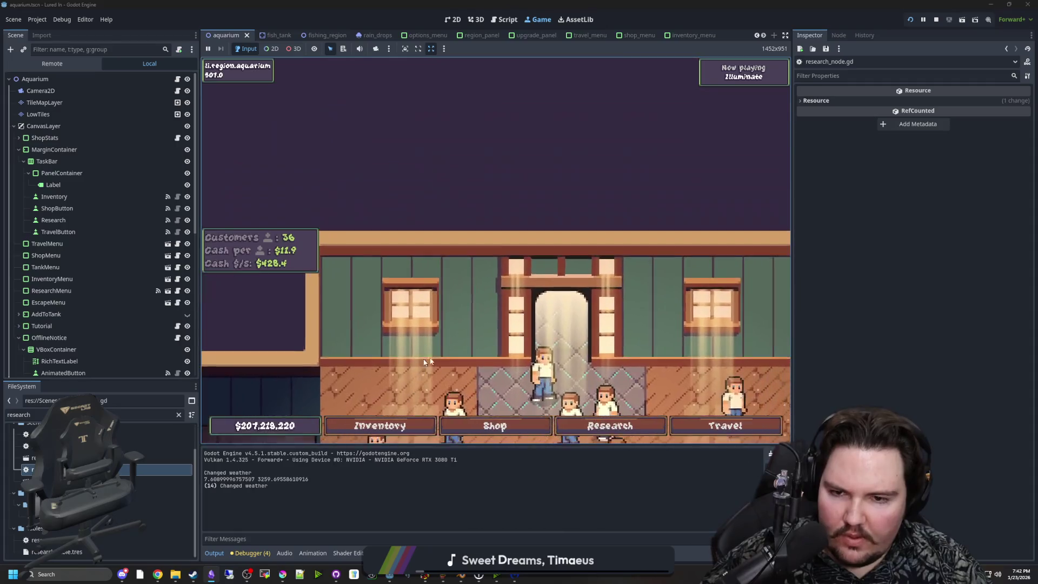
{"action": "scroll", "coordinate": [425, 362], "scroll_direction": "down", "scroll_amount": 5}
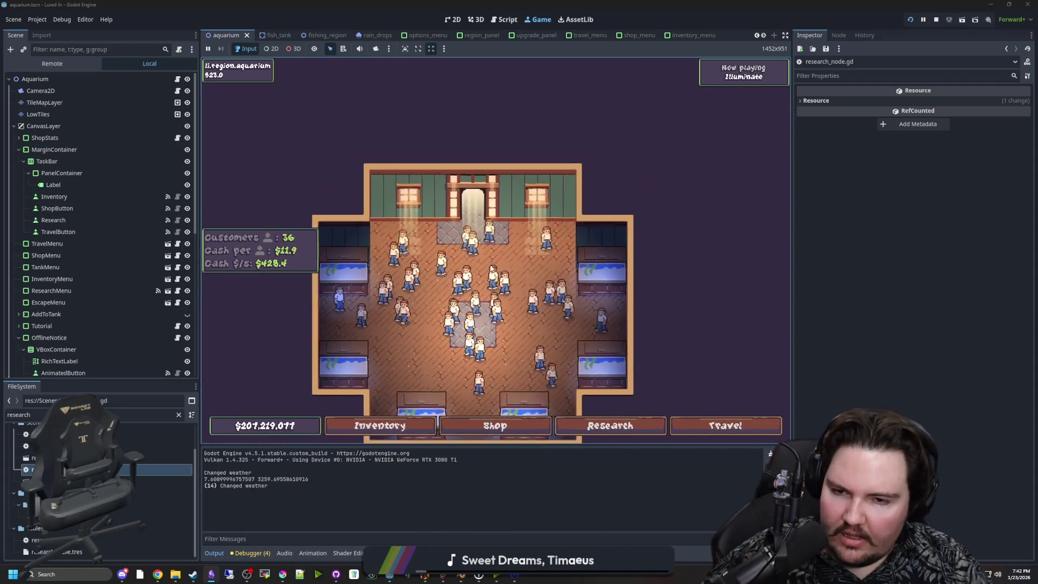
{"action": "scroll", "coordinate": [492, 269], "scroll_direction": "up", "scroll_amount": 2}
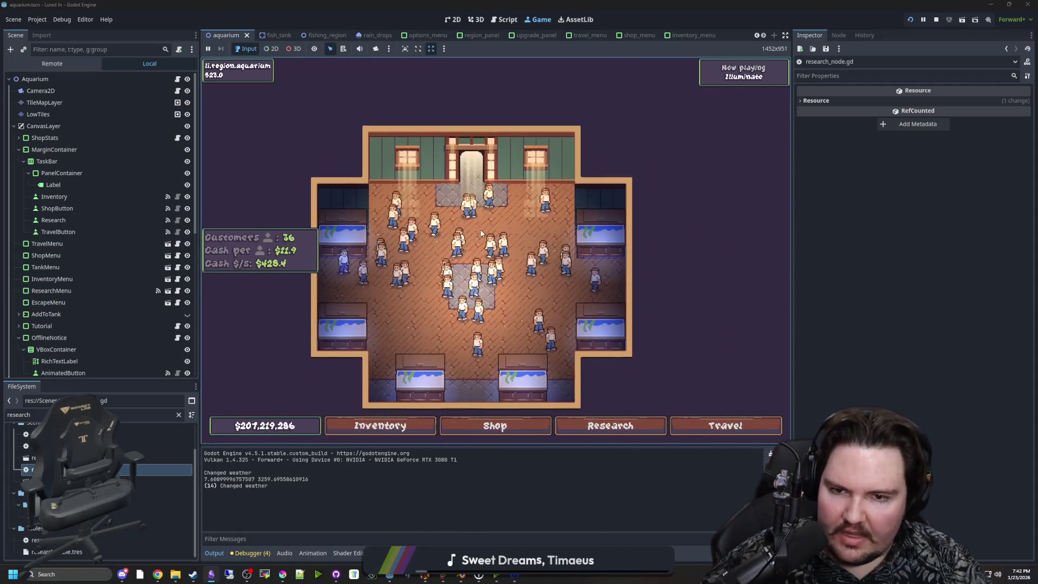
{"action": "scroll", "coordinate": [522, 238], "scroll_direction": "down", "scroll_amount": 2}
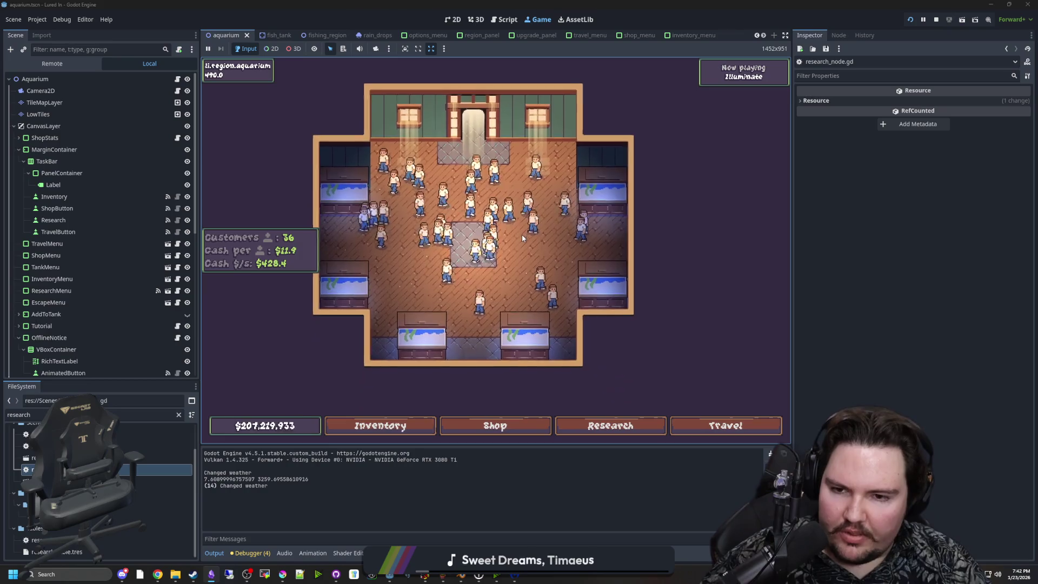
{"action": "key", "text": "a"}
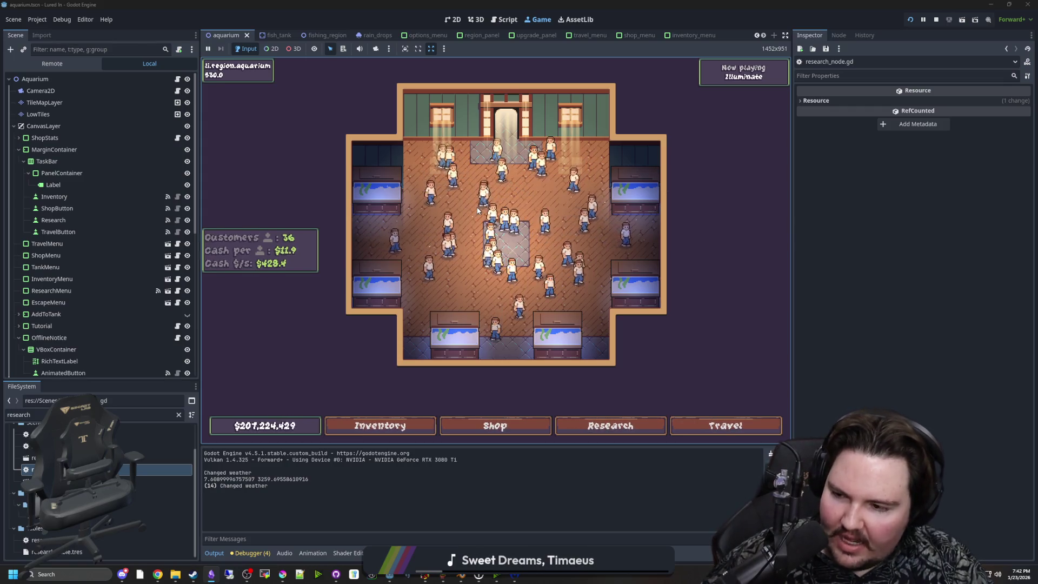
{"action": "left_click_drag", "start_coordinate": [478, 211], "coordinate": [487, 264]}
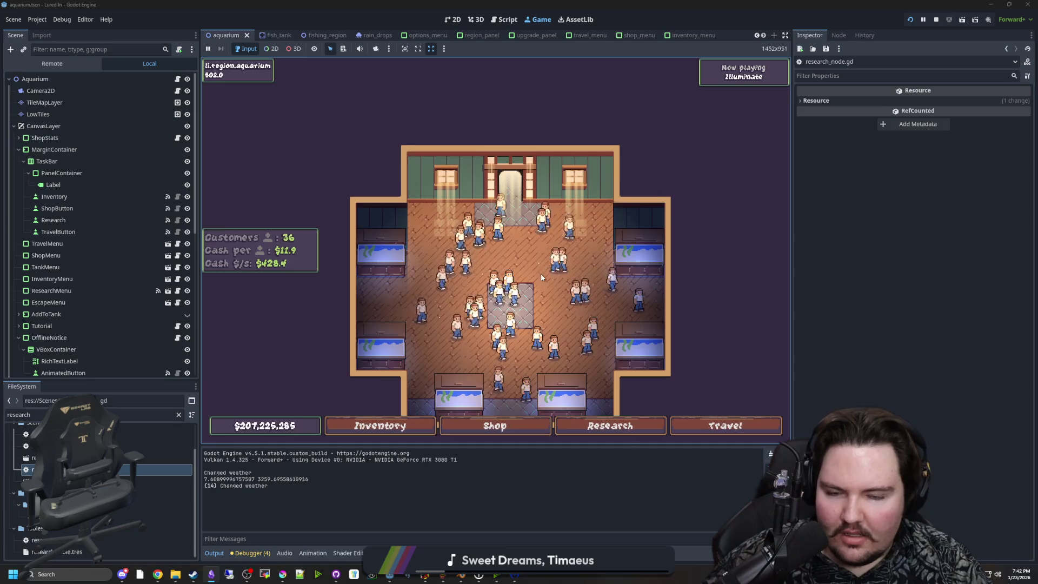
{"action": "scroll", "coordinate": [541, 267], "scroll_direction": "up", "scroll_amount": 3}
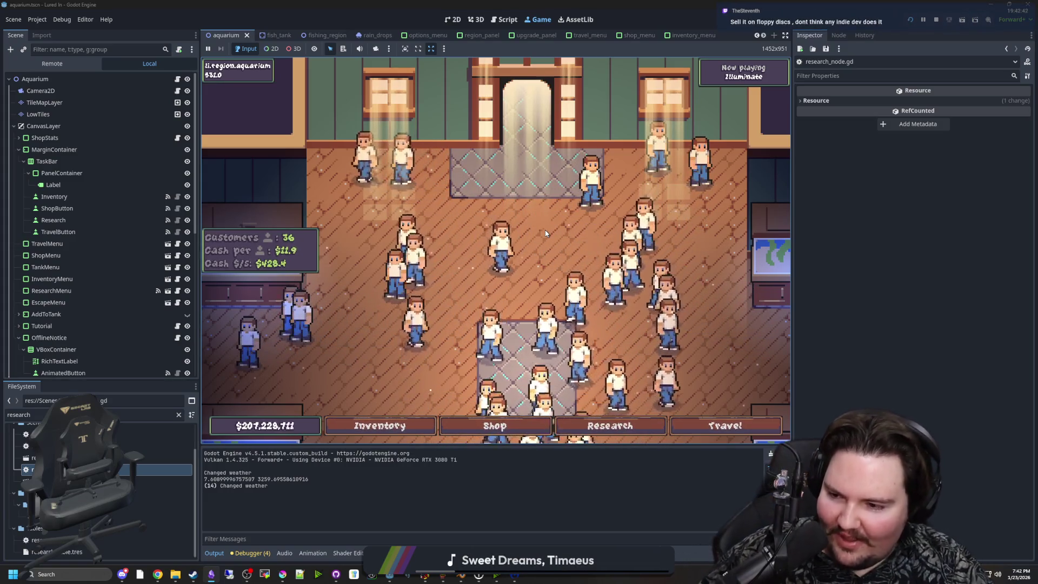
{"action": "scroll", "coordinate": [507, 276], "scroll_direction": "down", "scroll_amount": 2}
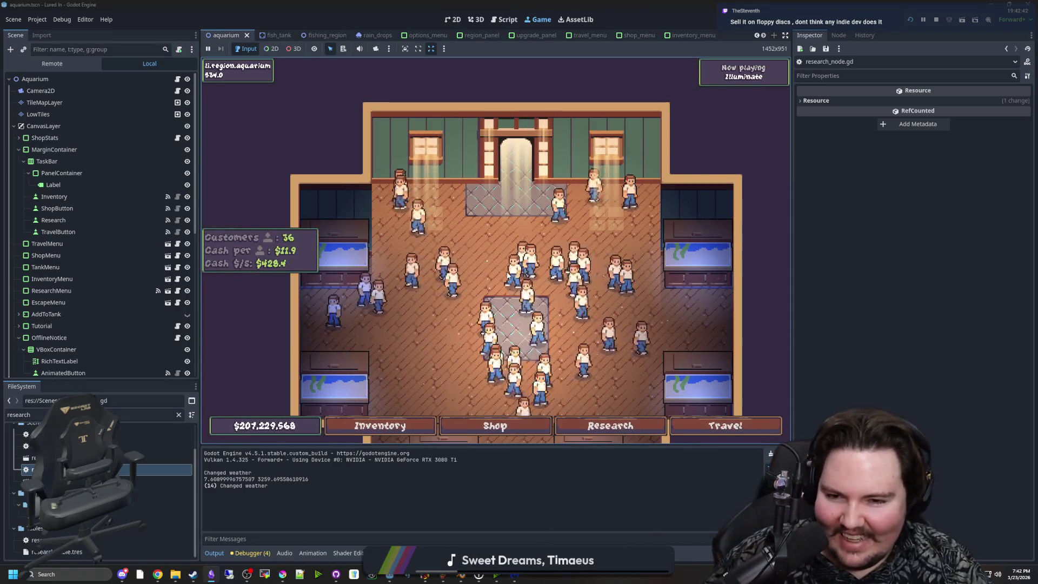
{"action": "scroll", "coordinate": [509, 275], "scroll_direction": "down", "scroll_amount": 2}
{"action": "scroll", "coordinate": [509, 275], "scroll_direction": "down", "scroll_amount": 2}
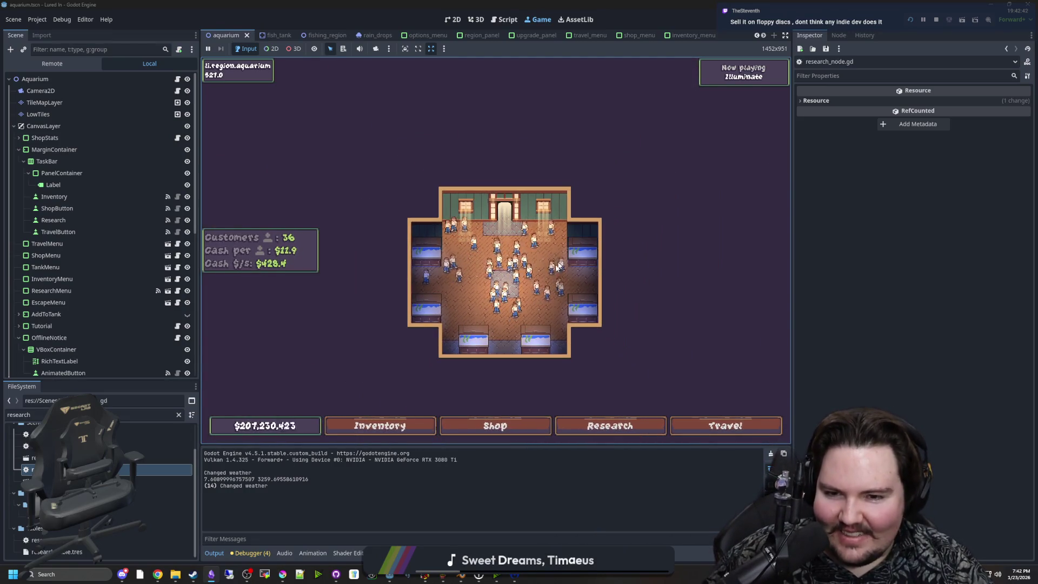
{"action": "scroll", "coordinate": [557, 267], "scroll_direction": "up", "scroll_amount": 1}
{"action": "scroll", "coordinate": [558, 267], "scroll_direction": "down", "scroll_amount": 1}
{"action": "scroll", "coordinate": [546, 303], "scroll_direction": "up", "scroll_amount": 4}
{"action": "scroll", "coordinate": [539, 336], "scroll_direction": "down", "scroll_amount": 3}
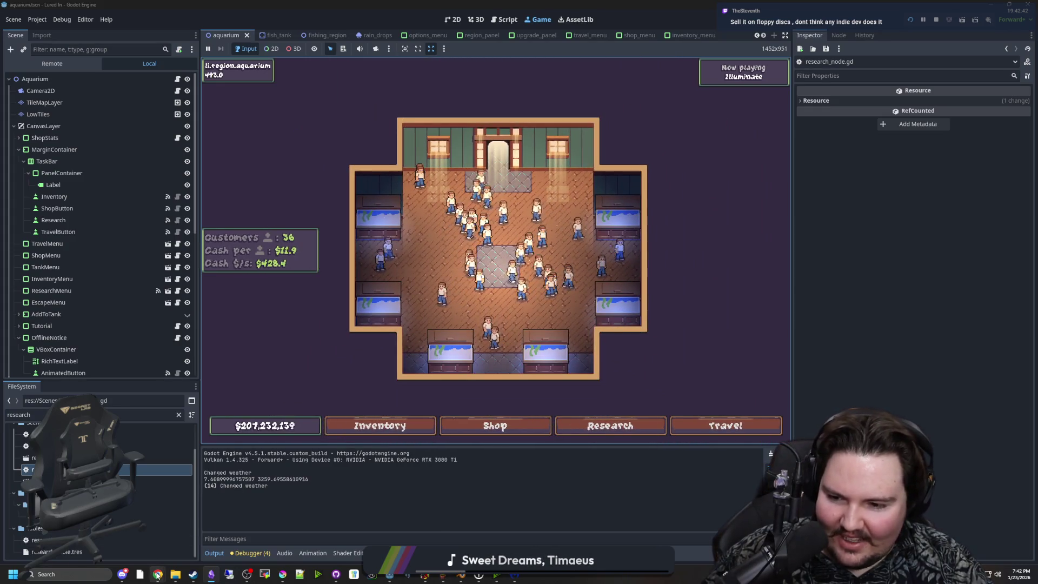
Step: In a new Chrome tab, search Google for 'floppy disk maximum size'
{"action": "left_click", "coordinate": [157, 574]}
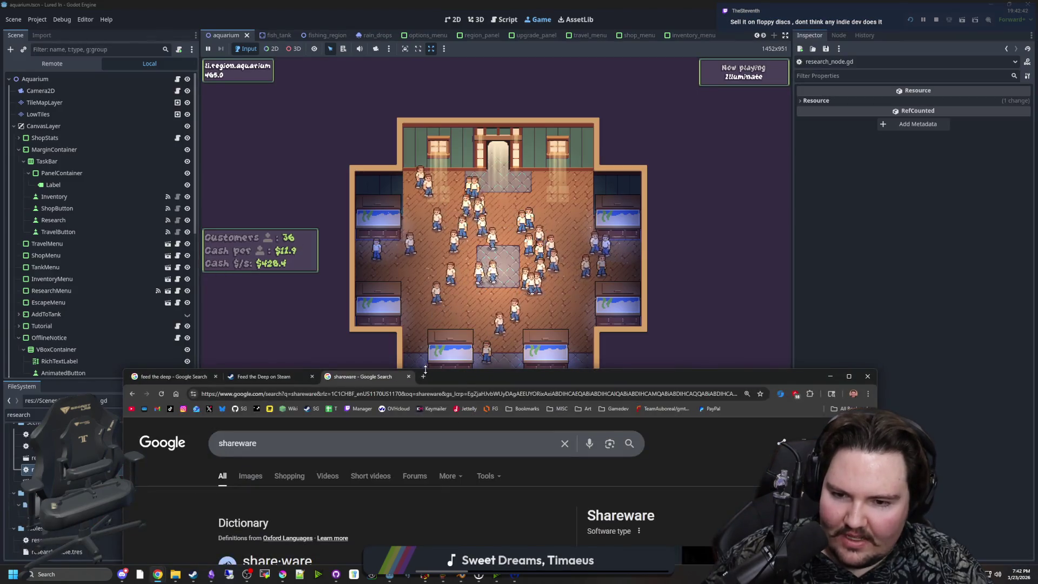
{"action": "left_click", "coordinate": [423, 376]}
{"action": "mouse_move", "coordinate": [626, 385]}
{"action": "left_mouse_down"}
{"action": "mouse_move", "coordinate": [640, 336]}
{"action": "mouse_move", "coordinate": [653, 158]}
{"action": "left_mouse_up"}
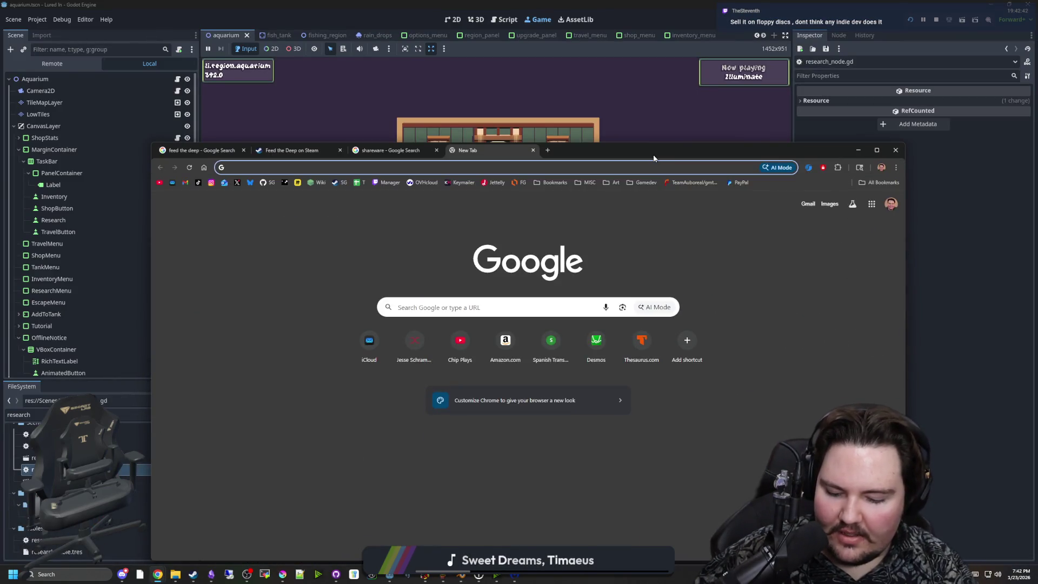
{"action": "type", "text": "floppy disk aamaximum s"}
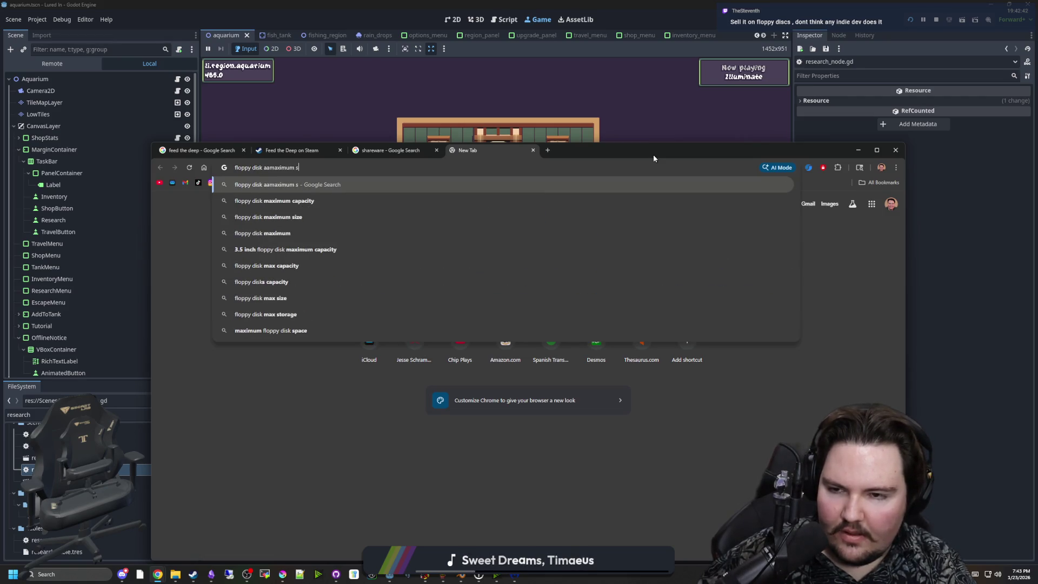
{"action": "type", "text": "ize"}
{"action": "key", "text": "Return"}
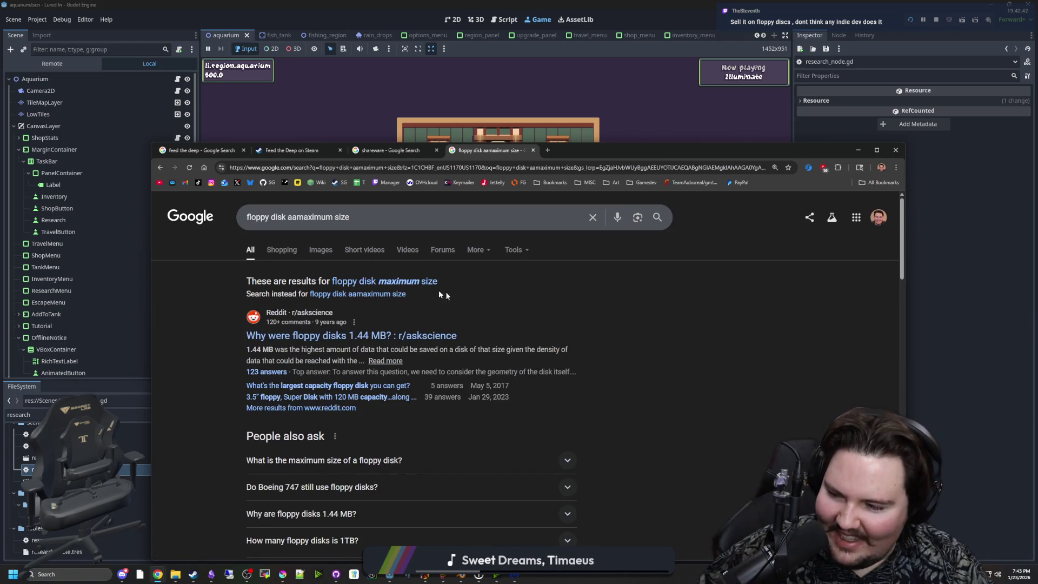
{"action": "left_click", "coordinate": [395, 281]}
Step: Read through the results, headed by the 1.44 MB answer, then close the browser
{"action": "scroll", "coordinate": [394, 281], "scroll_direction": "down", "scroll_amount": 3}
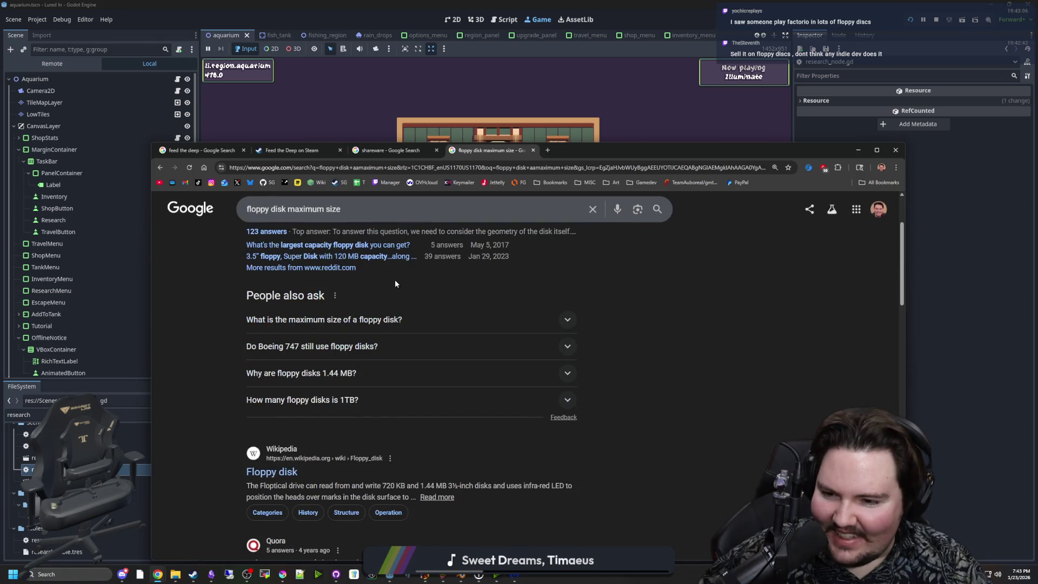
{"action": "scroll", "coordinate": [395, 283], "scroll_direction": "down", "scroll_amount": 3}
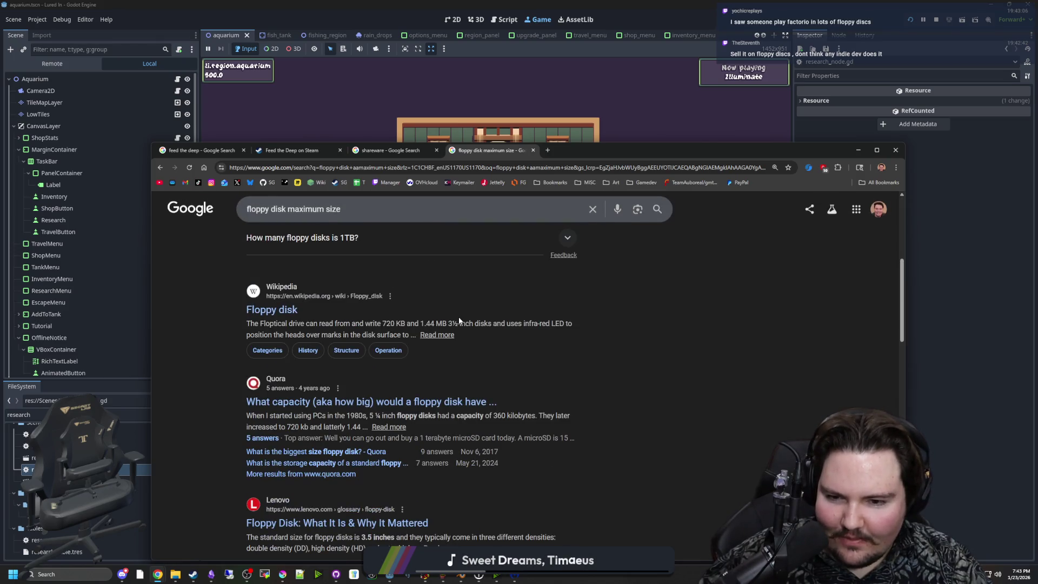
{"action": "scroll", "coordinate": [459, 321], "scroll_direction": "down", "scroll_amount": 4}
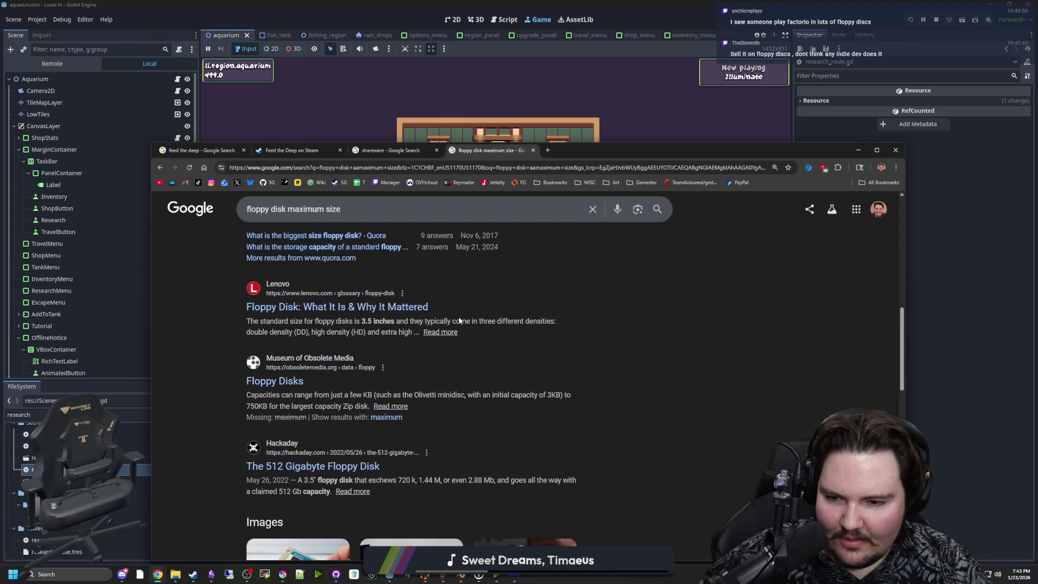
{"action": "scroll", "coordinate": [408, 340], "scroll_direction": "up", "scroll_amount": 9}
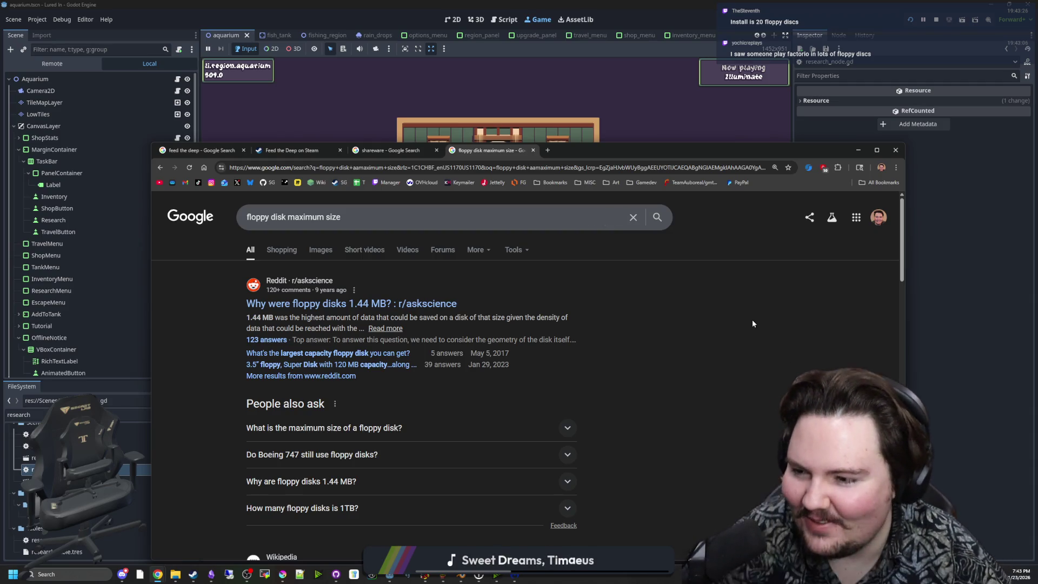
{"action": "scroll", "coordinate": [686, 404], "scroll_direction": "down", "scroll_amount": 3}
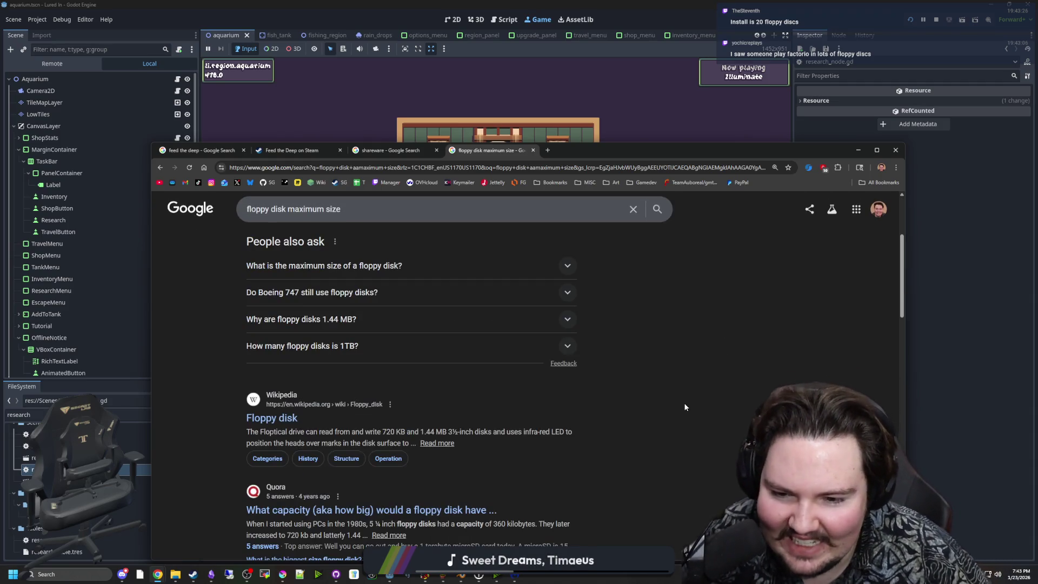
{"action": "scroll", "coordinate": [686, 407], "scroll_direction": "down", "scroll_amount": 3}
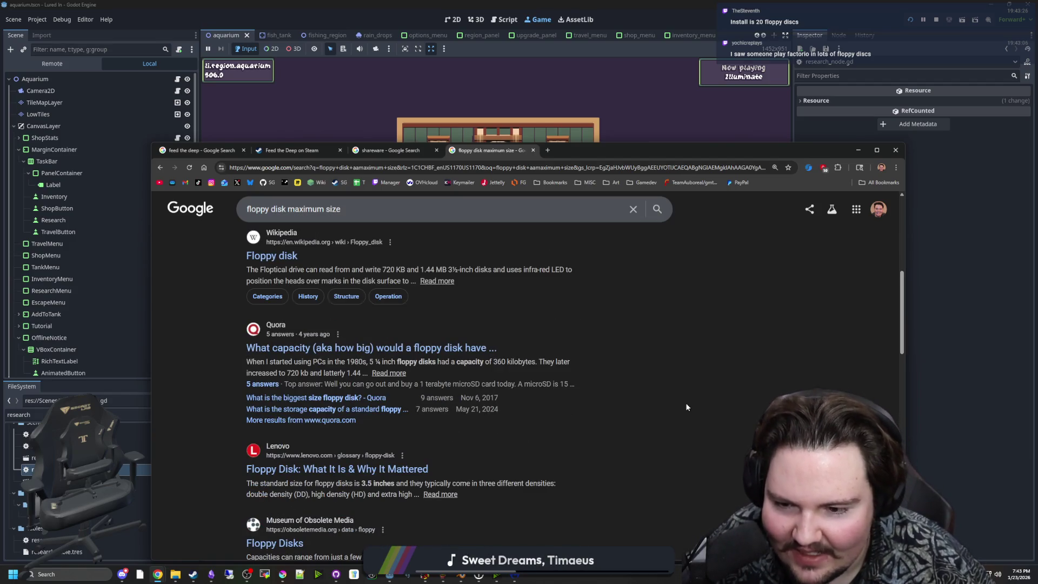
{"action": "scroll", "coordinate": [686, 407], "scroll_direction": "down", "scroll_amount": 15}
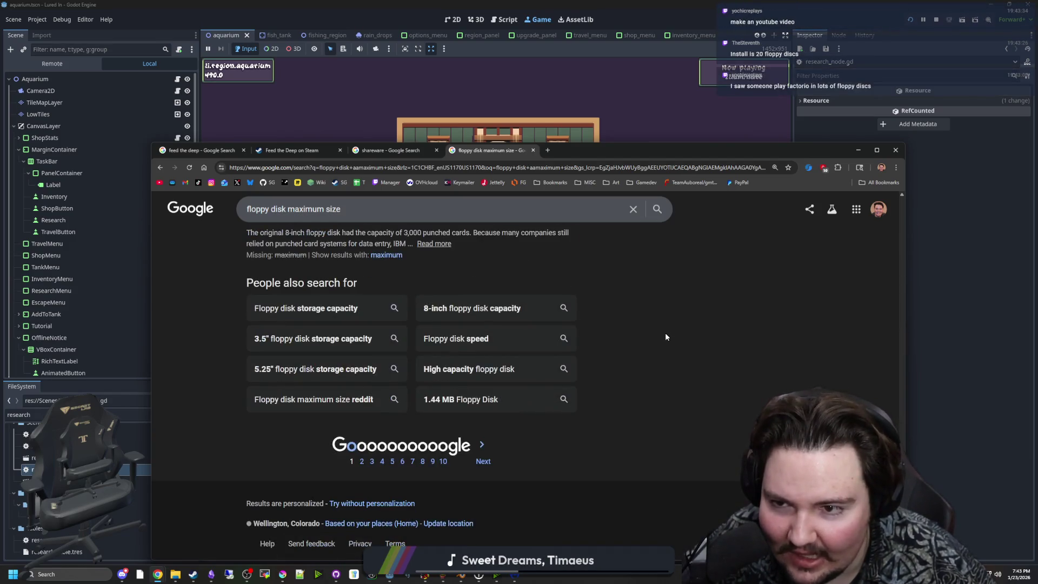
{"action": "scroll", "coordinate": [665, 333], "scroll_direction": "up", "scroll_amount": 20}
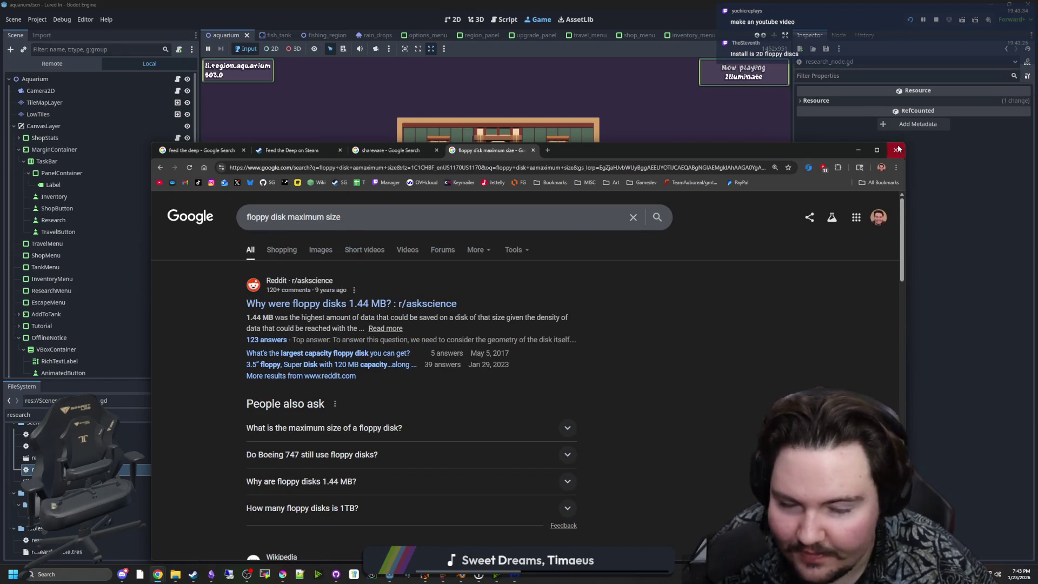
{"action": "left_click", "coordinate": [898, 150]}
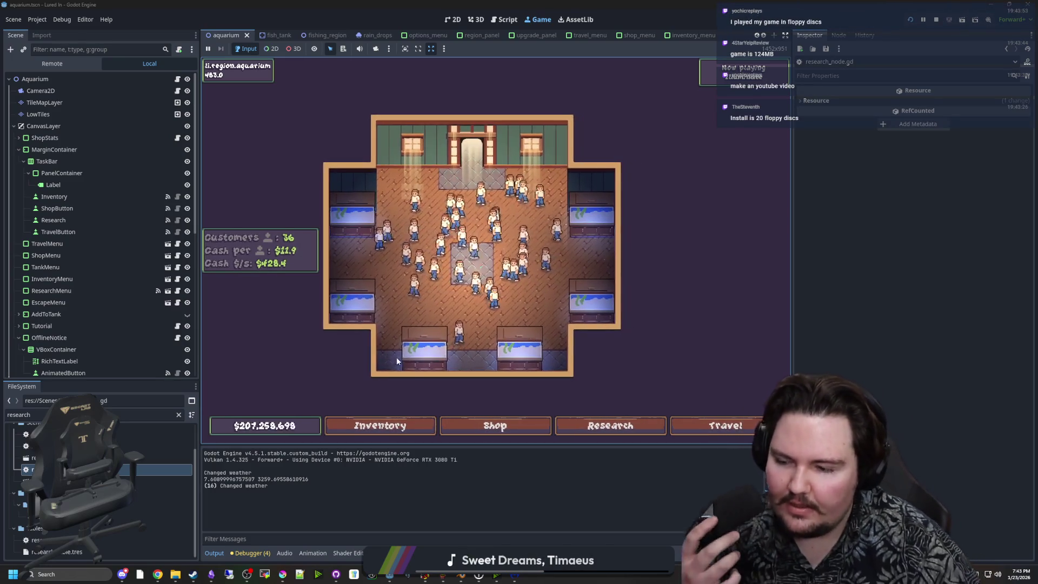
{"action": "scroll", "coordinate": [503, 328], "scroll_direction": "up", "scroll_amount": 5}
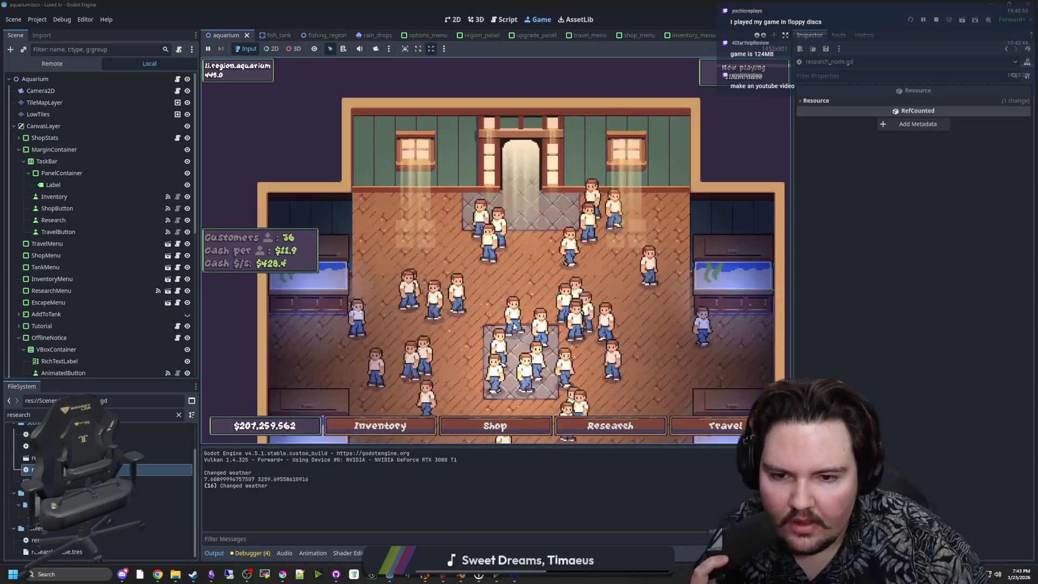
{"action": "scroll", "coordinate": [508, 272], "scroll_direction": "down", "scroll_amount": 5}
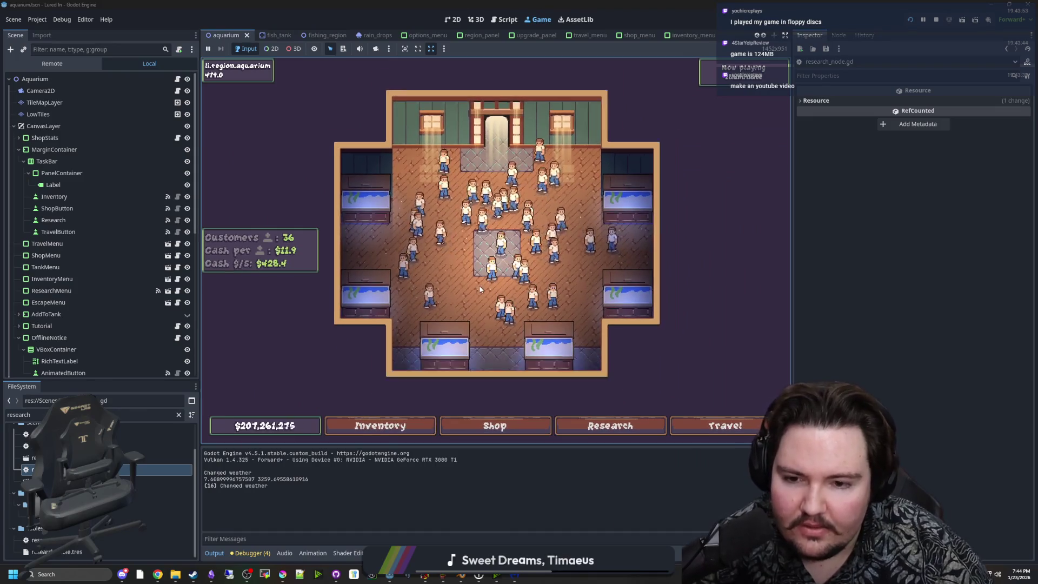
{"action": "scroll", "coordinate": [396, 289], "scroll_direction": "up", "scroll_amount": 2}
{"action": "scroll", "coordinate": [396, 289], "scroll_direction": "up", "scroll_amount": 3}
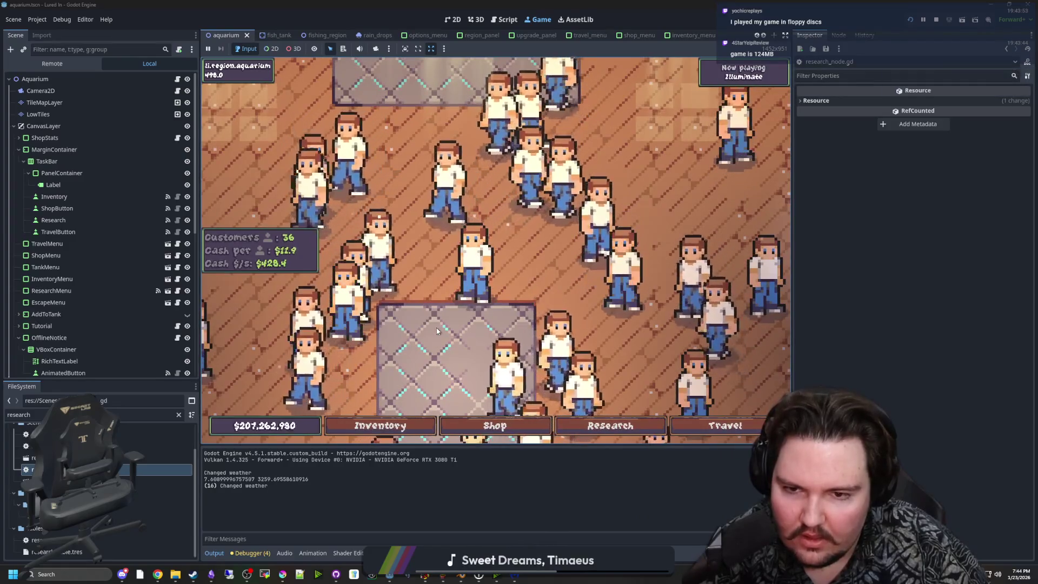
{"action": "scroll", "coordinate": [531, 335], "scroll_direction": "down", "scroll_amount": 5}
{"action": "scroll", "coordinate": [503, 303], "scroll_direction": "down", "scroll_amount": 3}
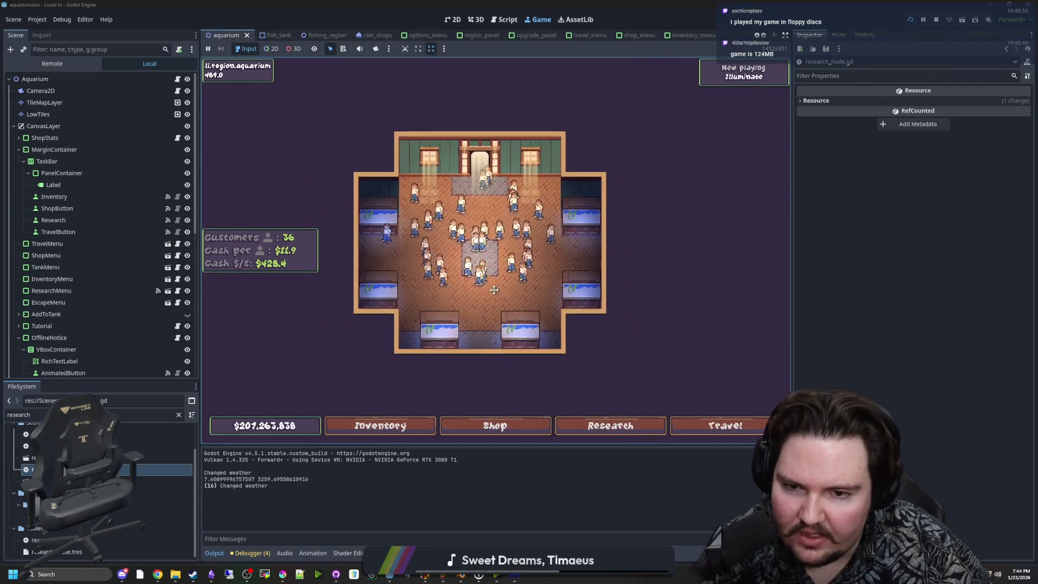
{"action": "scroll", "coordinate": [492, 290], "scroll_direction": "up", "scroll_amount": 2}
{"action": "scroll", "coordinate": [492, 289], "scroll_direction": "down", "scroll_amount": 1}
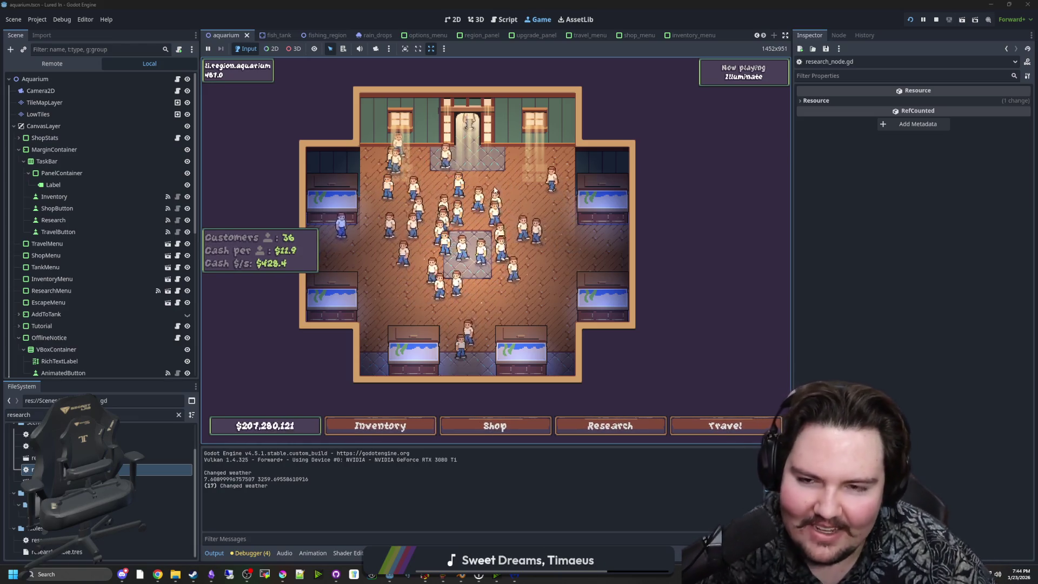
{"action": "scroll", "coordinate": [519, 205], "scroll_direction": "up", "scroll_amount": 2}
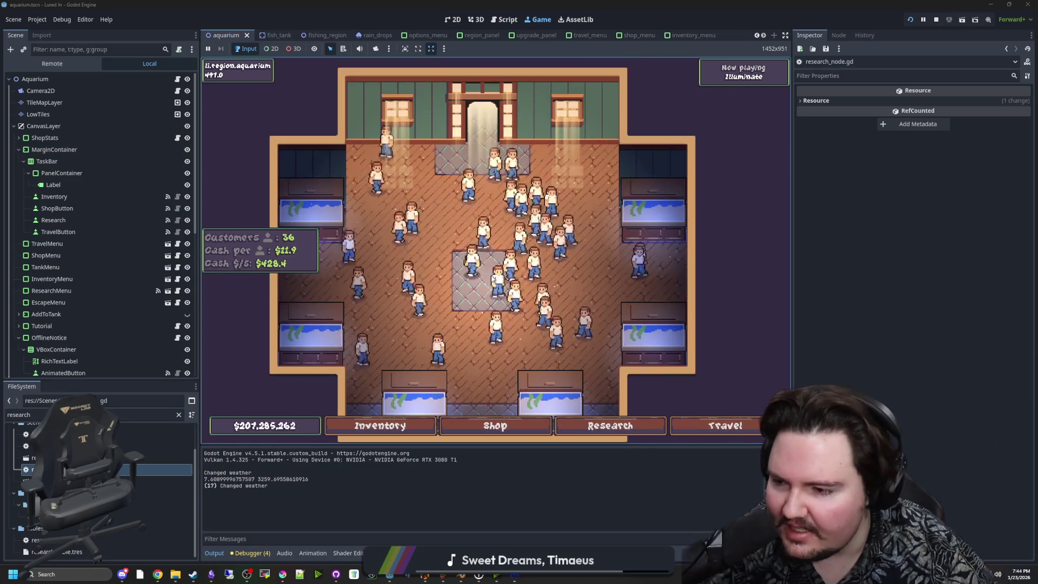
{"action": "scroll", "coordinate": [468, 368], "scroll_direction": "down", "scroll_amount": 3}
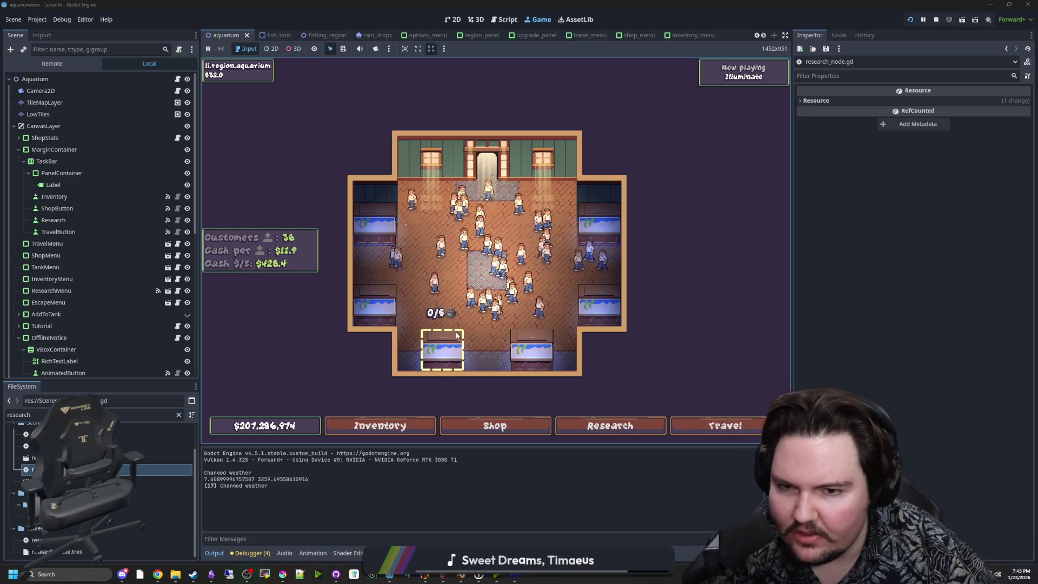
{"action": "scroll", "coordinate": [457, 338], "scroll_direction": "up", "scroll_amount": 3}
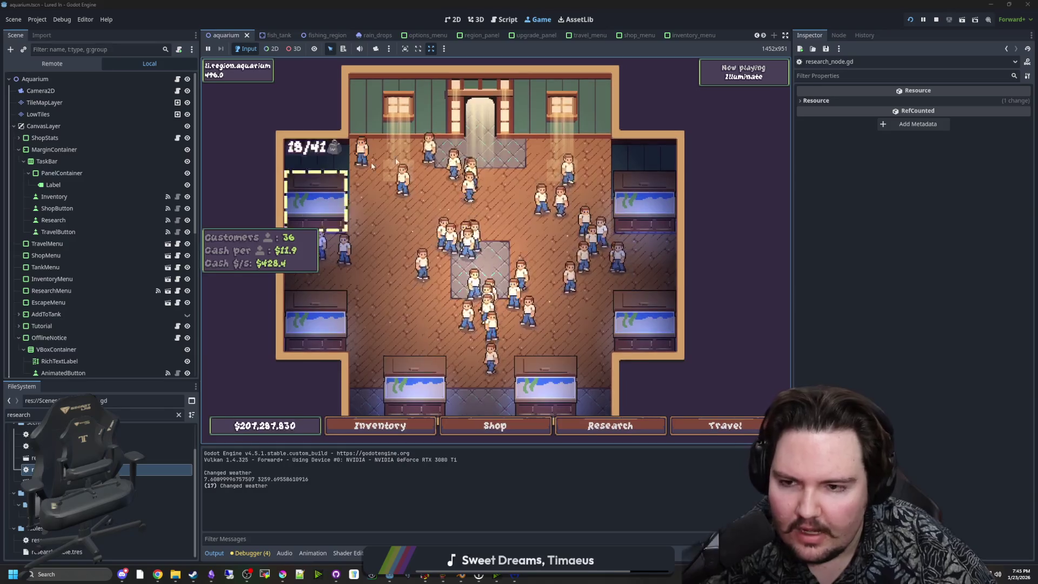
{"action": "scroll", "coordinate": [553, 357], "scroll_direction": "down", "scroll_amount": 2}
{"action": "left_click", "coordinate": [608, 427]}
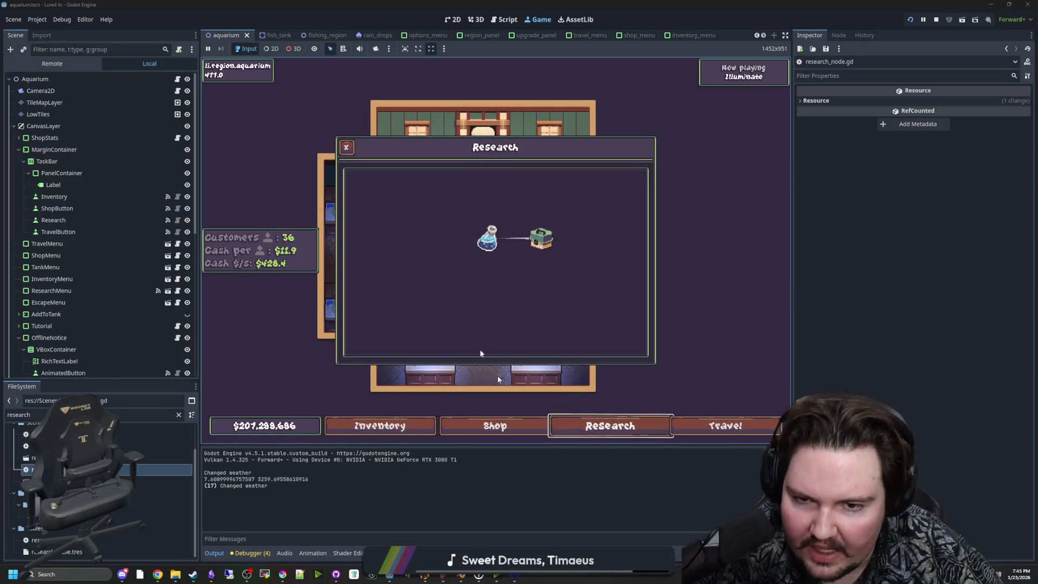
{"action": "left_click", "coordinate": [541, 239]}
{"action": "mouse_move", "coordinate": [536, 292]}
{"action": "left_mouse_down"}
{"action": "mouse_move", "coordinate": [429, 298]}
{"action": "mouse_move", "coordinate": [488, 267]}
{"action": "left_mouse_up"}
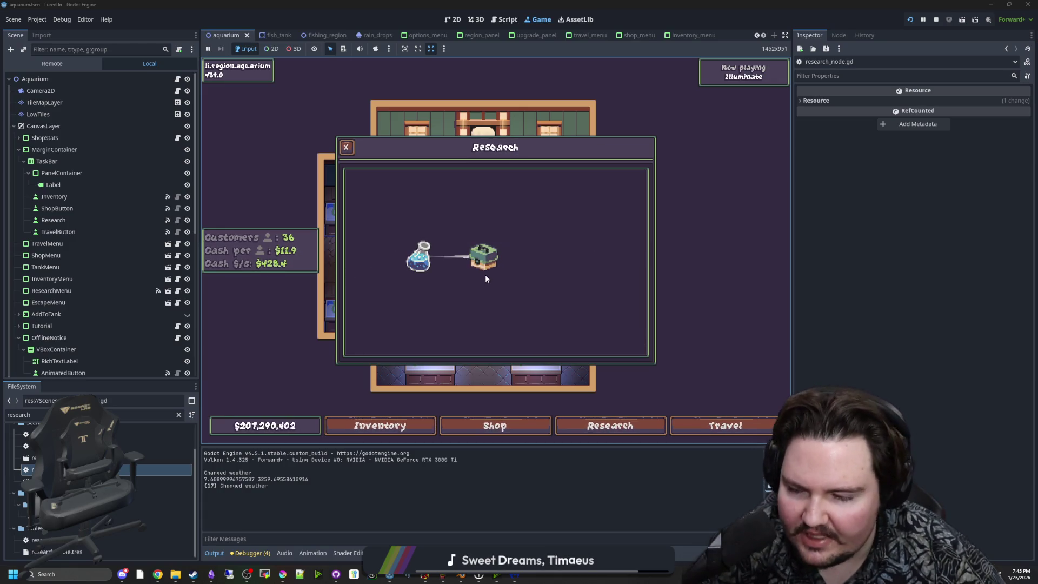
{"action": "left_click", "coordinate": [346, 147]}
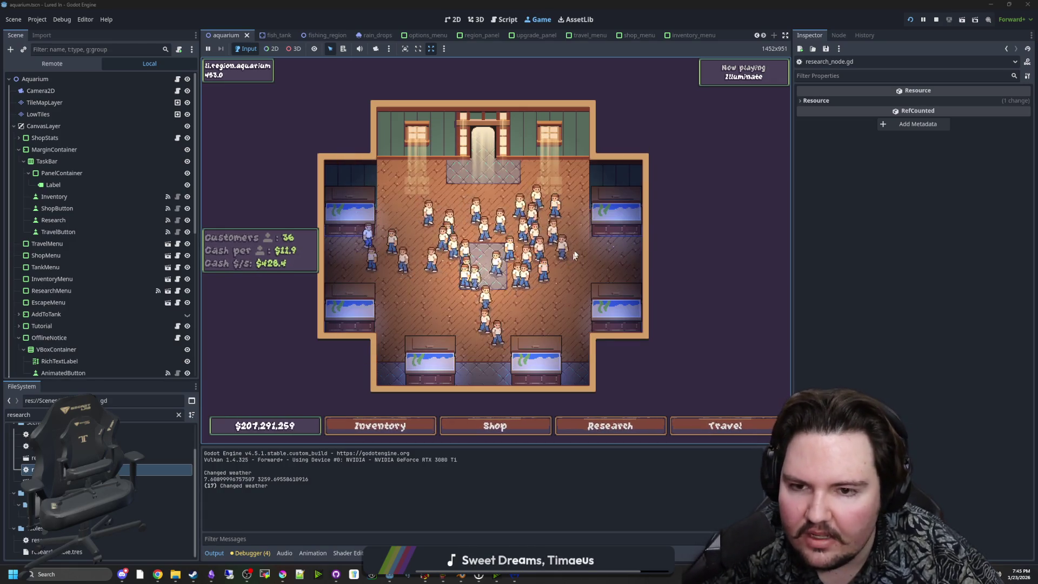
{"action": "scroll", "coordinate": [479, 238], "scroll_direction": "up", "scroll_amount": 2}
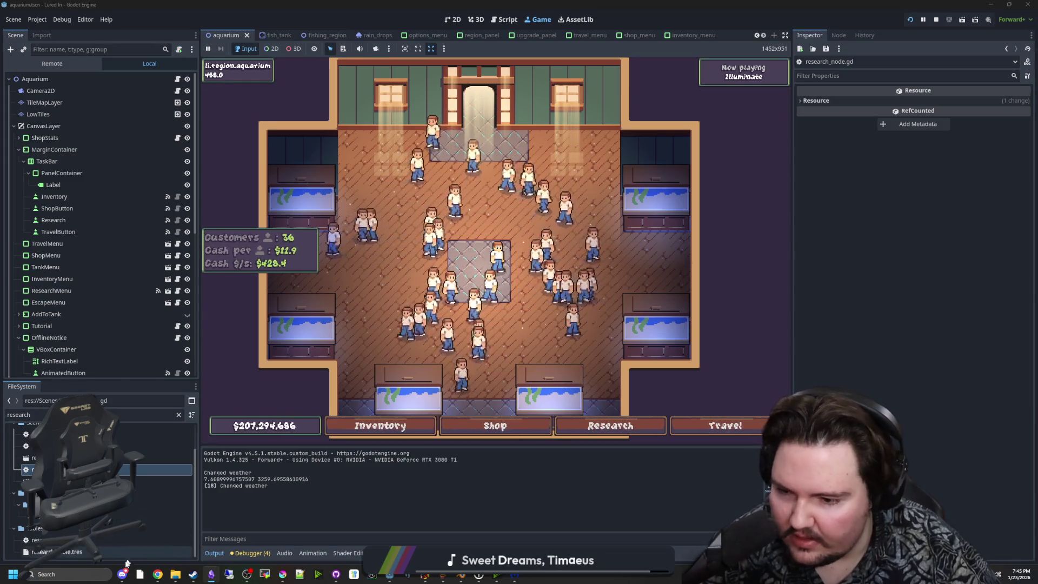
{"action": "mouse_move", "coordinate": [122, 574]}
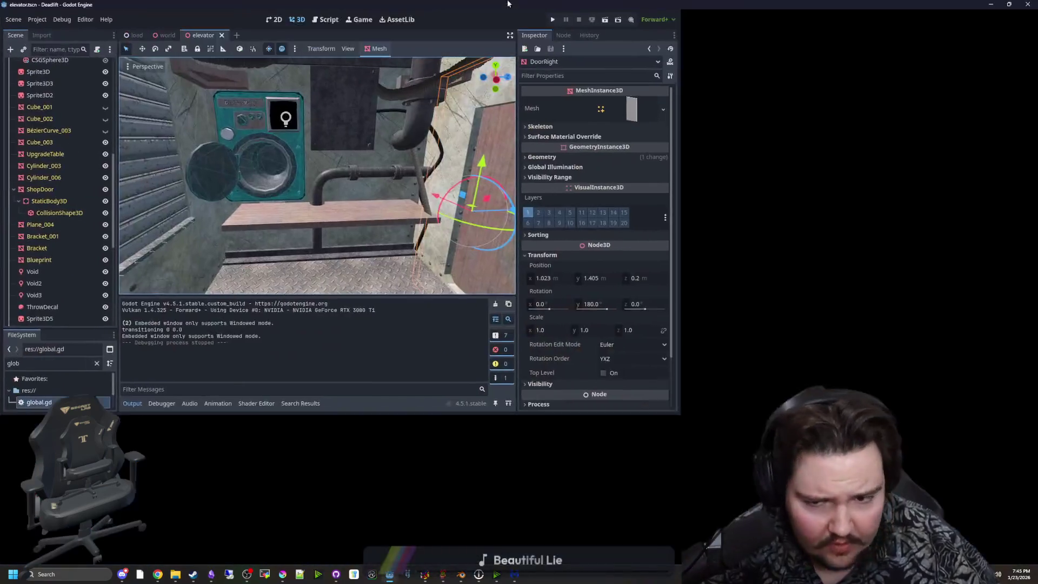
Step: Maximise the editor, filter the FileSystem panel and open corridor_library_source.tscn
{"action": "double_click", "coordinate": [507, 4]}
{"action": "mouse_move", "coordinate": [450, 316]}
{"action": "left_mouse_down"}
{"action": "mouse_move", "coordinate": [373, 324]}
{"action": "mouse_move", "coordinate": [433, 313]}
{"action": "mouse_move", "coordinate": [378, 281]}
{"action": "mouse_move", "coordinate": [303, 291]}
{"action": "mouse_move", "coordinate": [336, 248]}
{"action": "mouse_move", "coordinate": [378, 292]}
{"action": "mouse_move", "coordinate": [478, 317]}
{"action": "left_mouse_up"}
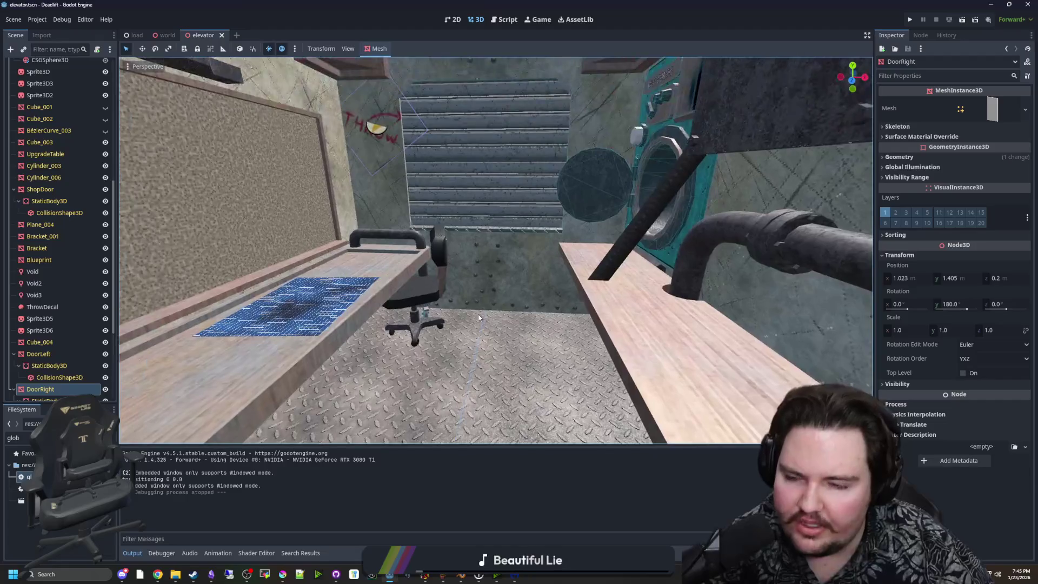
{"action": "key", "text": "BackSpace"}
{"action": "key", "text": "BackSpace"}
{"action": "key", "text": "BackSpace"}
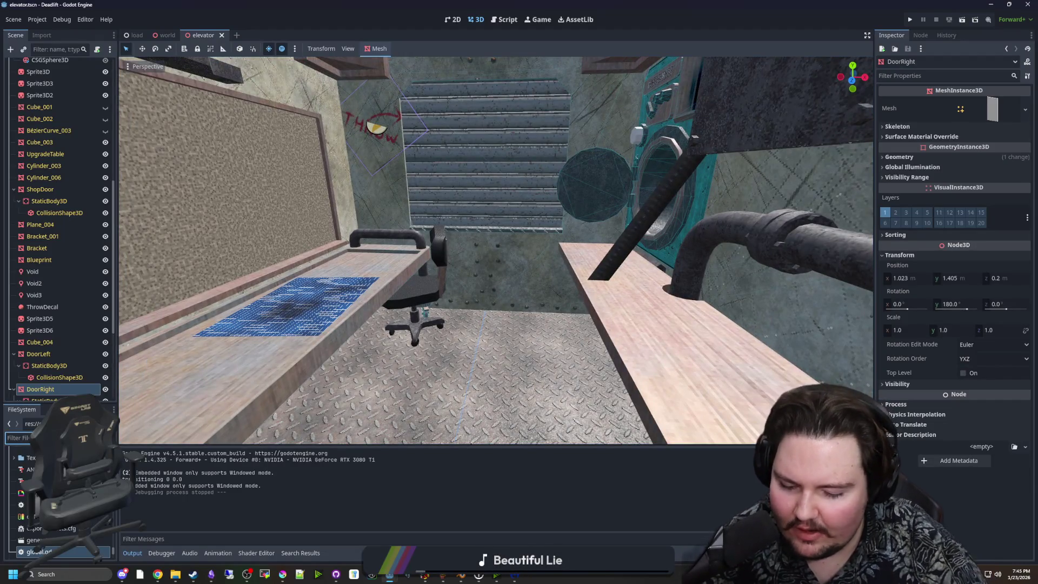
{"action": "type", "text": "mesh"}
{"action": "key", "text": "BackSpace"}
{"action": "key", "text": "BackSpace"}
{"action": "key", "text": "BackSpace"}
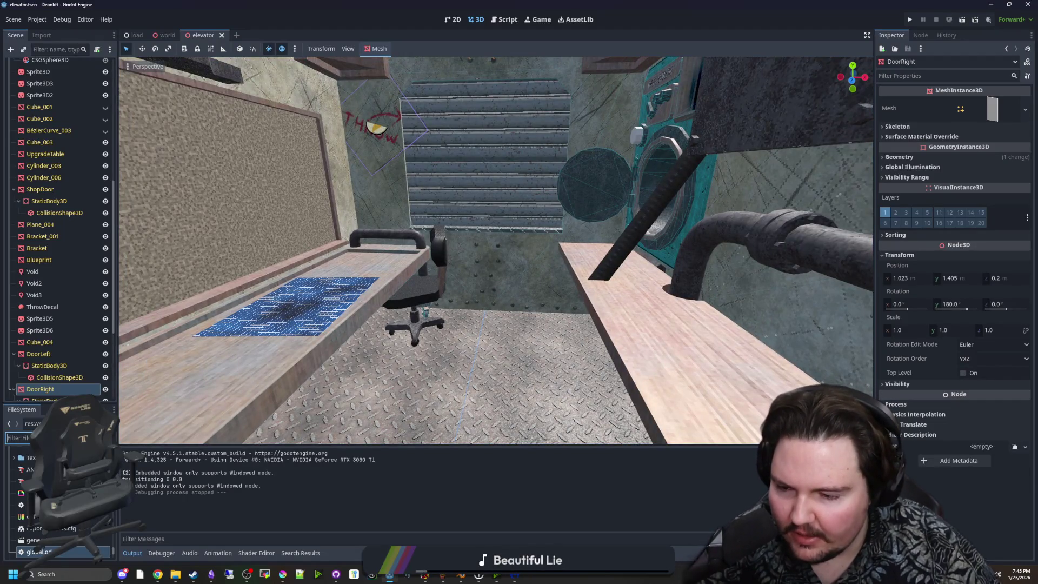
{"action": "type", "text": "corrid"}
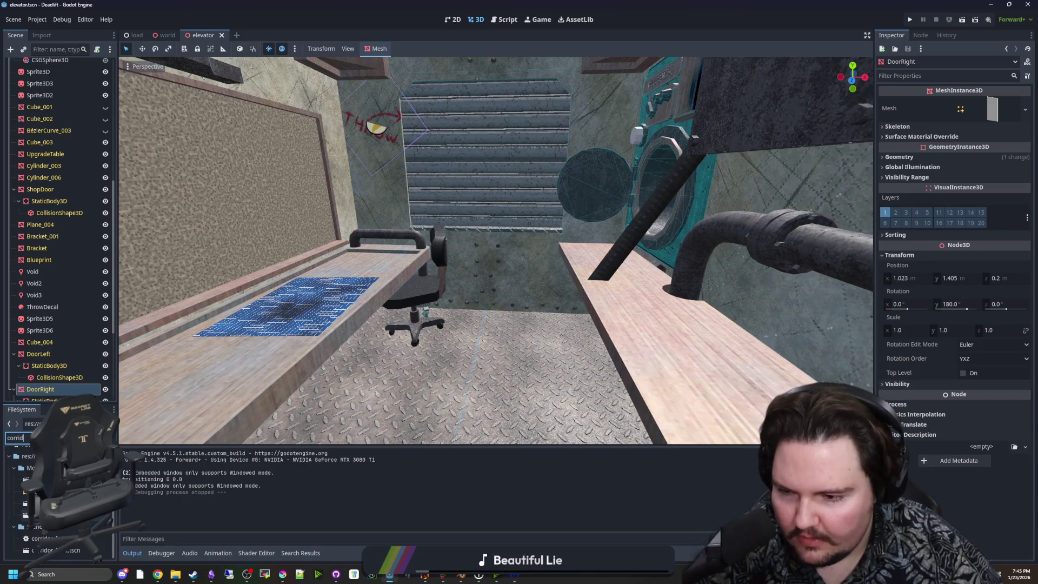
{"action": "double_click", "coordinate": [52, 550]}
Step: Frame the selected end corridor piece in the 3D view
{"action": "scroll", "coordinate": [452, 260], "scroll_direction": "down", "scroll_amount": 5}
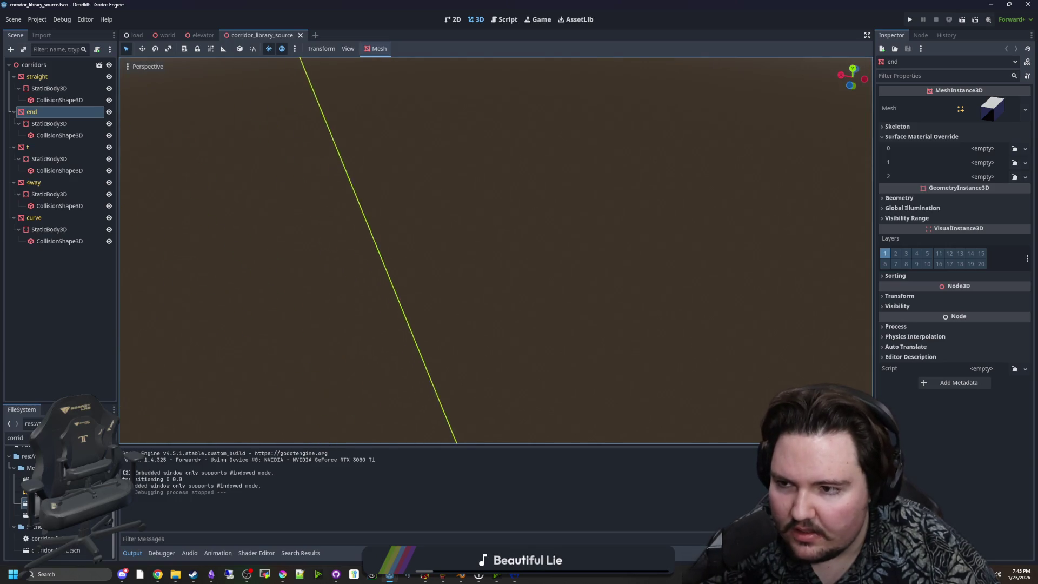
{"action": "key", "text": "f"}
{"action": "scroll", "coordinate": [496, 250], "scroll_direction": "up", "scroll_amount": 3}
{"action": "scroll", "coordinate": [496, 250], "scroll_direction": "down", "scroll_amount": 4}
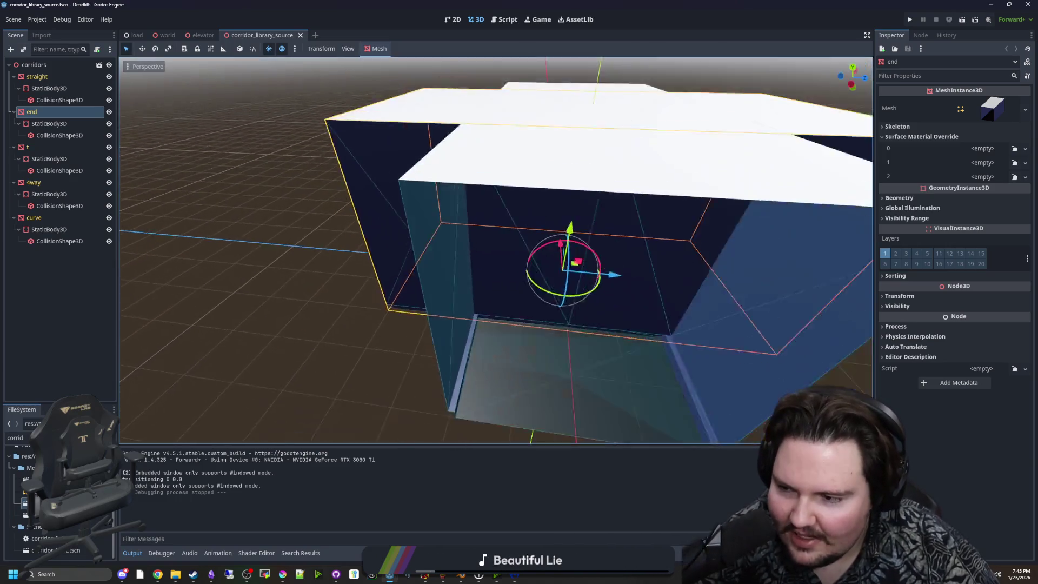
Step: Collapse the curve, 4way, t, end and straight branches of the scene tree
{"action": "left_click", "coordinate": [13, 217]}
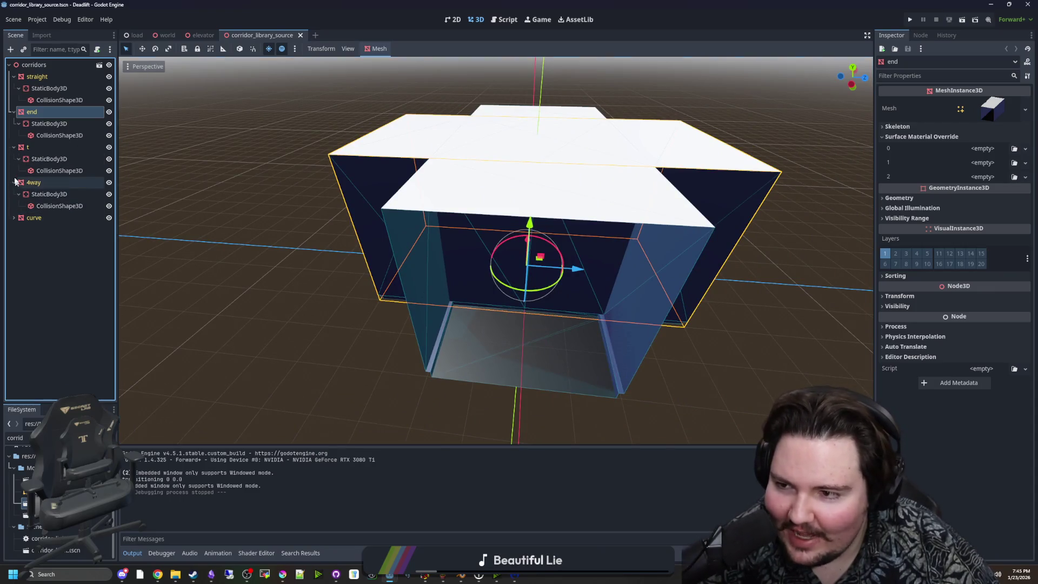
{"action": "double_click", "coordinate": [59, 171]}
{"action": "left_click", "coordinate": [13, 182]}
{"action": "left_click", "coordinate": [14, 147]}
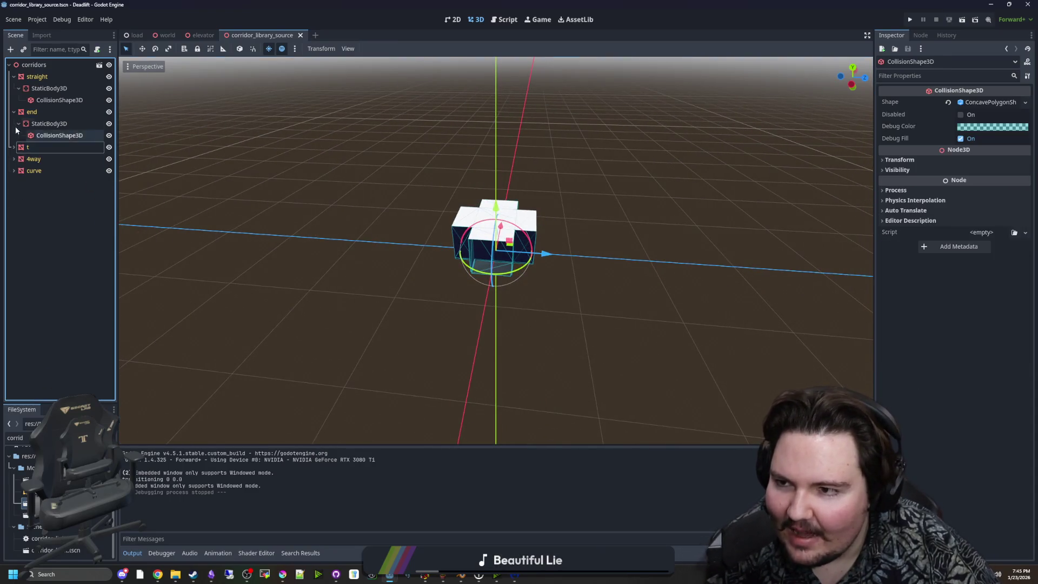
{"action": "left_click", "coordinate": [13, 112]}
{"action": "left_click", "coordinate": [15, 78]}
{"action": "left_click", "coordinate": [262, 155]}
{"action": "scroll", "coordinate": [262, 155], "scroll_direction": "up", "scroll_amount": 3}
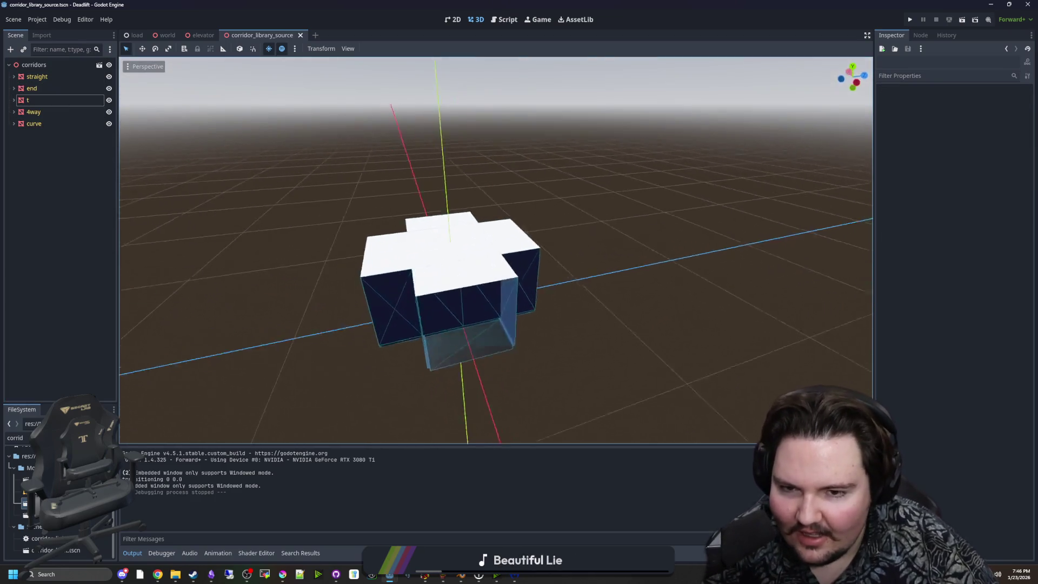
{"action": "scroll", "coordinate": [495, 251], "scroll_direction": "up", "scroll_amount": 5}
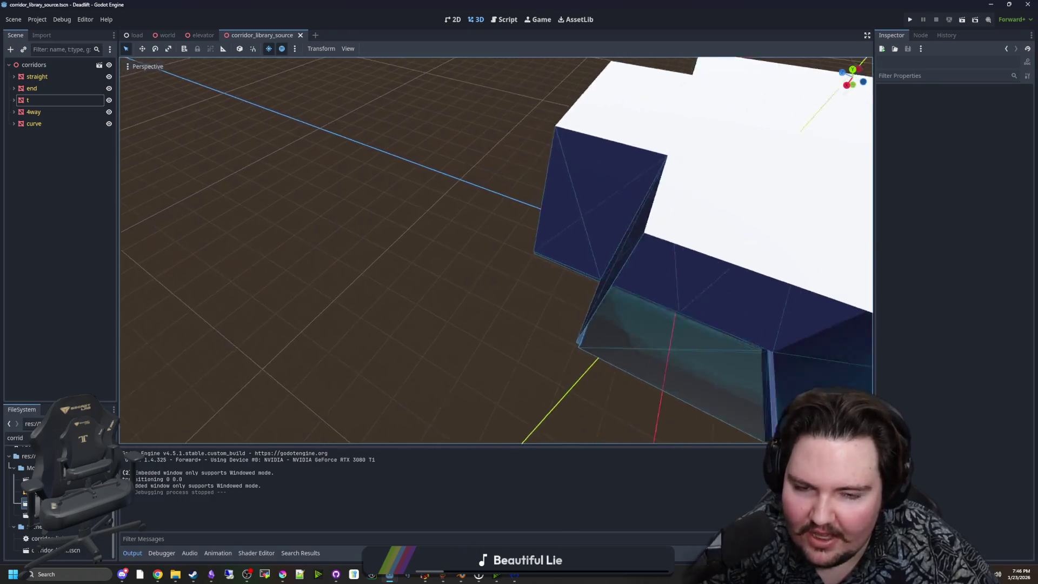
{"action": "scroll", "coordinate": [496, 250], "scroll_direction": "down", "scroll_amount": 5}
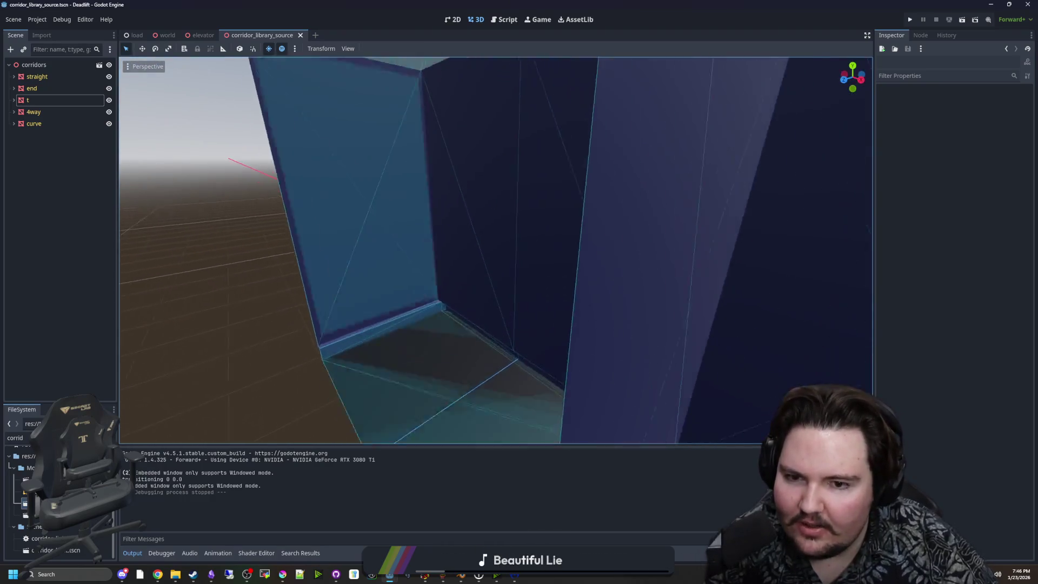
Step: Save the corridor library scene and switch back to the world scene
{"action": "key", "text": "ctrl+s"}
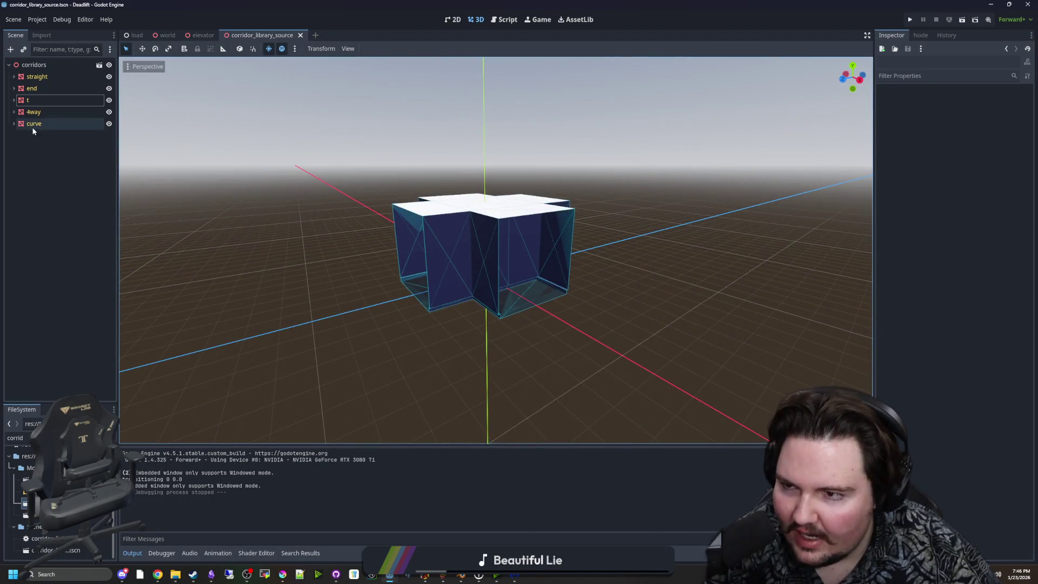
{"action": "key", "text": "ctrl+s"}
{"action": "key", "text": "ctrl+s"}
{"action": "key", "text": "ctrl+s"}
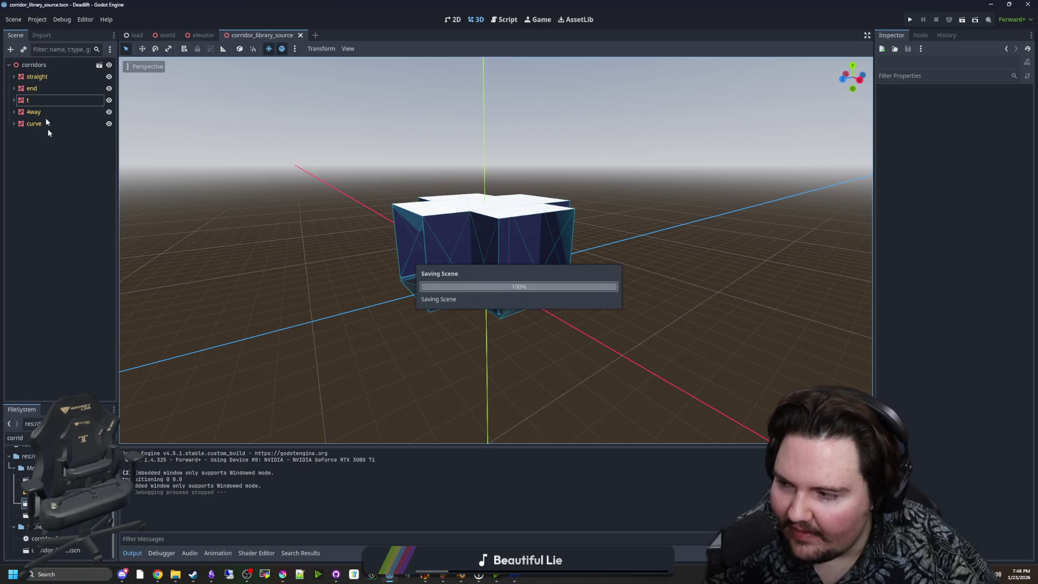
{"action": "key", "text": "ctrl+s"}
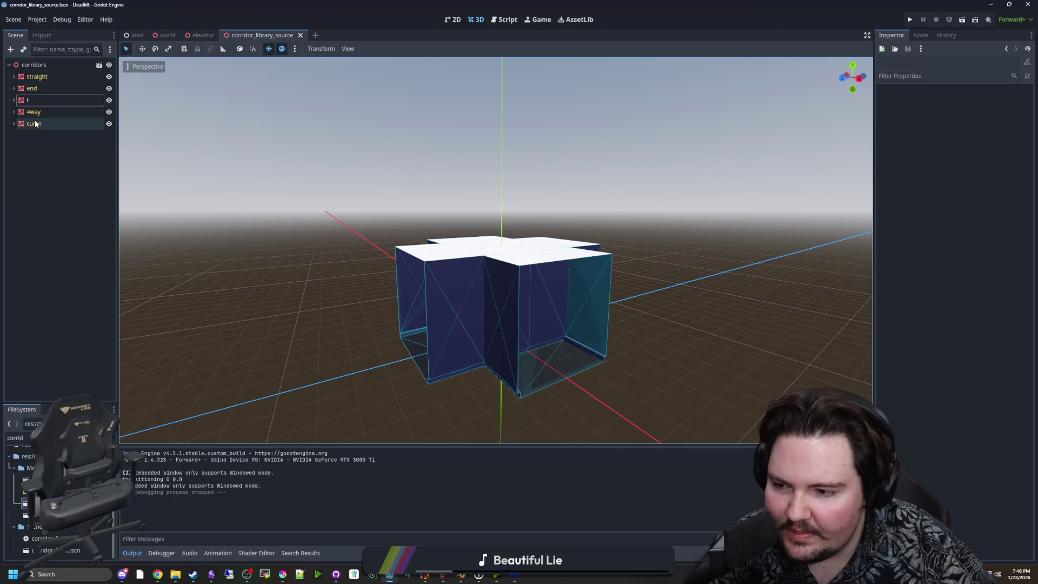
{"action": "left_click", "coordinate": [30, 231]}
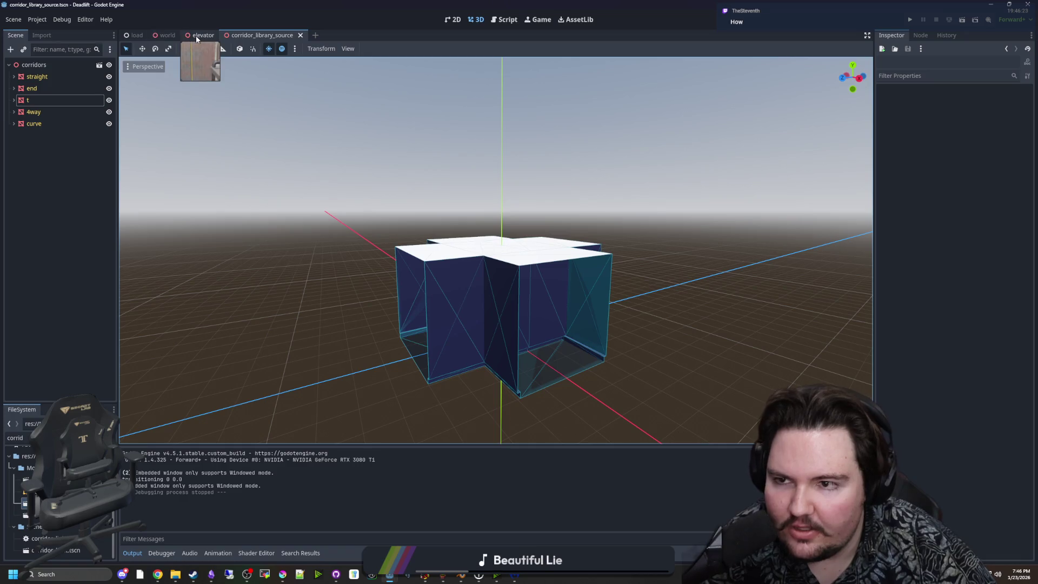
{"action": "left_click", "coordinate": [165, 35]}
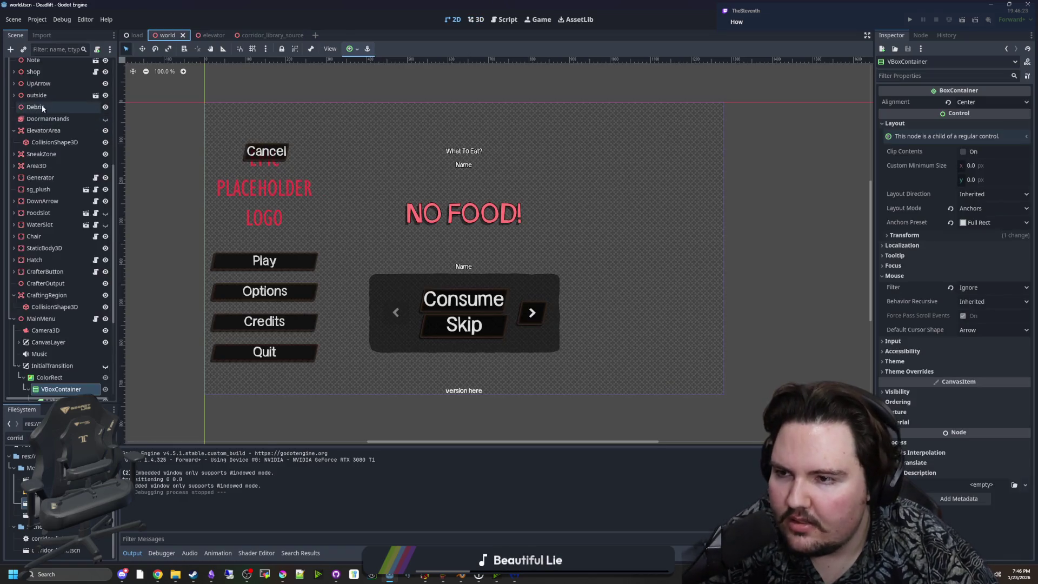
{"action": "key", "text": "ctrl+F3"}
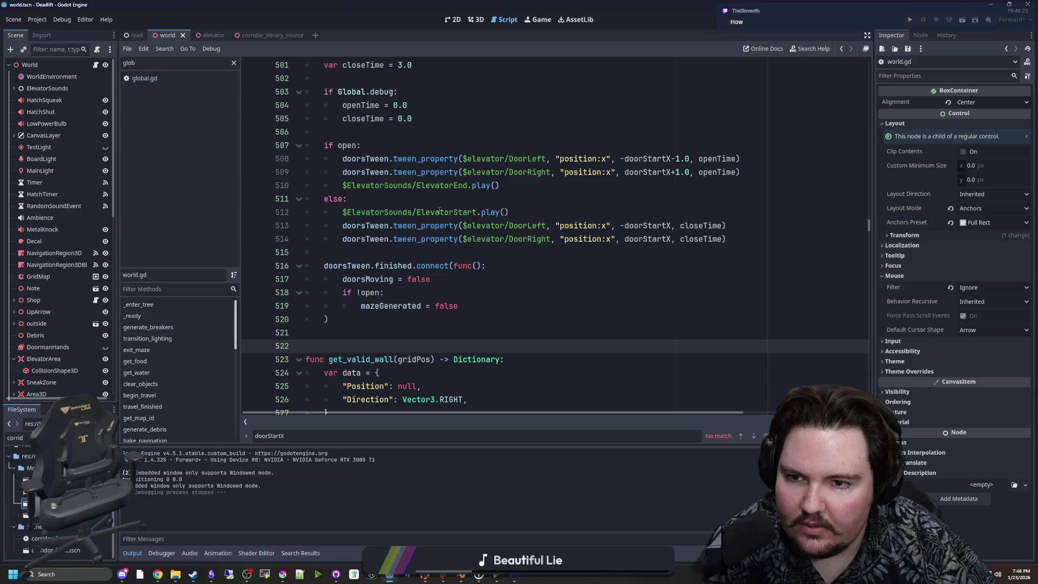
{"action": "scroll", "coordinate": [439, 210], "scroll_direction": "up", "scroll_amount": 20}
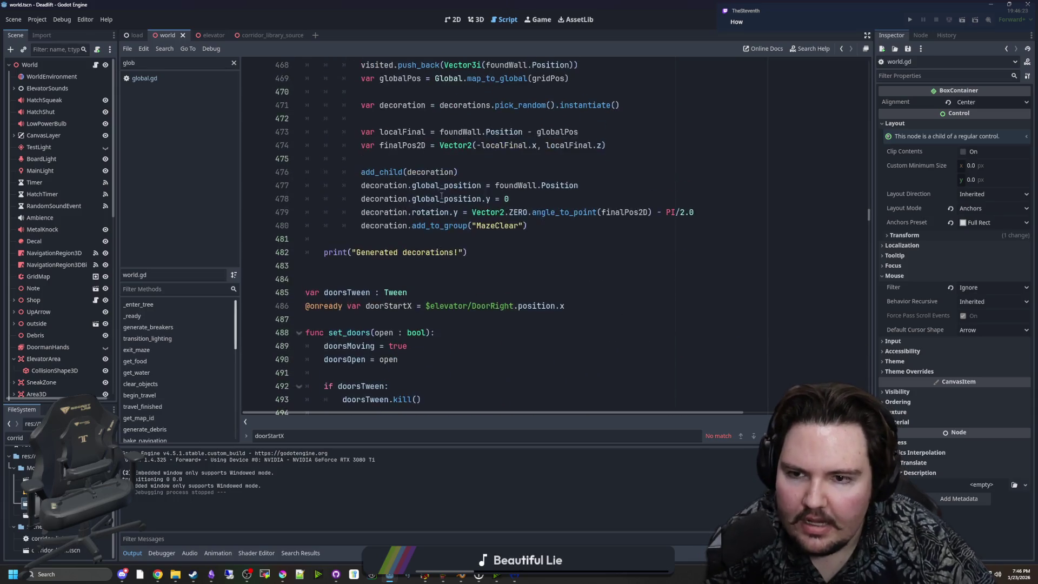
{"action": "scroll", "coordinate": [463, 180], "scroll_direction": "up", "scroll_amount": 5}
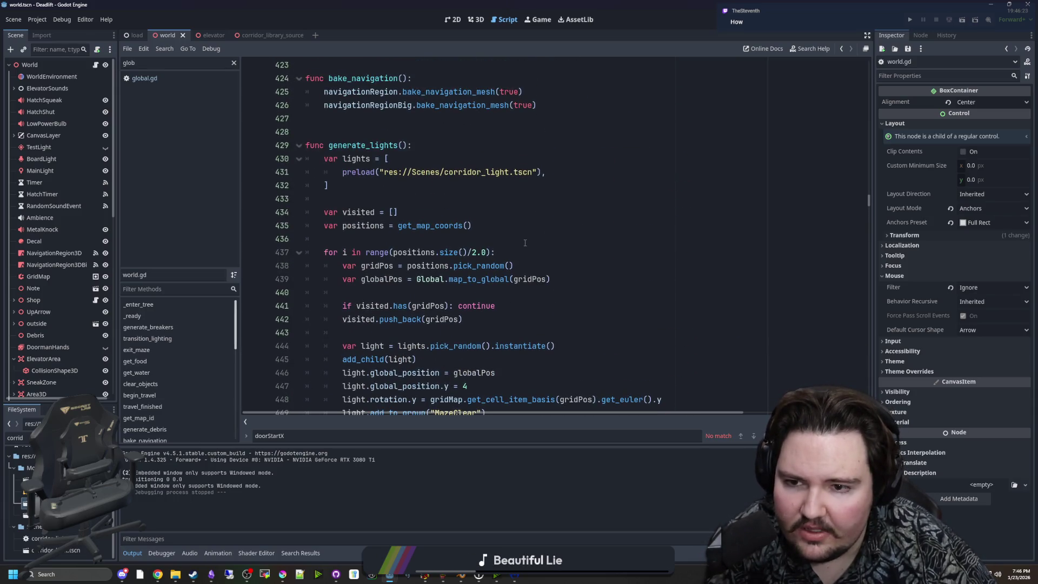
{"action": "scroll", "coordinate": [524, 243], "scroll_direction": "up", "scroll_amount": 17}
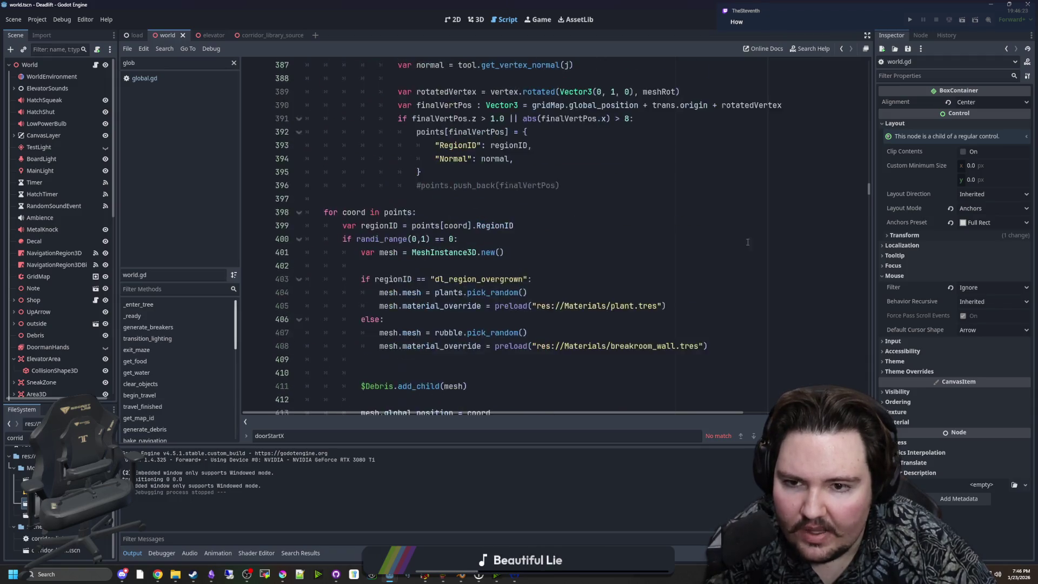
{"action": "mouse_move", "coordinate": [867, 186]}
{"action": "left_mouse_down"}
{"action": "mouse_move", "coordinate": [881, 69]}
{"action": "mouse_move", "coordinate": [872, 81]}
{"action": "left_mouse_up"}
{"action": "scroll", "coordinate": [583, 177], "scroll_direction": "down", "scroll_amount": 9}
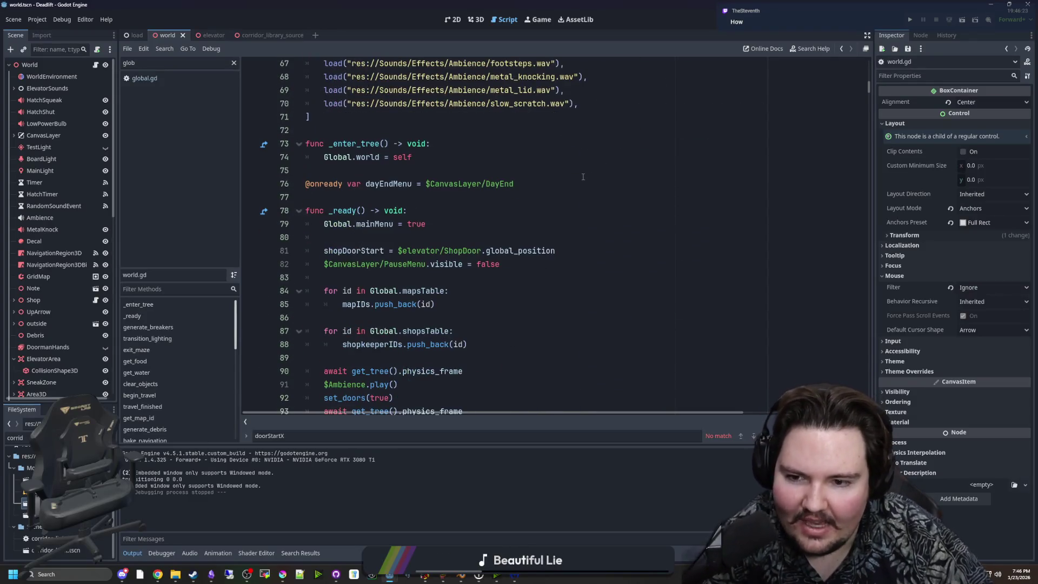
{"action": "scroll", "coordinate": [583, 177], "scroll_direction": "down", "scroll_amount": 9}
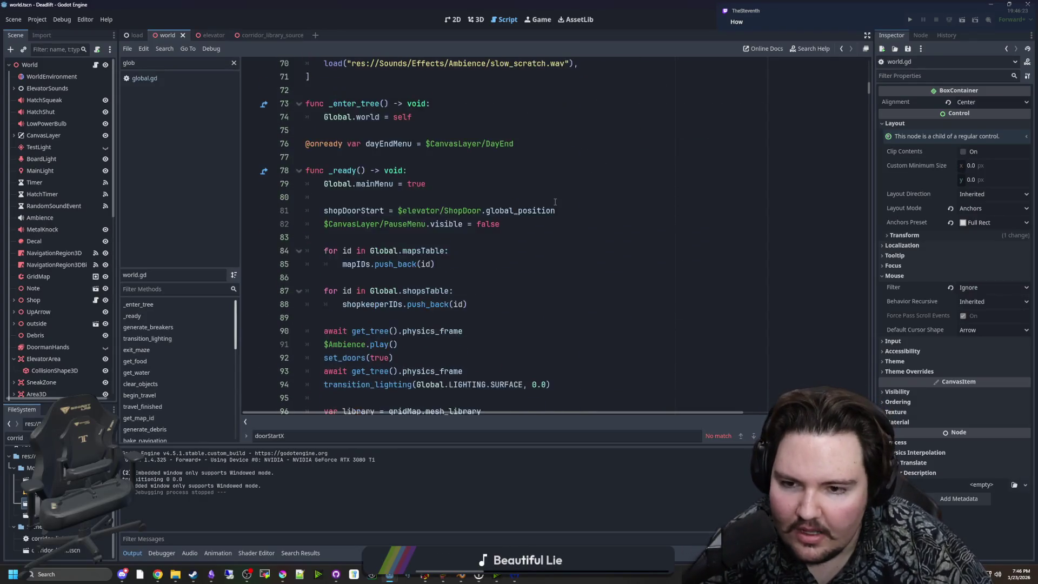
{"action": "scroll", "coordinate": [391, 146], "scroll_direction": "up", "scroll_amount": 2}
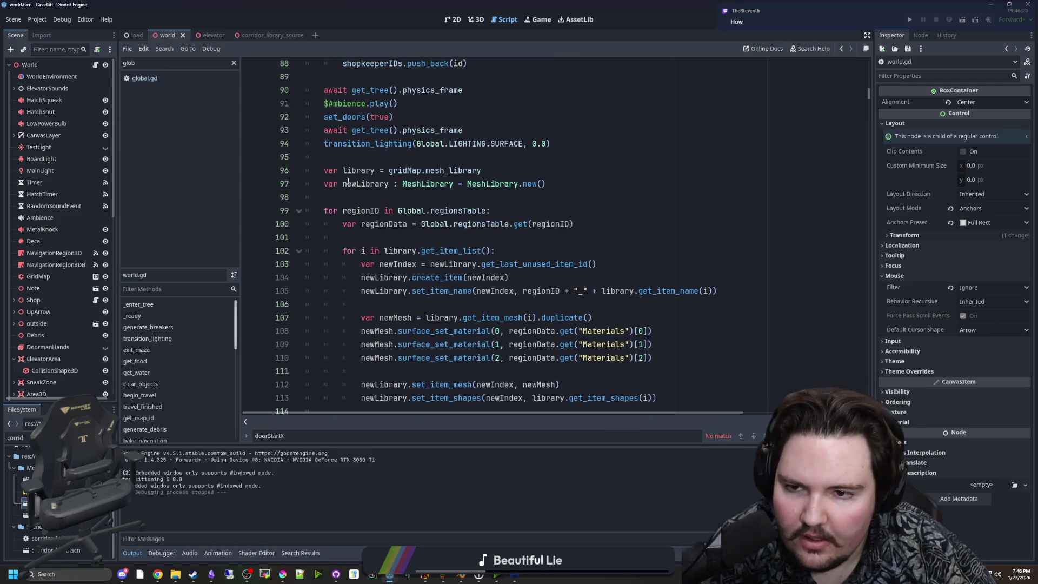
{"action": "left_click_drag", "start_coordinate": [325, 171], "coordinate": [481, 171]}
{"action": "left_click", "coordinate": [453, 171]}
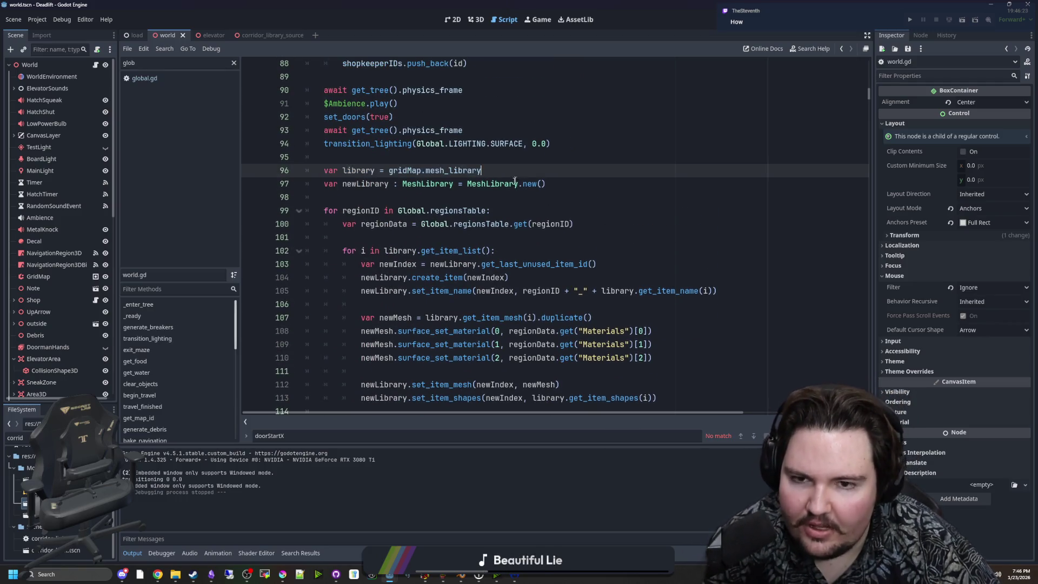
{"action": "scroll", "coordinate": [453, 210], "scroll_direction": "up", "scroll_amount": 1}
{"action": "left_click_drag", "start_coordinate": [315, 225], "coordinate": [543, 224]}
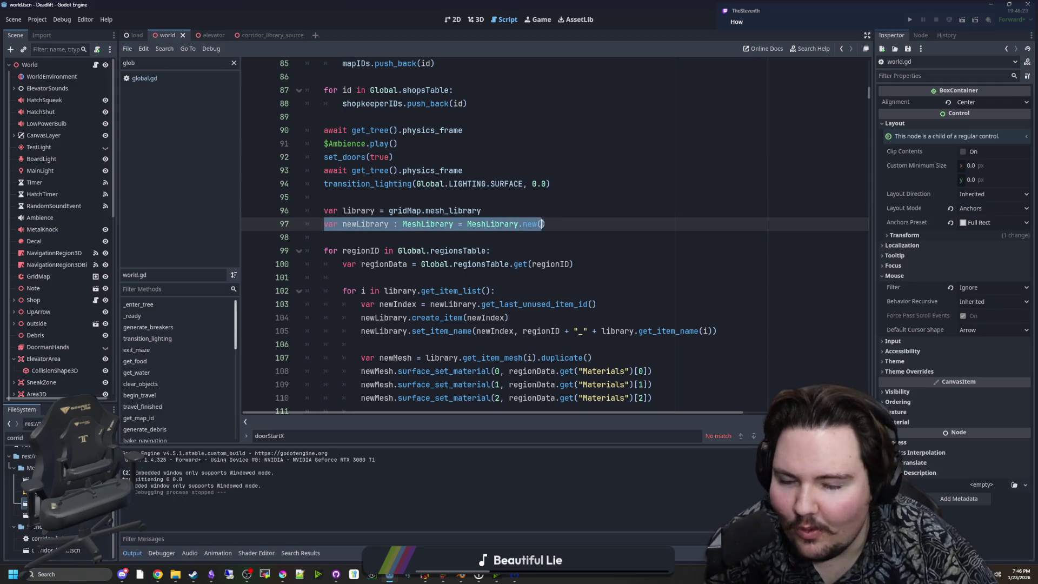
{"action": "left_click", "coordinate": [566, 225]}
{"action": "scroll", "coordinate": [469, 232], "scroll_direction": "down", "scroll_amount": 3}
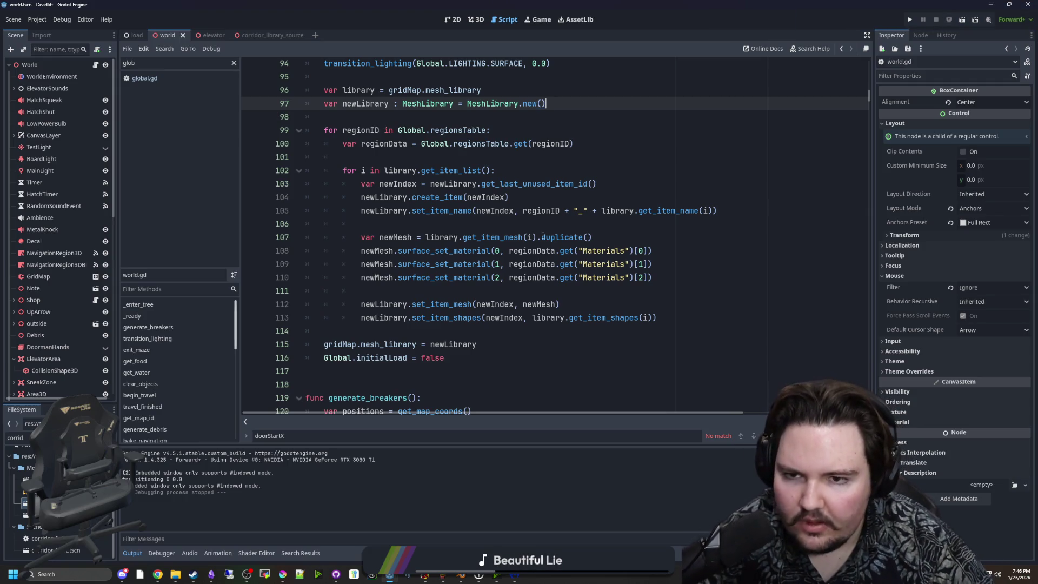
{"action": "scroll", "coordinate": [498, 200], "scroll_direction": "up", "scroll_amount": 1}
{"action": "scroll", "coordinate": [498, 200], "scroll_direction": "down", "scroll_amount": 1}
{"action": "left_click_drag", "start_coordinate": [352, 130], "coordinate": [519, 127]}
{"action": "left_click", "coordinate": [519, 128]}
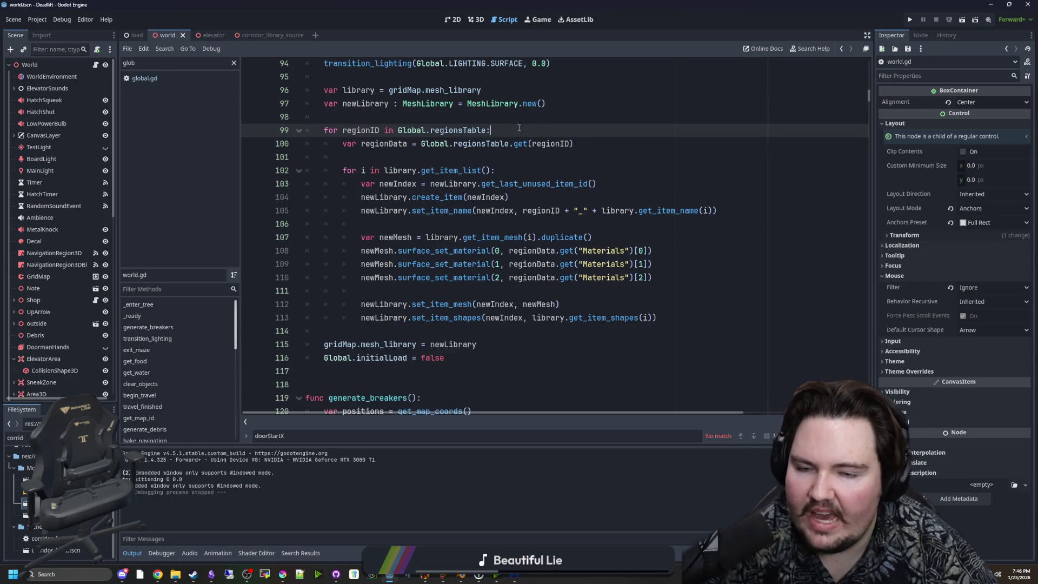
{"action": "left_click", "coordinate": [418, 156]}
{"action": "mouse_move", "coordinate": [368, 187]}
{"action": "left_mouse_down"}
{"action": "mouse_move", "coordinate": [702, 213]}
{"action": "mouse_move", "coordinate": [663, 276]}
{"action": "left_mouse_up"}
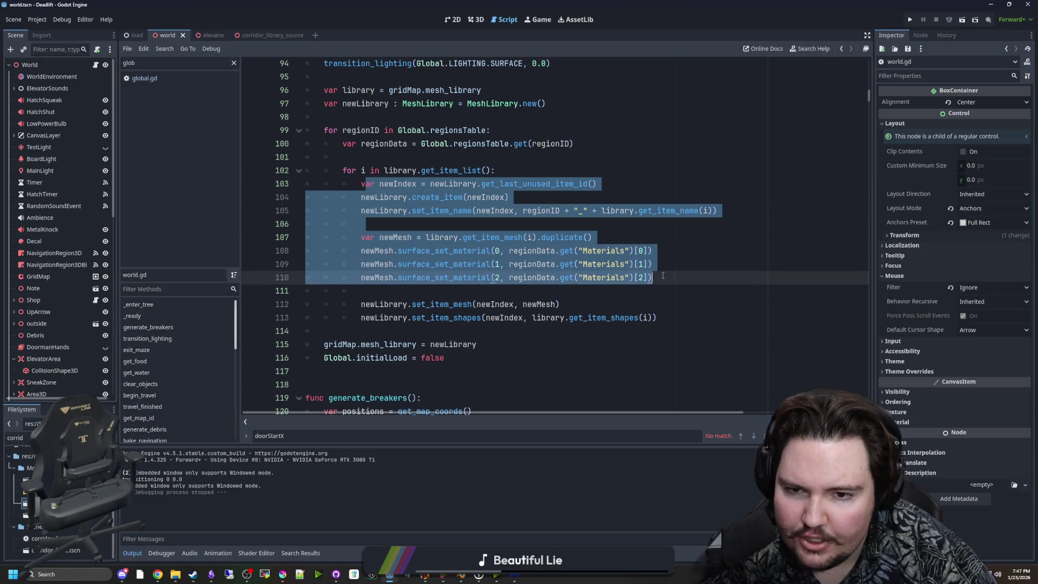
{"action": "left_click", "coordinate": [663, 276]}
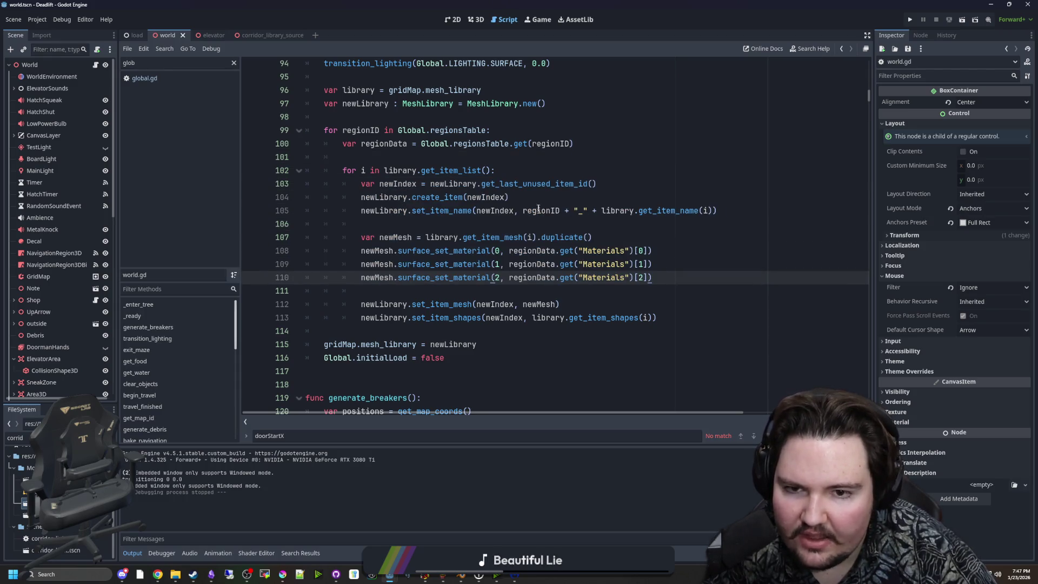
{"action": "left_click_drag", "start_coordinate": [523, 210], "coordinate": [538, 211]}
{"action": "left_click", "coordinate": [555, 199]}
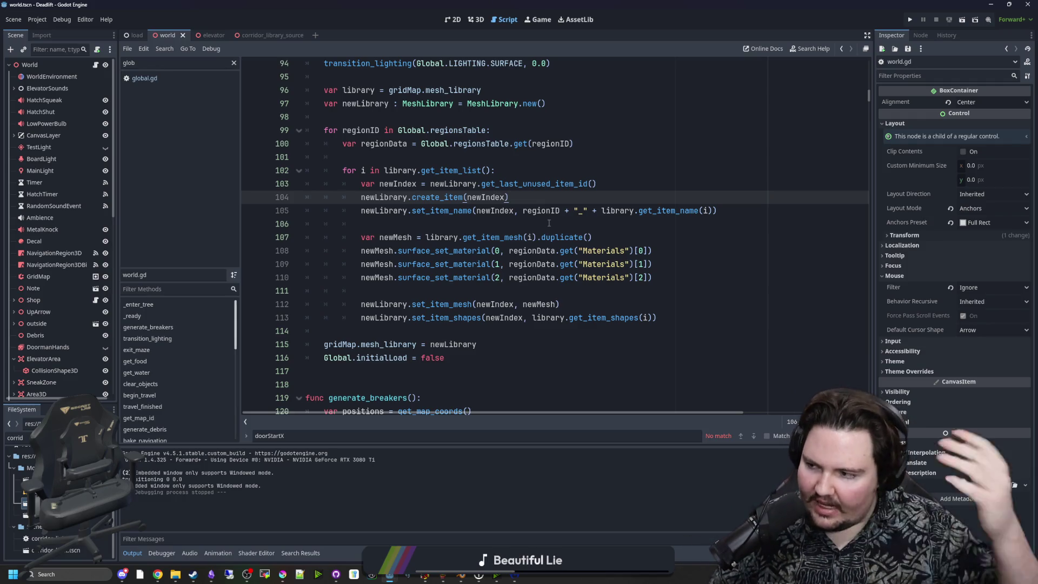
{"action": "left_click", "coordinate": [527, 264]}
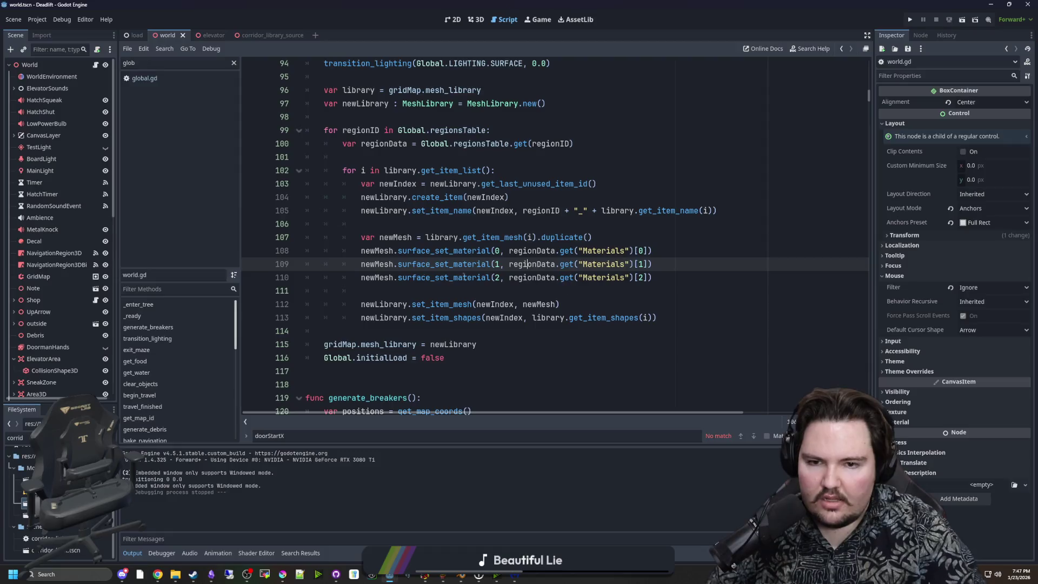
{"action": "left_click", "coordinate": [81, 438]}
{"action": "type", "text": "reg"}
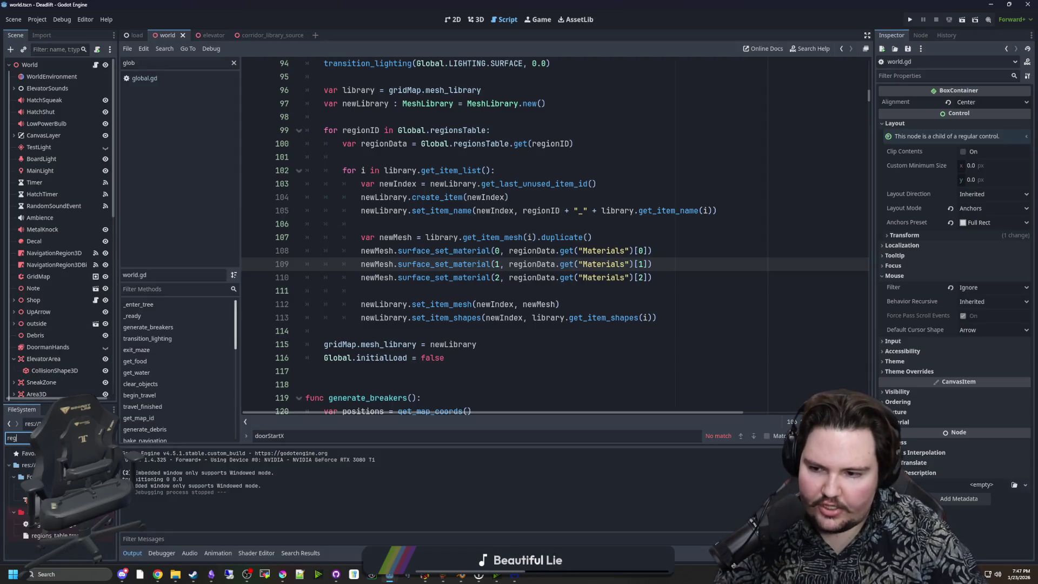
{"action": "double_click", "coordinate": [71, 527]}
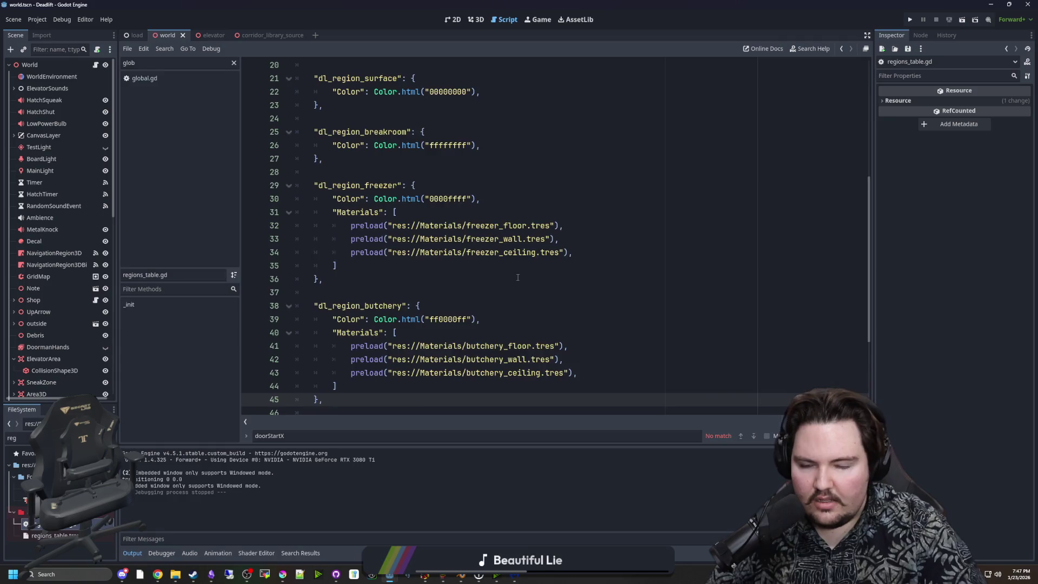
{"action": "scroll", "coordinate": [517, 277], "scroll_direction": "down", "scroll_amount": 3}
{"action": "mouse_move", "coordinate": [360, 306]}
{"action": "left_mouse_down"}
{"action": "mouse_move", "coordinate": [549, 307]}
{"action": "mouse_move", "coordinate": [565, 319]}
{"action": "mouse_move", "coordinate": [535, 307]}
{"action": "left_mouse_up"}
{"action": "left_click", "coordinate": [599, 307]}
{"action": "left_click_drag", "start_coordinate": [468, 319], "coordinate": [549, 319]}
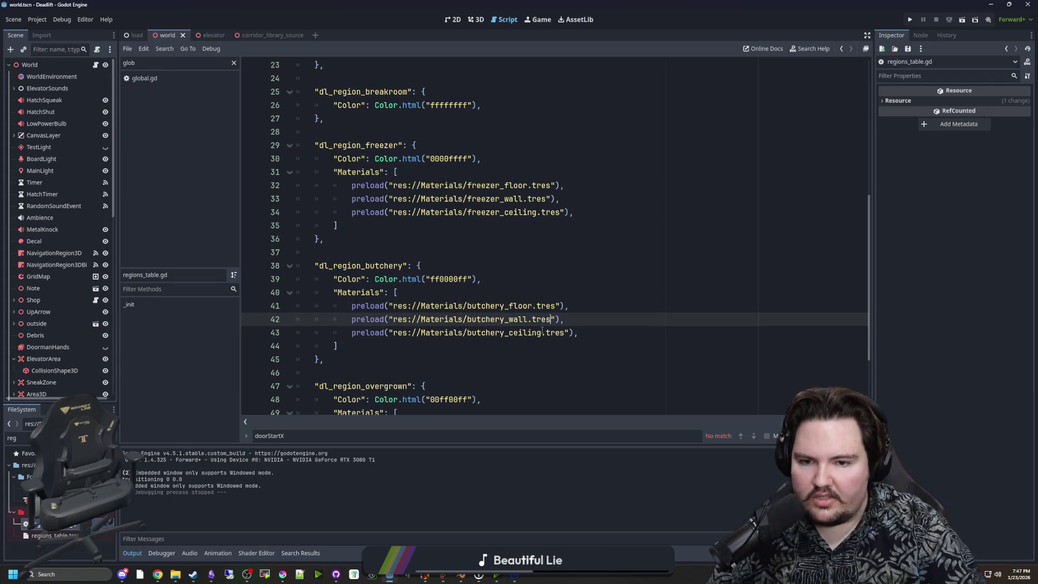
{"action": "key", "text": "ctrl+Home"}
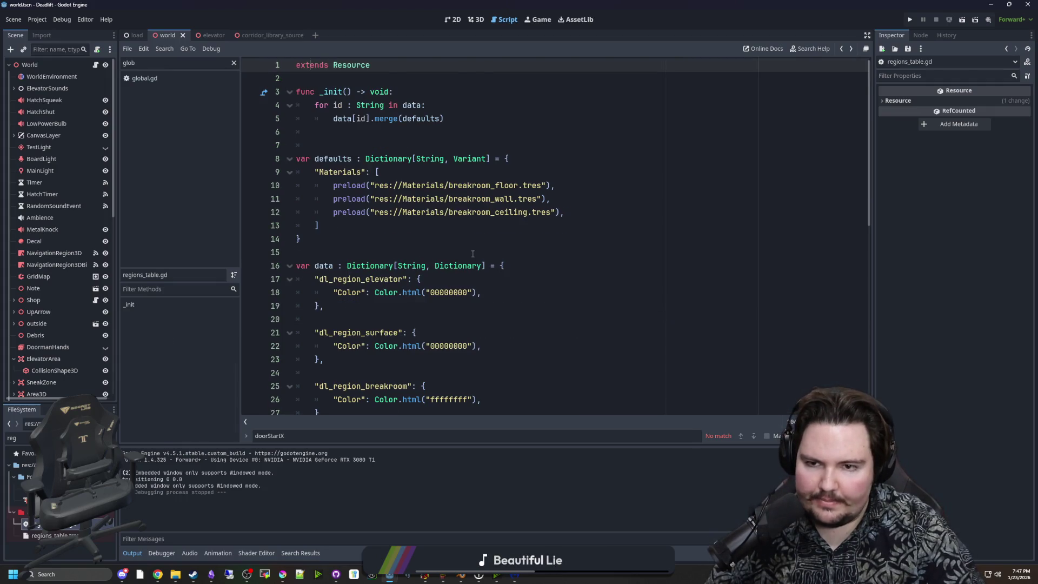
{"action": "key", "text": "alt+Left"}
{"action": "left_click", "coordinate": [490, 293]}
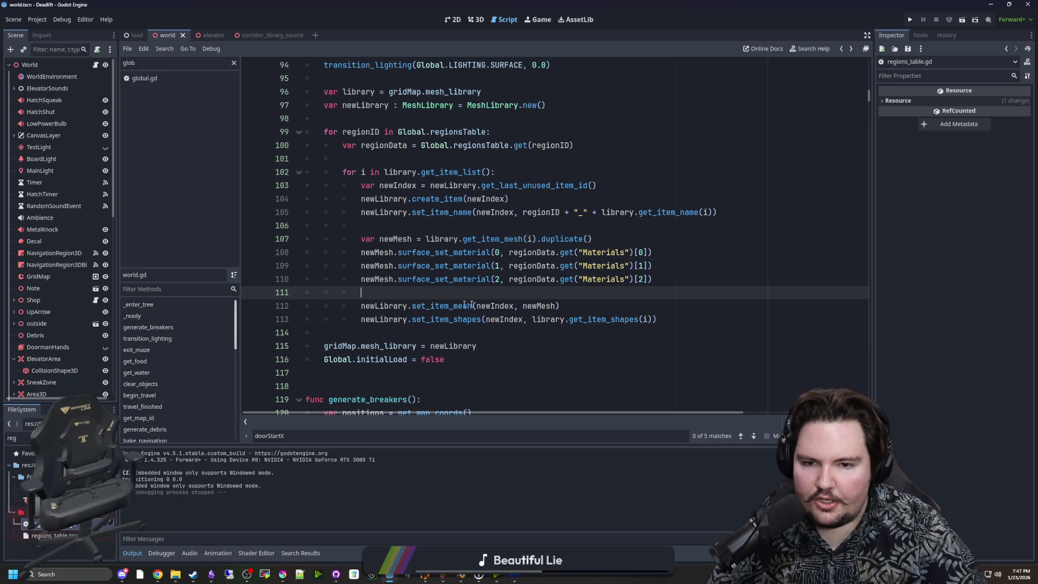
Step: Highlight the set_item_mesh call and the mesh duplicate line 107 in world.gd
{"action": "left_click_drag", "start_coordinate": [522, 306], "coordinate": [551, 306]}
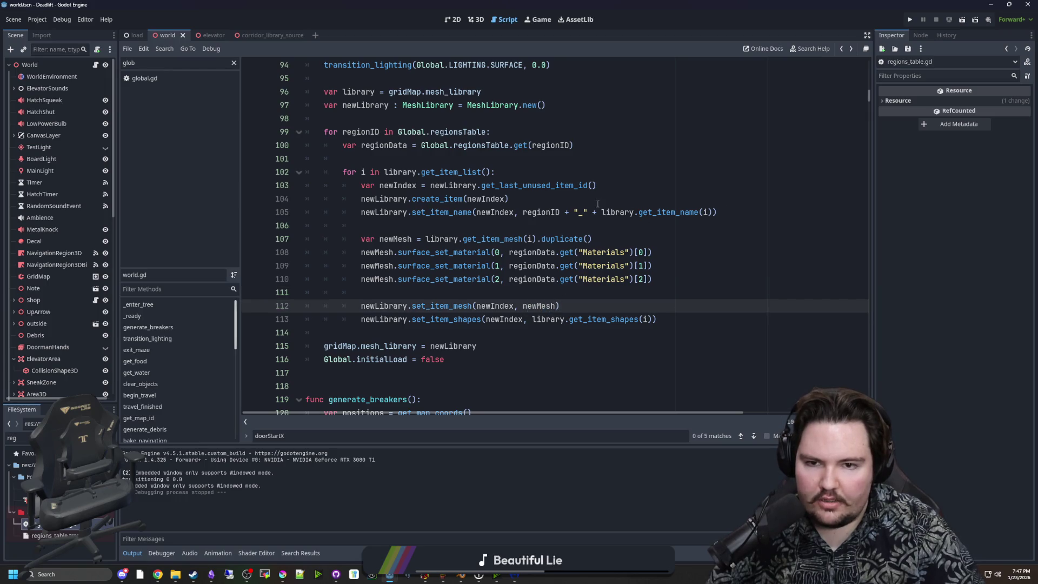
{"action": "mouse_move", "coordinate": [613, 241]}
{"action": "left_mouse_down"}
{"action": "mouse_move", "coordinate": [411, 239]}
{"action": "mouse_move", "coordinate": [425, 239]}
{"action": "left_mouse_up"}
{"action": "left_click", "coordinate": [502, 225]}
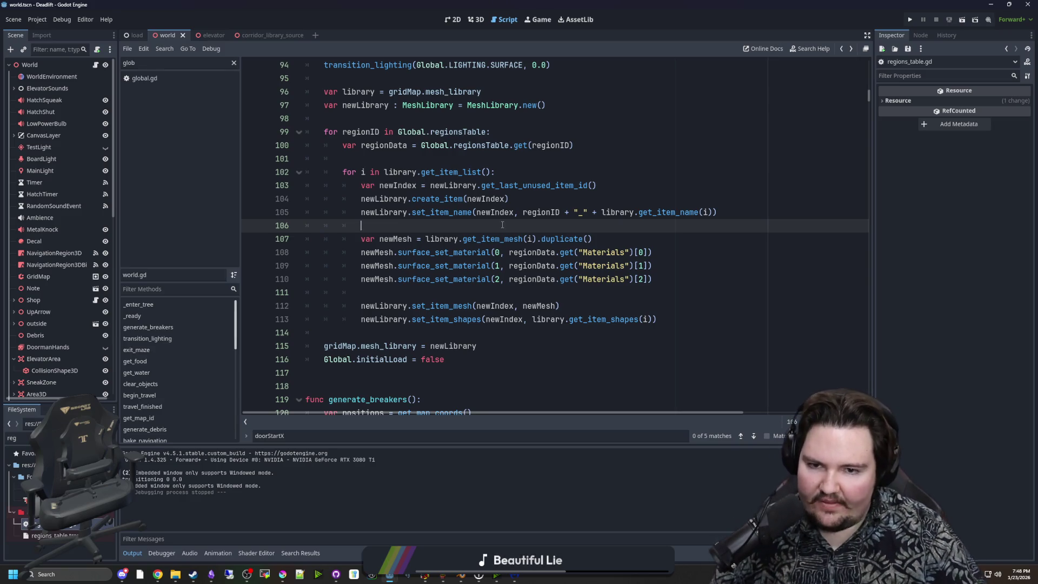
{"action": "left_click_drag", "start_coordinate": [624, 232], "coordinate": [361, 238]}
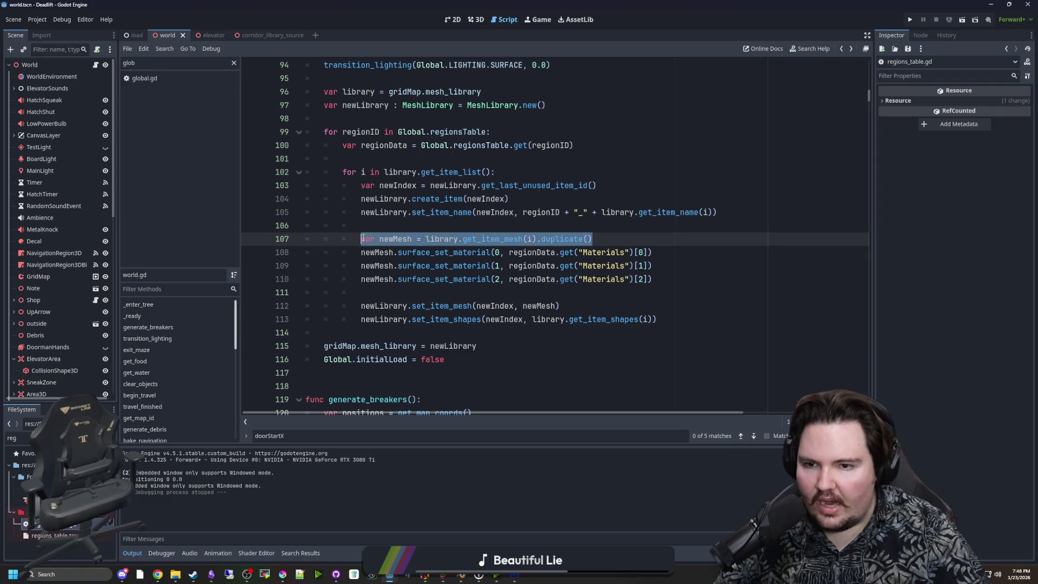
{"action": "left_click", "coordinate": [383, 223]}
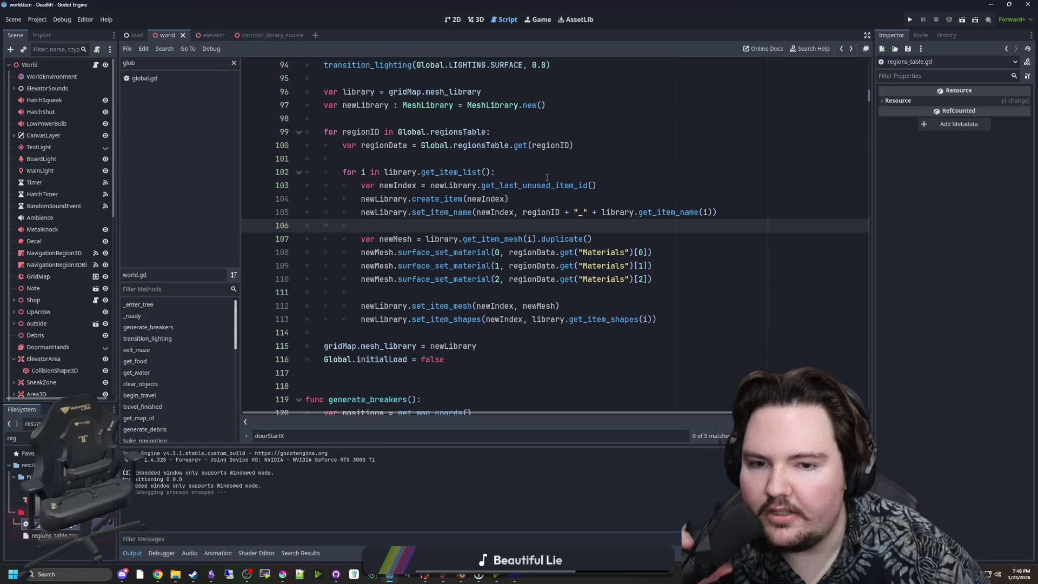
Step: Highlight the item loop on lines 102–113, then switch to the corridor_library_source scene
{"action": "left_click", "coordinate": [427, 292]}
{"action": "mouse_move", "coordinate": [670, 320]}
{"action": "left_mouse_down"}
{"action": "mouse_move", "coordinate": [346, 292]}
{"action": "mouse_move", "coordinate": [313, 185]}
{"action": "mouse_move", "coordinate": [286, 172]}
{"action": "left_mouse_up"}
{"action": "left_click", "coordinate": [286, 171]}
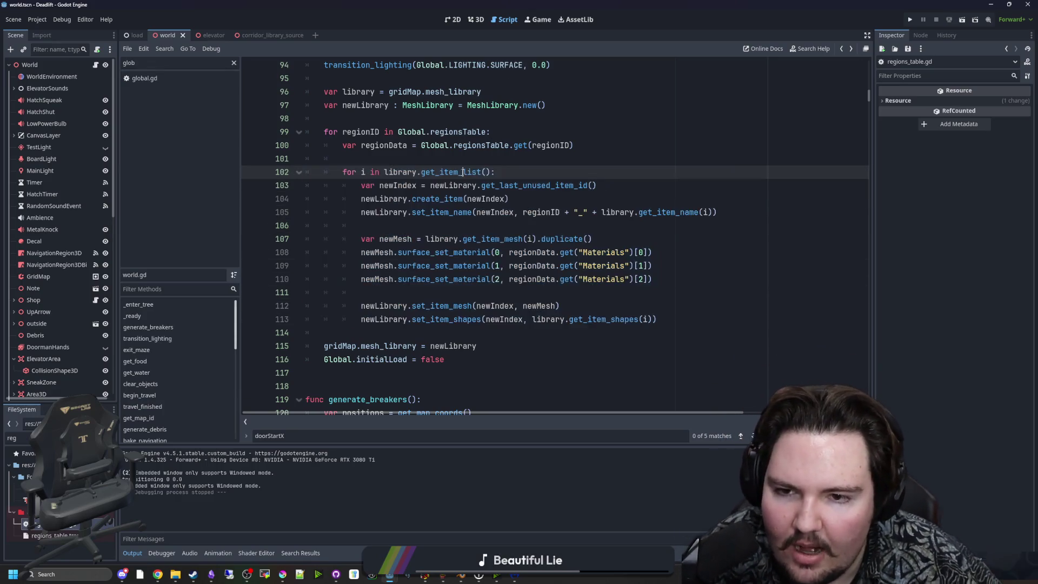
{"action": "left_click", "coordinate": [480, 158]}
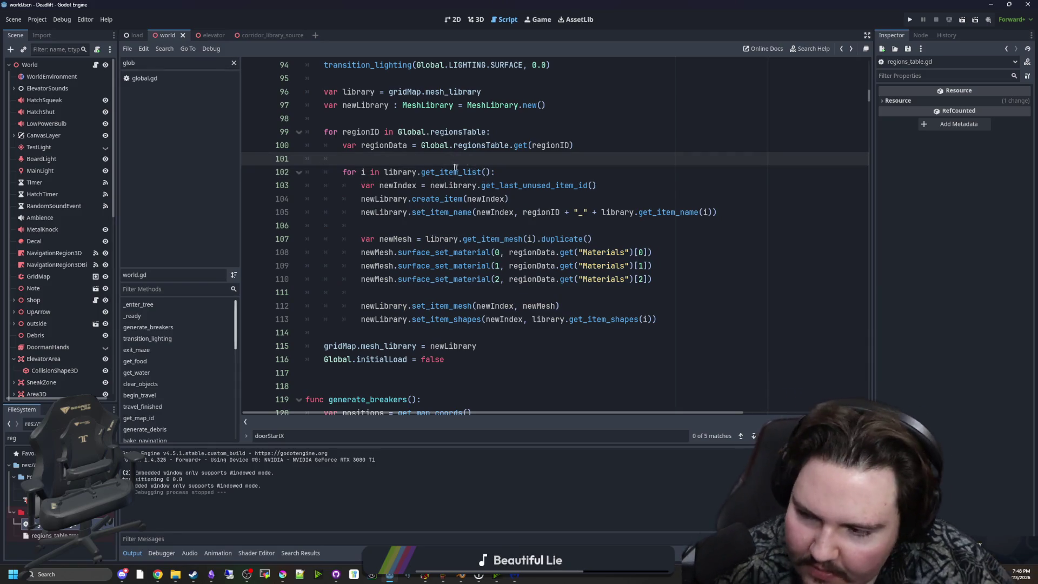
{"action": "scroll", "coordinate": [497, 283], "scroll_direction": "down", "scroll_amount": 5}
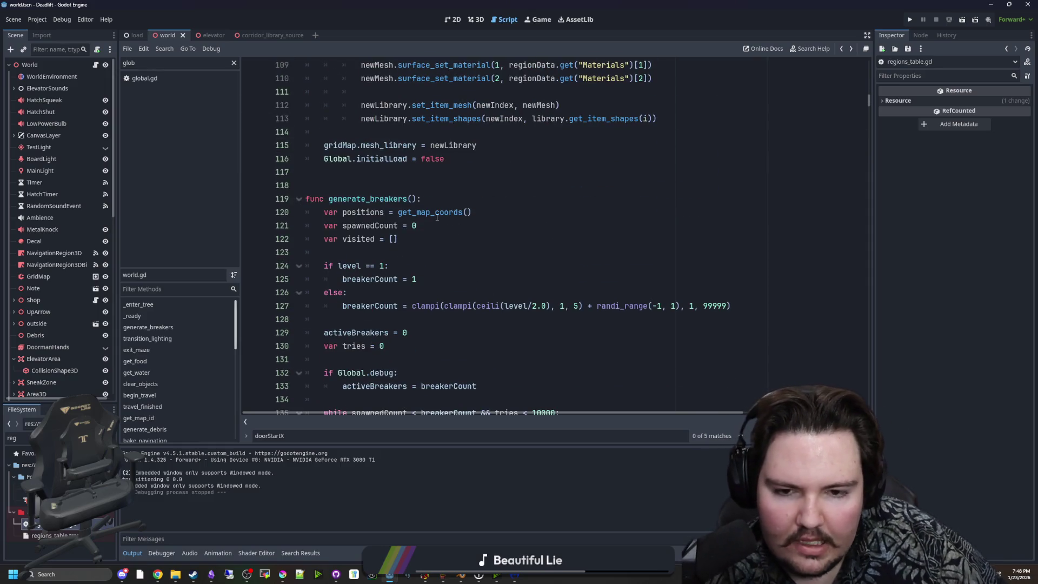
{"action": "scroll", "coordinate": [437, 216], "scroll_direction": "up", "scroll_amount": 6}
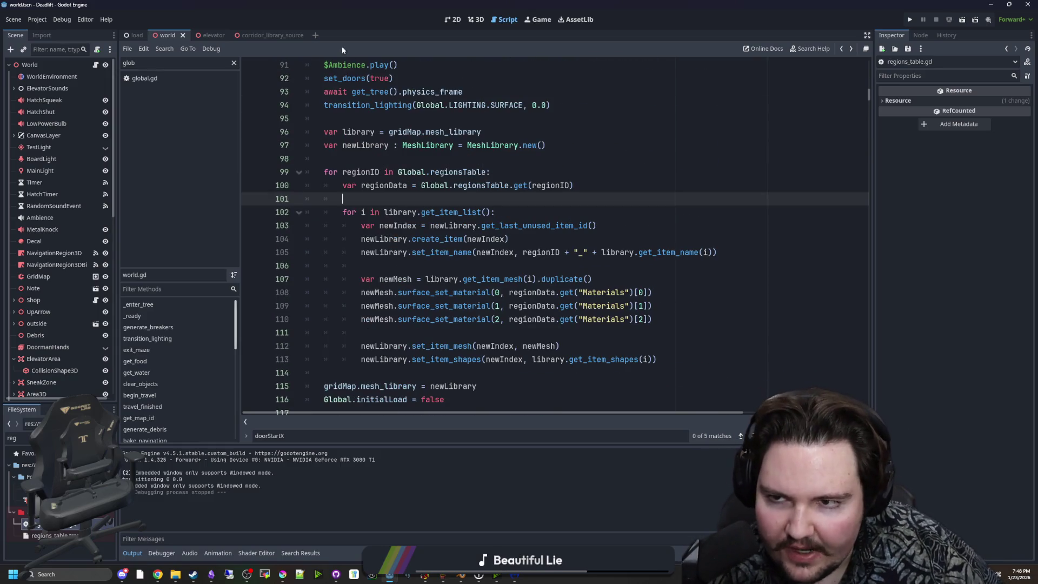
{"action": "left_click", "coordinate": [270, 35]}
{"action": "left_click", "coordinate": [453, 19]}
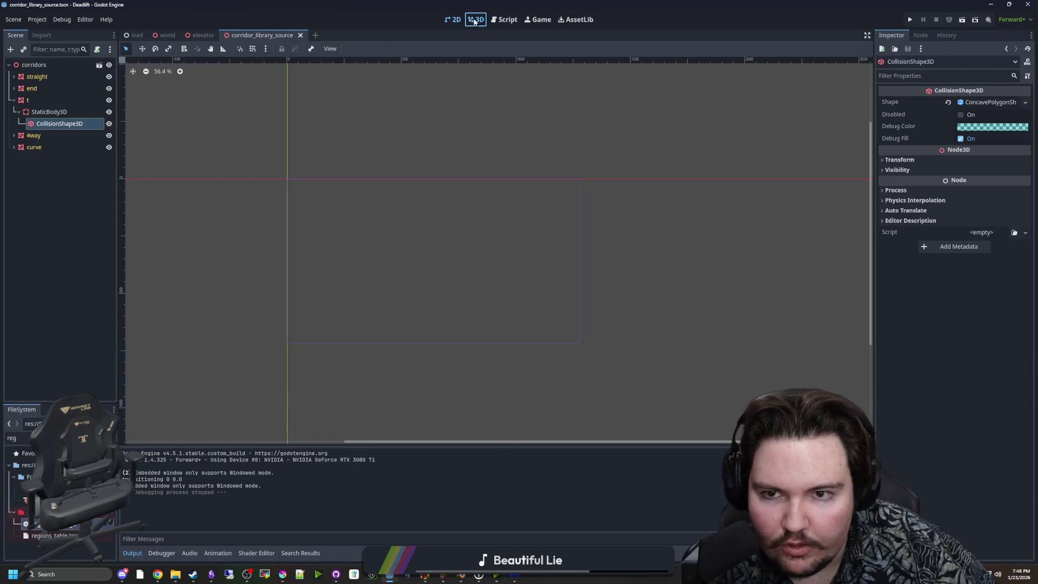
Step: Switch to the 3D workspace, orbit around the T corridor piece and frame its collision shape
{"action": "left_click", "coordinate": [474, 21]}
{"action": "scroll", "coordinate": [459, 334], "scroll_direction": "down", "scroll_amount": 3}
{"action": "scroll", "coordinate": [396, 291], "scroll_direction": "up", "scroll_amount": 1}
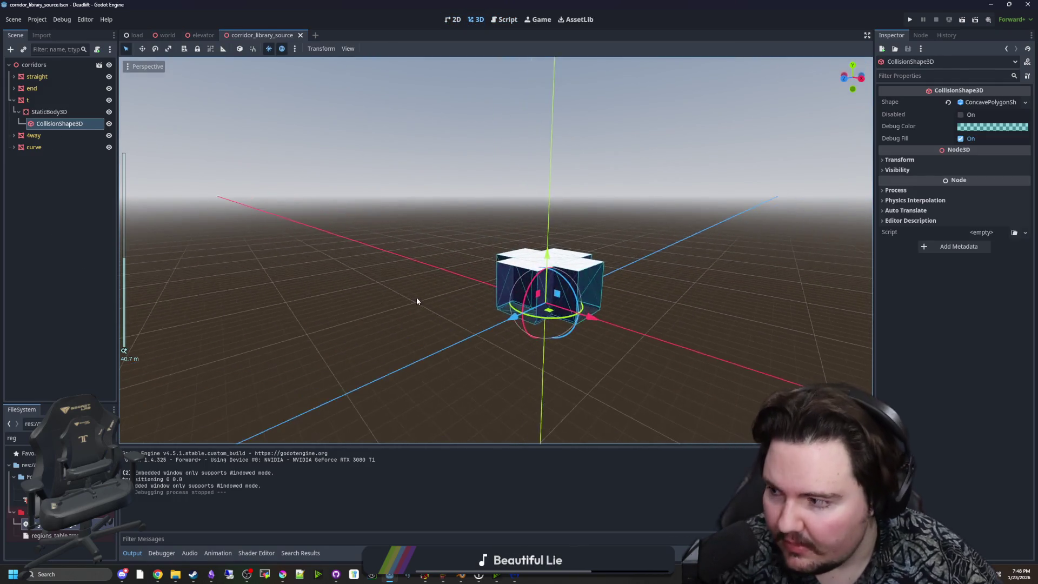
{"action": "scroll", "coordinate": [438, 301], "scroll_direction": "up", "scroll_amount": 2}
{"action": "left_click_drag", "start_coordinate": [505, 303], "coordinate": [506, 327]}
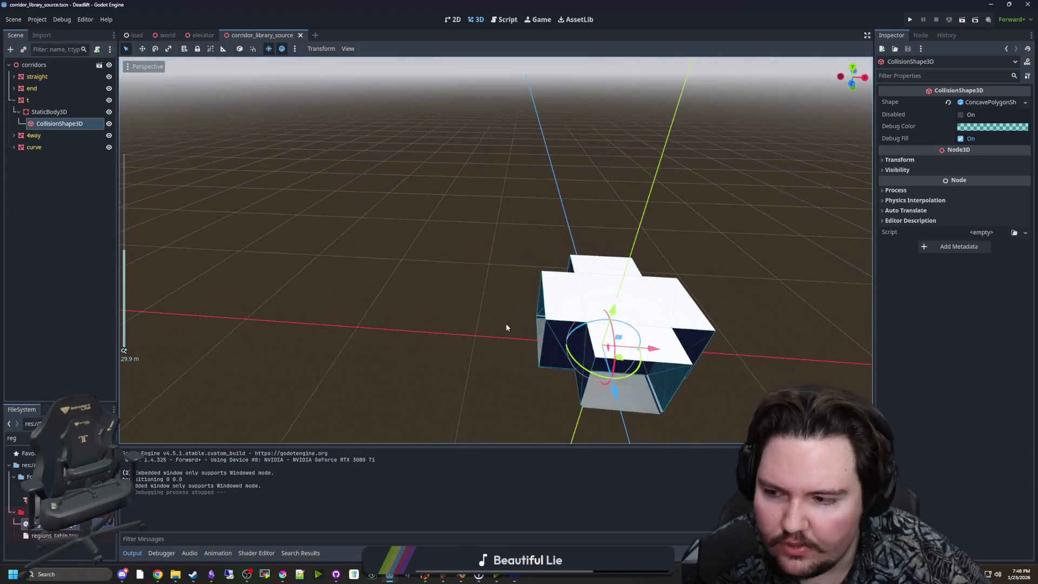
{"action": "key", "text": "f"}
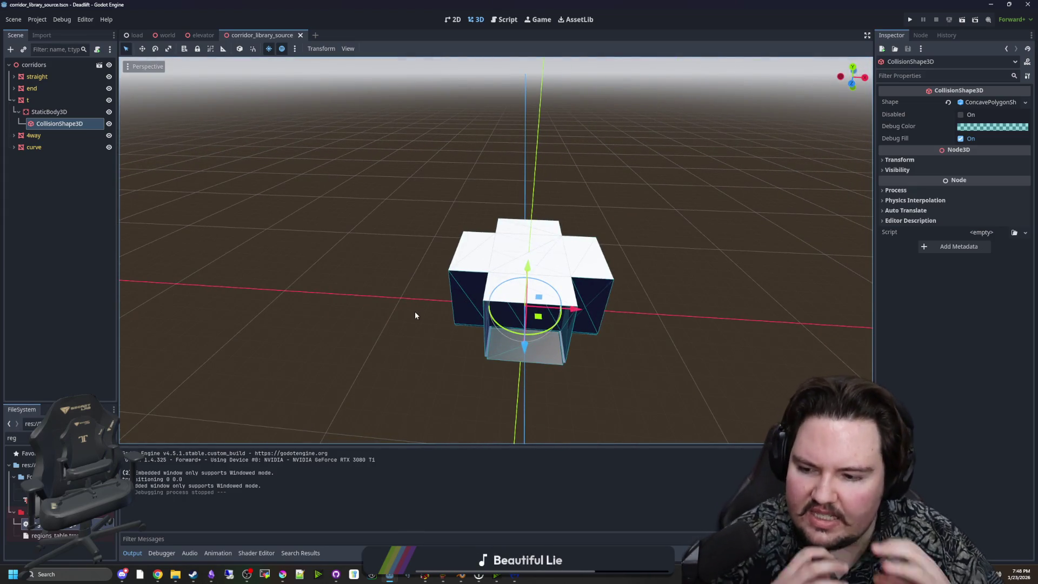
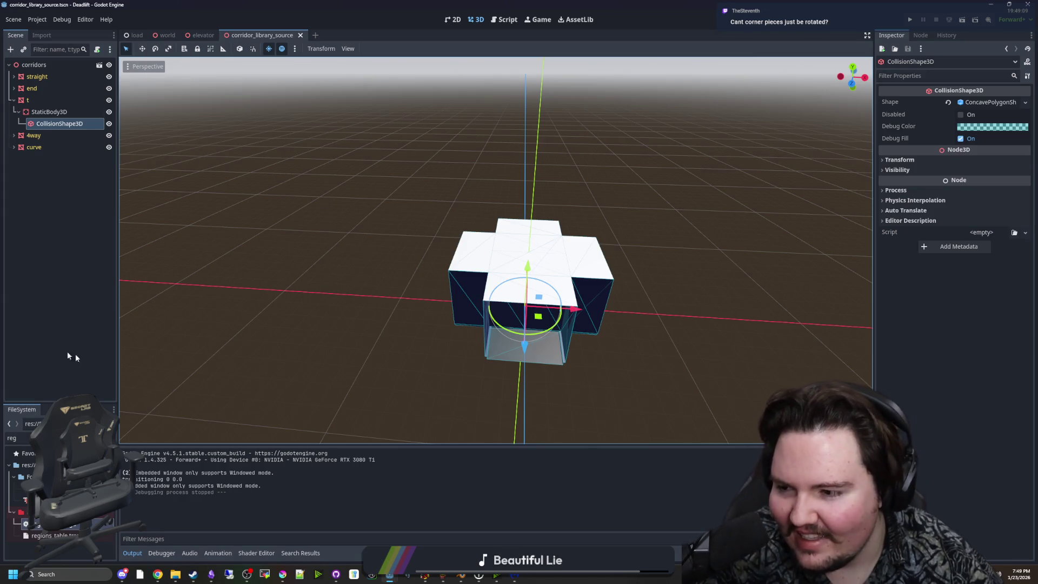
Step: Deselect the CollisionShape3D node and switch to the running Lured In game window
{"action": "left_click", "coordinate": [87, 346]}
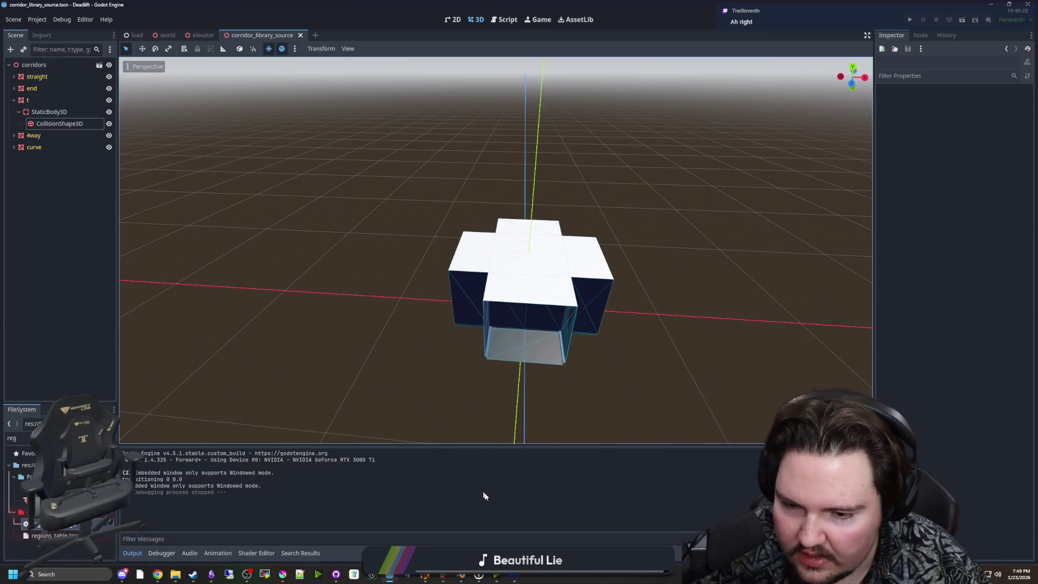
{"action": "mouse_move", "coordinate": [389, 574]}
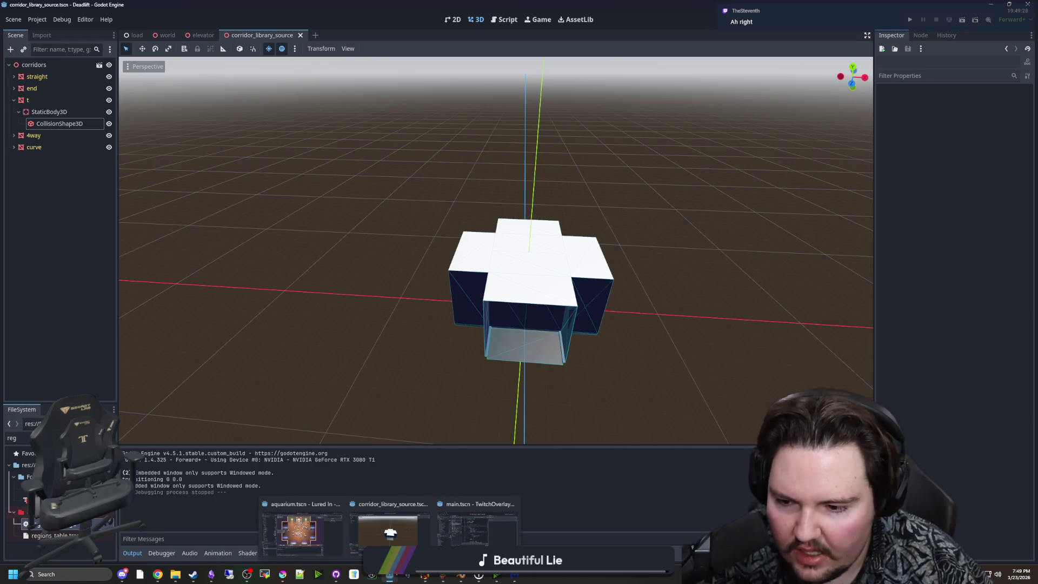
{"action": "left_click", "coordinate": [325, 535]}
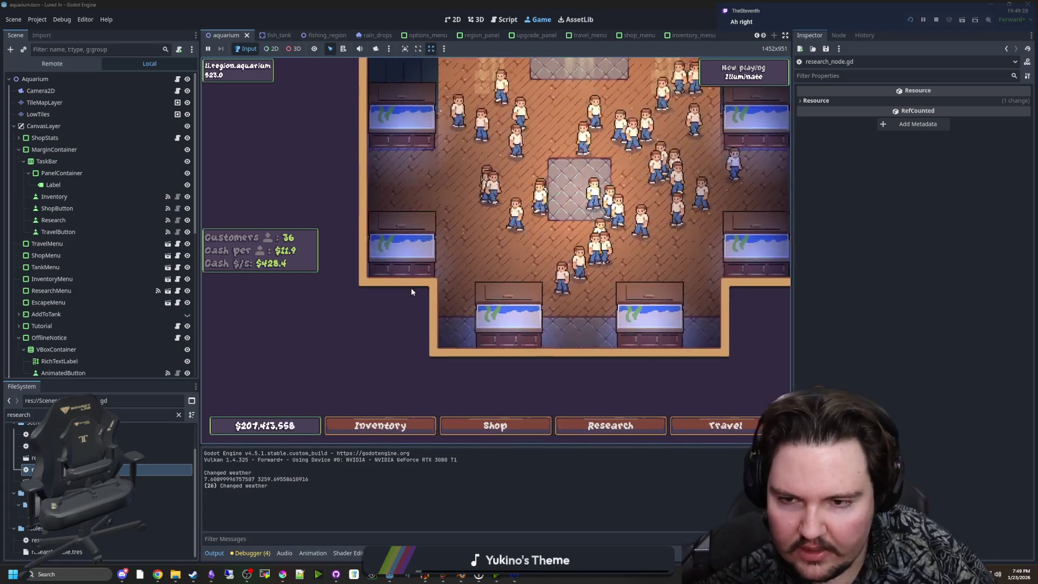
Step: Open Fish Tank 1 and view a carp's and a tilapia's info
{"action": "left_click", "coordinate": [411, 292]}
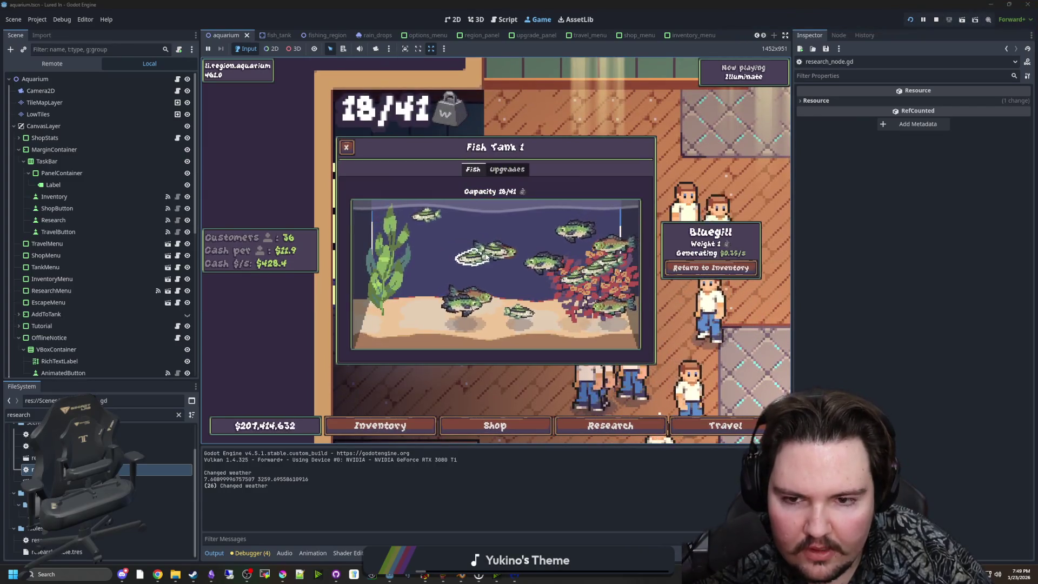
{"action": "left_click", "coordinate": [507, 306]}
{"action": "left_click", "coordinate": [508, 300]}
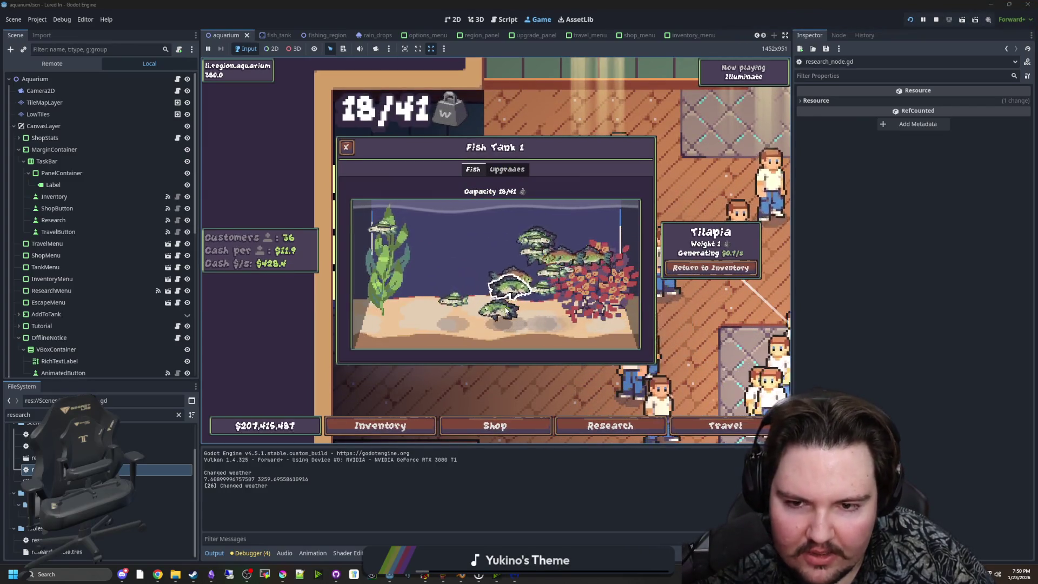
{"action": "left_click", "coordinate": [682, 300]}
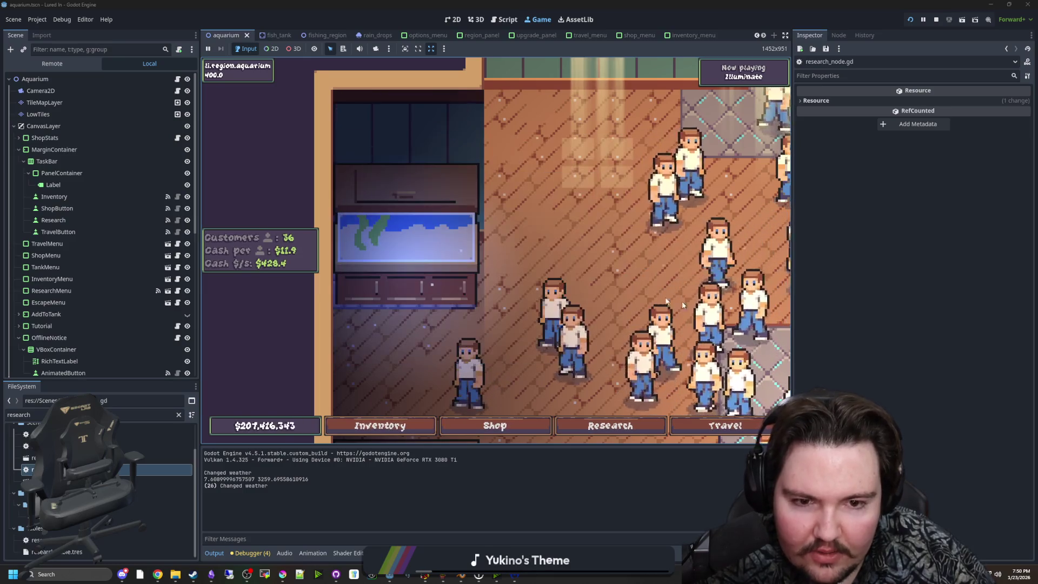
{"action": "left_click", "coordinate": [373, 238]}
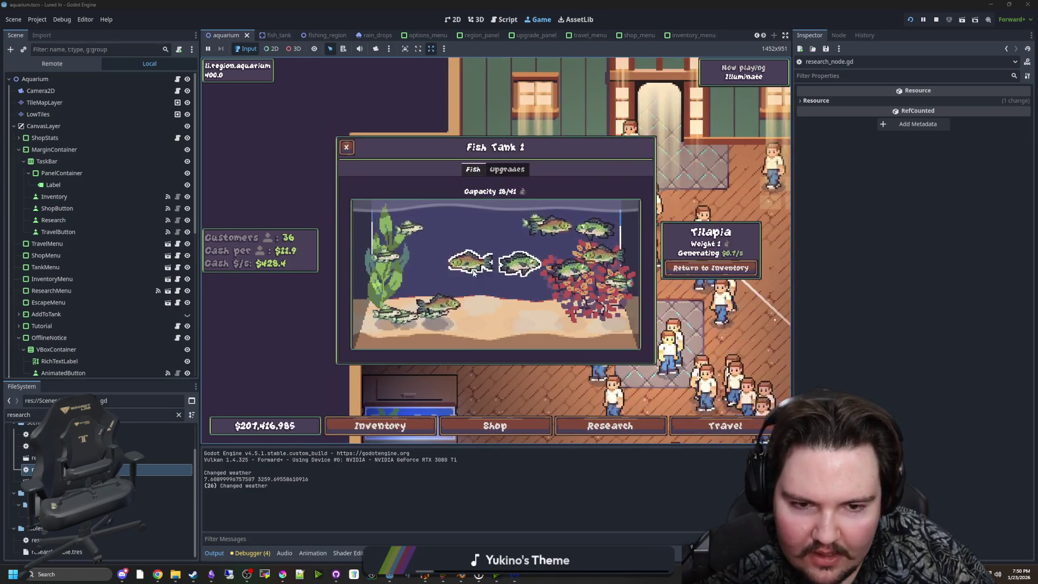
{"action": "left_click", "coordinate": [474, 272]}
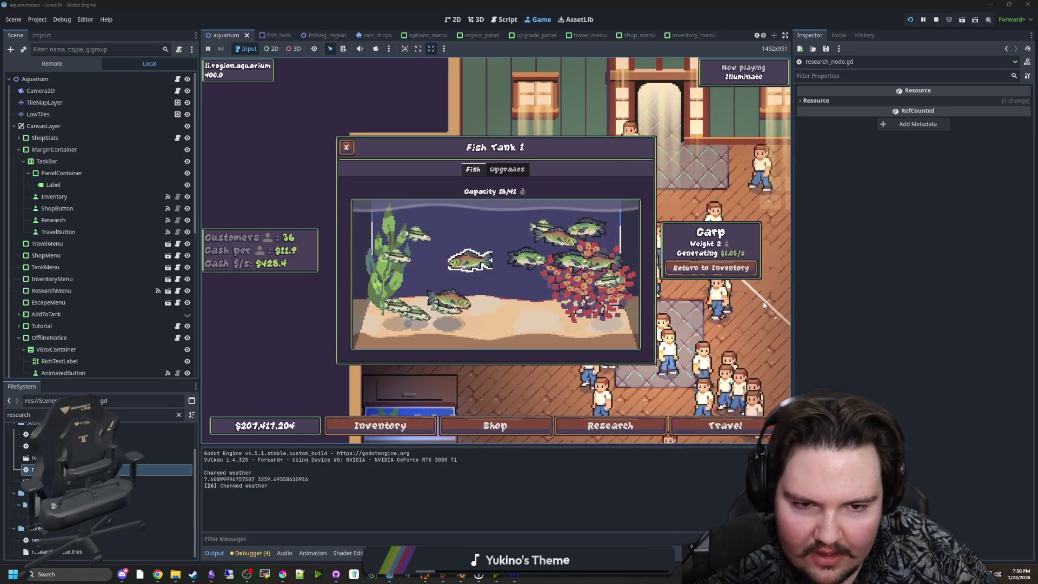
Step: Widen the game view and compare the tank's carp, tilapia and minnow info panels
{"action": "left_click_drag", "start_coordinate": [792, 324], "coordinate": [1004, 339]}
{"action": "left_click", "coordinate": [594, 221]}
{"action": "left_click", "coordinate": [551, 225]}
{"action": "left_click", "coordinate": [538, 269]}
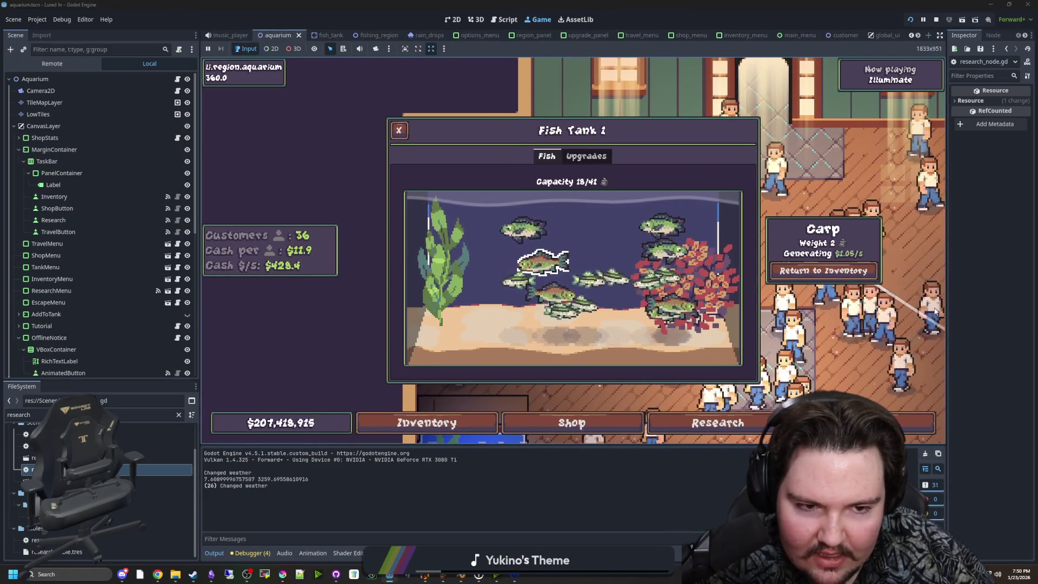
{"action": "left_click", "coordinate": [531, 265]}
{"action": "left_click", "coordinate": [534, 266]}
{"action": "key", "text": "Escape"}
Step: Check the research tree, then reopen Fish Tank 1 and select a tilapia
{"action": "key", "text": "r"}
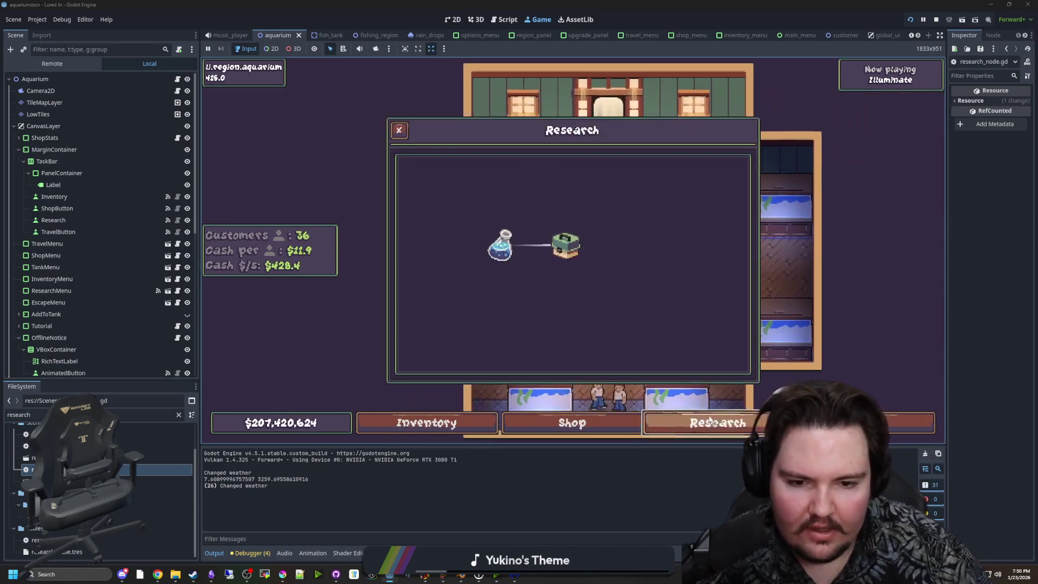
{"action": "key", "text": "Escape"}
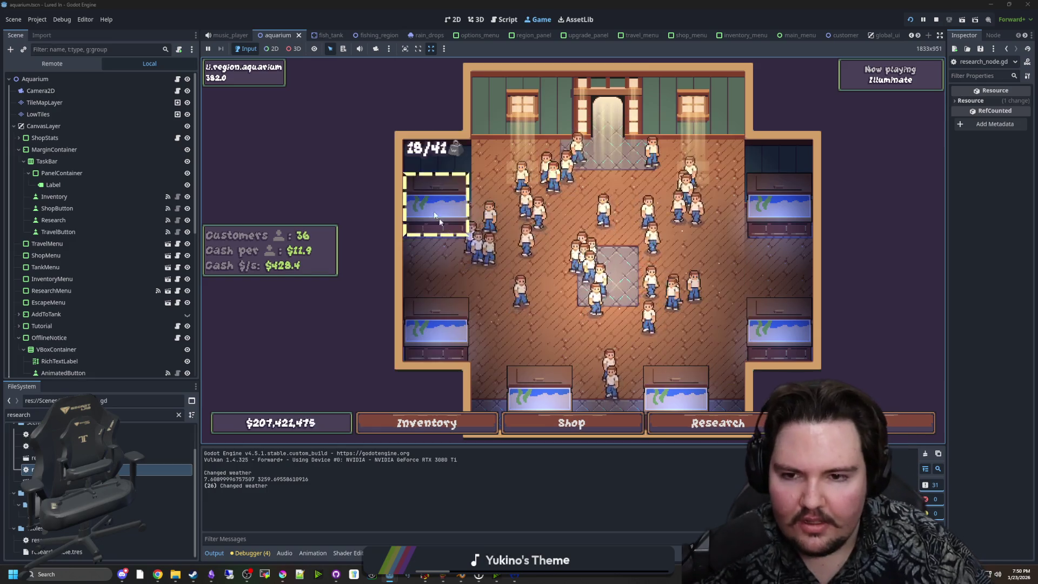
{"action": "left_click", "coordinate": [435, 208]}
{"action": "left_click", "coordinate": [565, 298]}
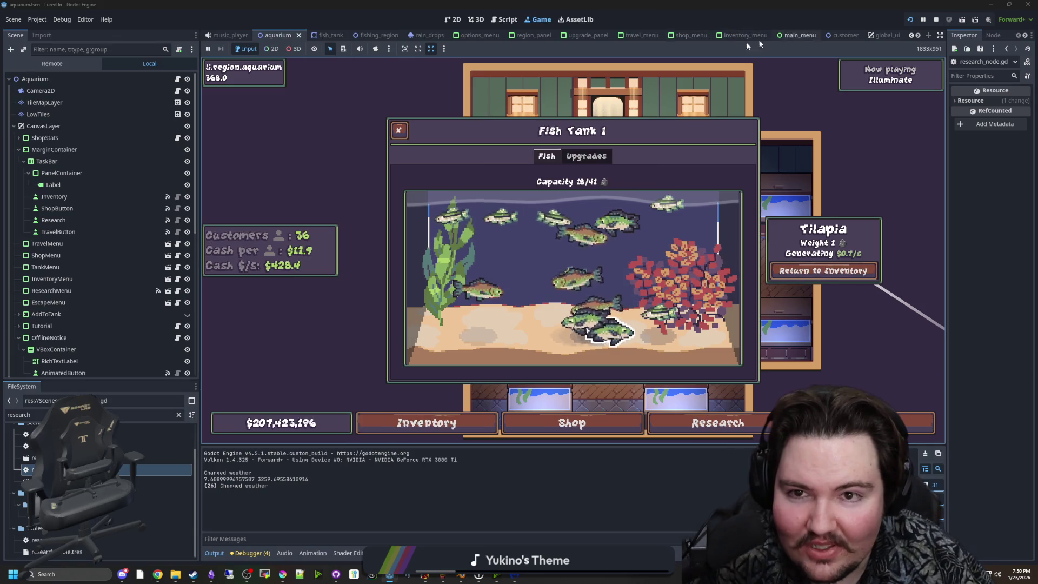
{"action": "left_click", "coordinate": [178, 414]}
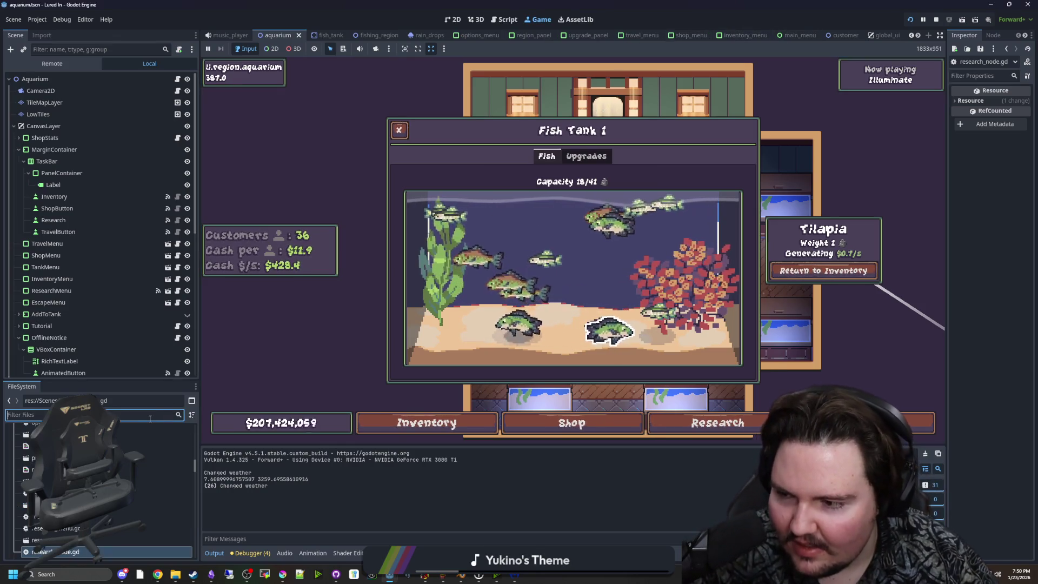
Step: Filter the FileSystem for 'tank' and open tank_menu.gd
{"action": "type", "text": "tank"}
{"action": "scroll", "coordinate": [184, 484], "scroll_direction": "up", "scroll_amount": 2}
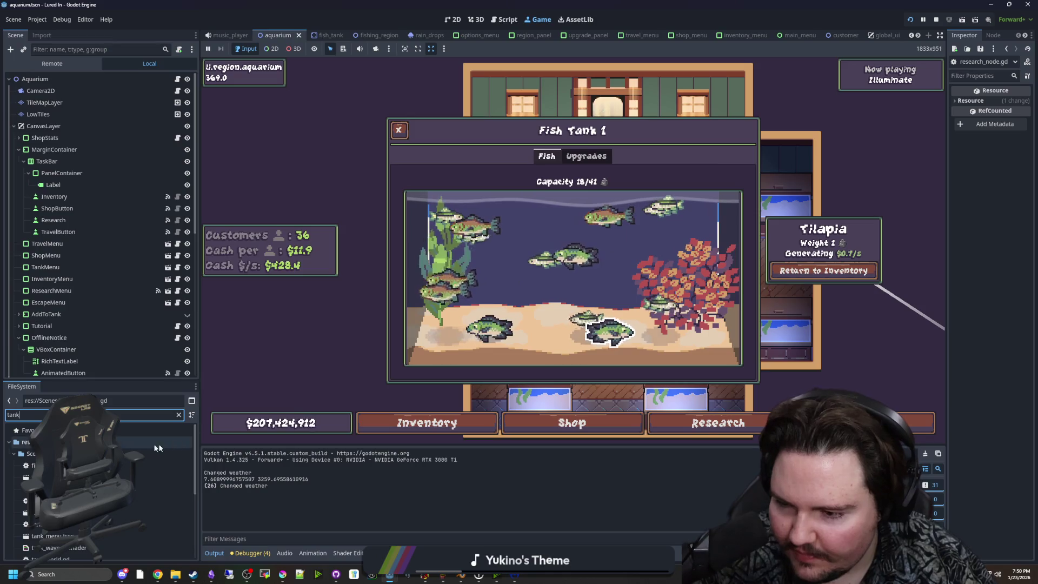
{"action": "double_click", "coordinate": [62, 525]}
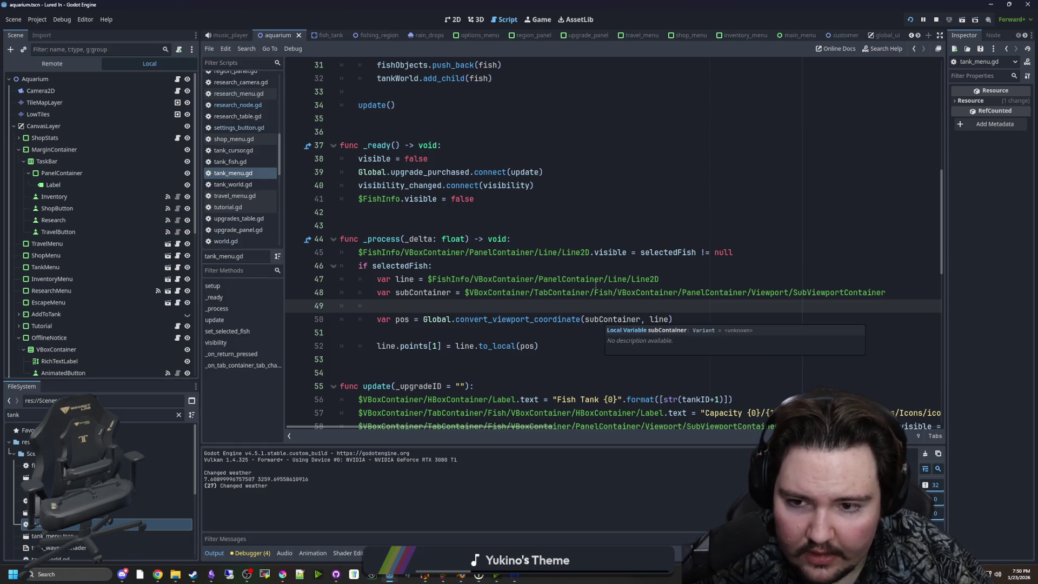
Step: Replace 'line' with 'selectedFish' in line 50's convert_viewport_coordinate call
{"action": "left_click", "coordinate": [455, 266]}
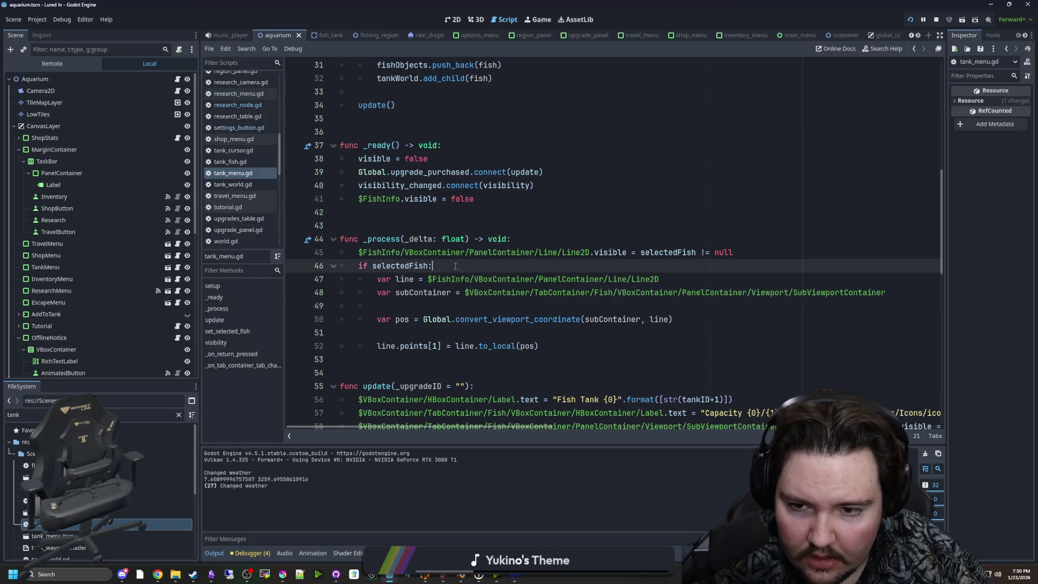
{"action": "double_click", "coordinate": [401, 266]}
{"action": "key", "text": "ctrl+c"}
{"action": "double_click", "coordinate": [658, 319]}
{"action": "key", "text": "ctrl+v"}
{"action": "left_click", "coordinate": [665, 306]}
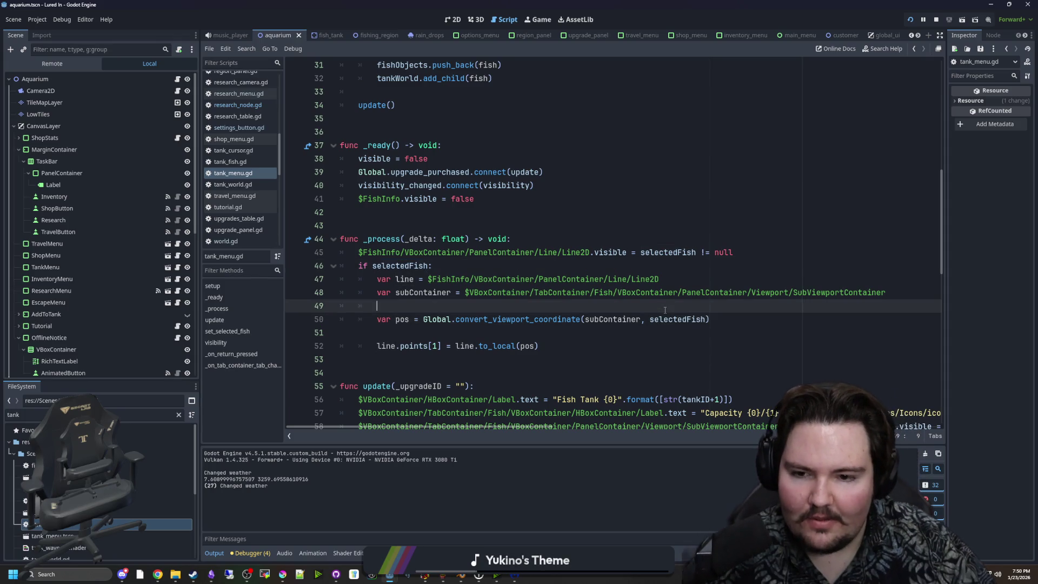
{"action": "key", "text": "ctrl+F4"}
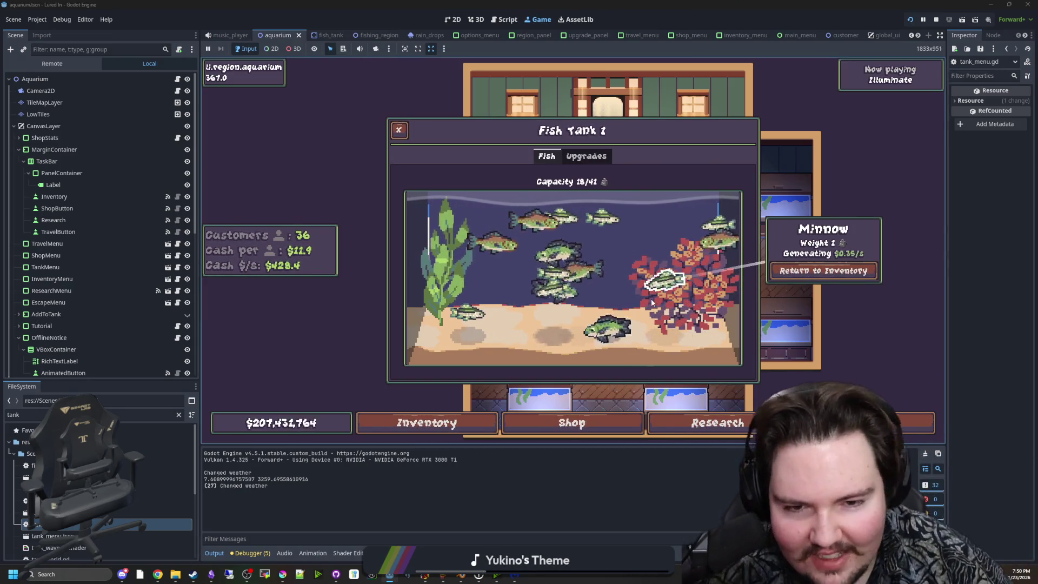
Step: Select a minnow to test the fix, and resize the Inspector and Output docks around the game
{"action": "left_click", "coordinate": [708, 246]}
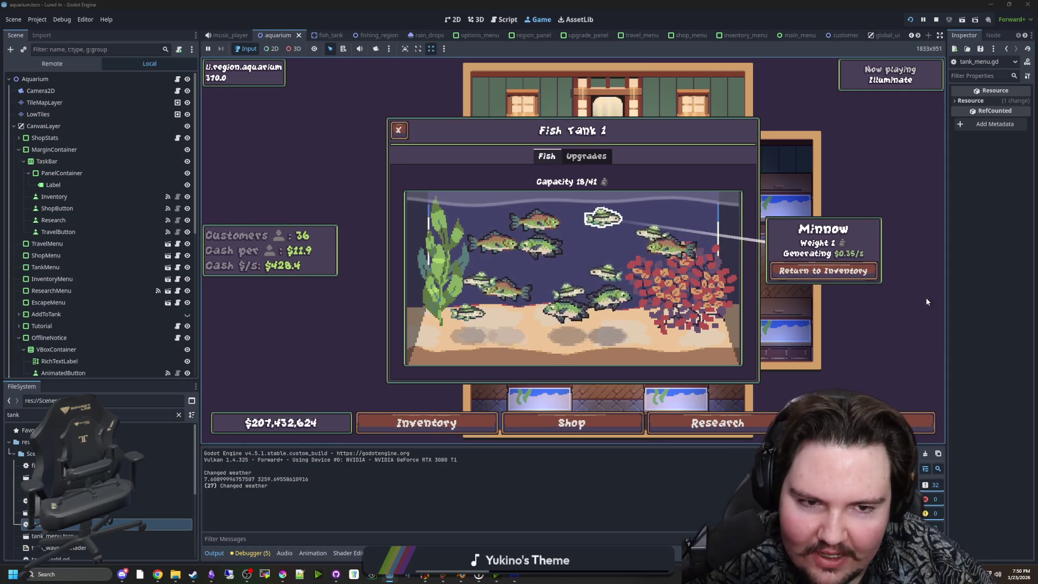
{"action": "left_click_drag", "start_coordinate": [947, 294], "coordinate": [488, 299]}
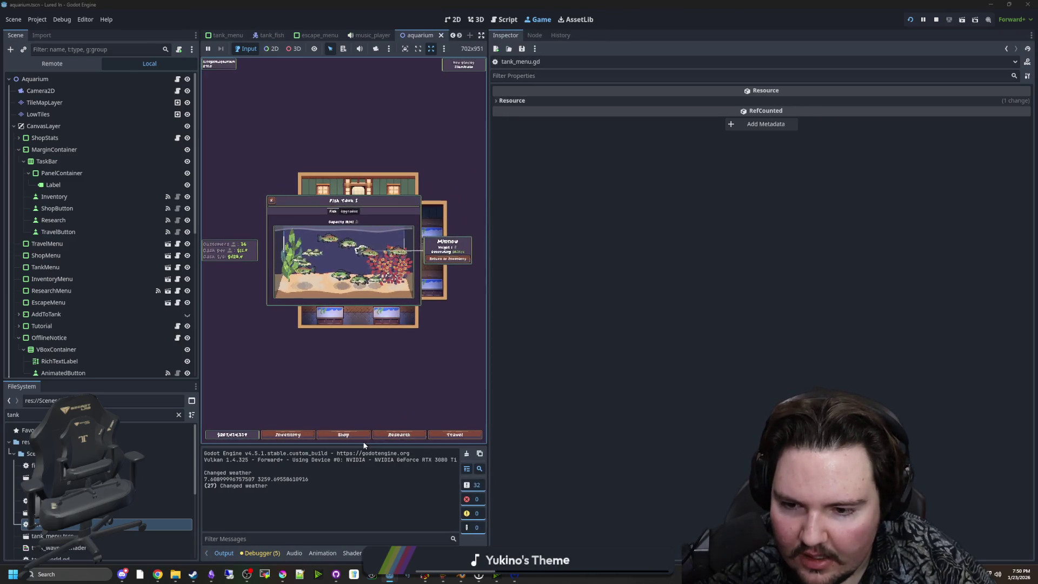
{"action": "mouse_move", "coordinate": [352, 442]}
{"action": "left_mouse_down"}
{"action": "mouse_move", "coordinate": [333, 240]}
{"action": "mouse_move", "coordinate": [340, 133]}
{"action": "mouse_move", "coordinate": [367, 350]}
{"action": "mouse_move", "coordinate": [343, 46]}
{"action": "mouse_move", "coordinate": [330, 459]}
{"action": "left_mouse_up"}
{"action": "mouse_move", "coordinate": [487, 290]}
{"action": "left_mouse_down"}
{"action": "mouse_move", "coordinate": [946, 294]}
{"action": "mouse_move", "coordinate": [696, 295]}
{"action": "mouse_move", "coordinate": [842, 295]}
{"action": "left_mouse_up"}
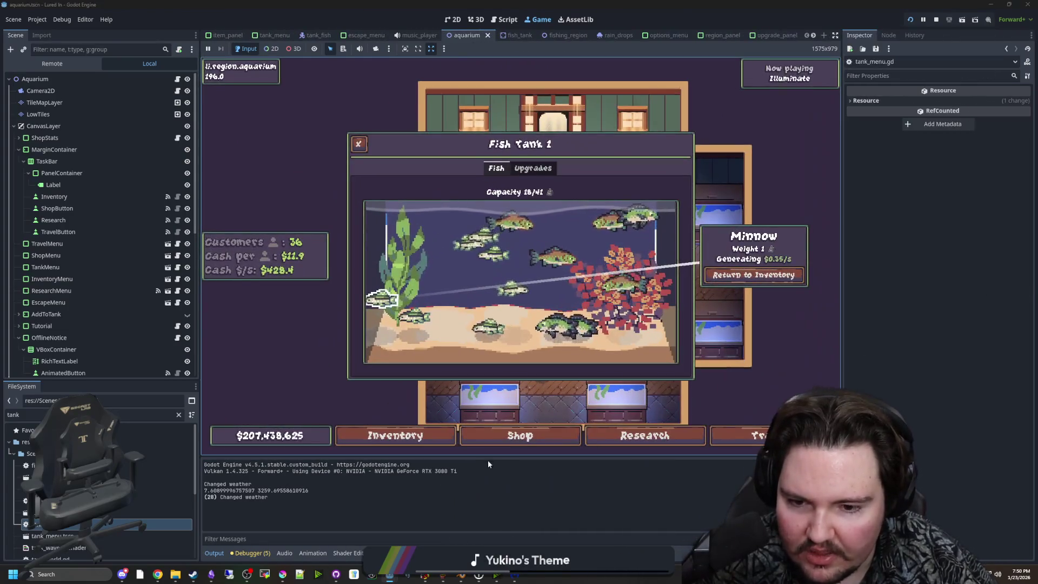
Step: Select a tilapia and a carp, close the tank, and pick Equipment in the research tree
{"action": "left_click", "coordinate": [562, 262]}
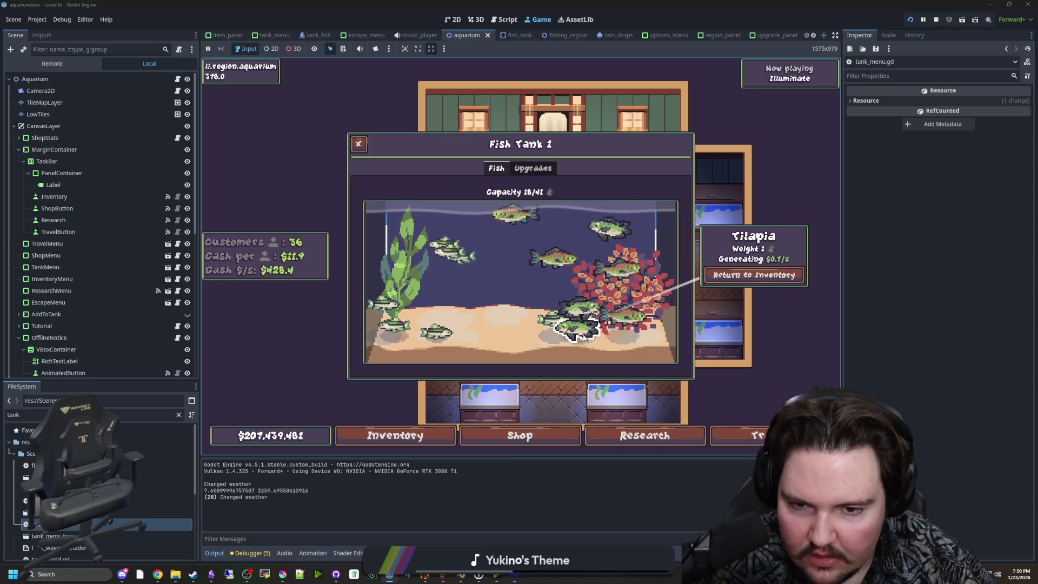
{"action": "left_click", "coordinate": [446, 265]}
{"action": "key", "text": "Escape"}
{"action": "key", "text": "r"}
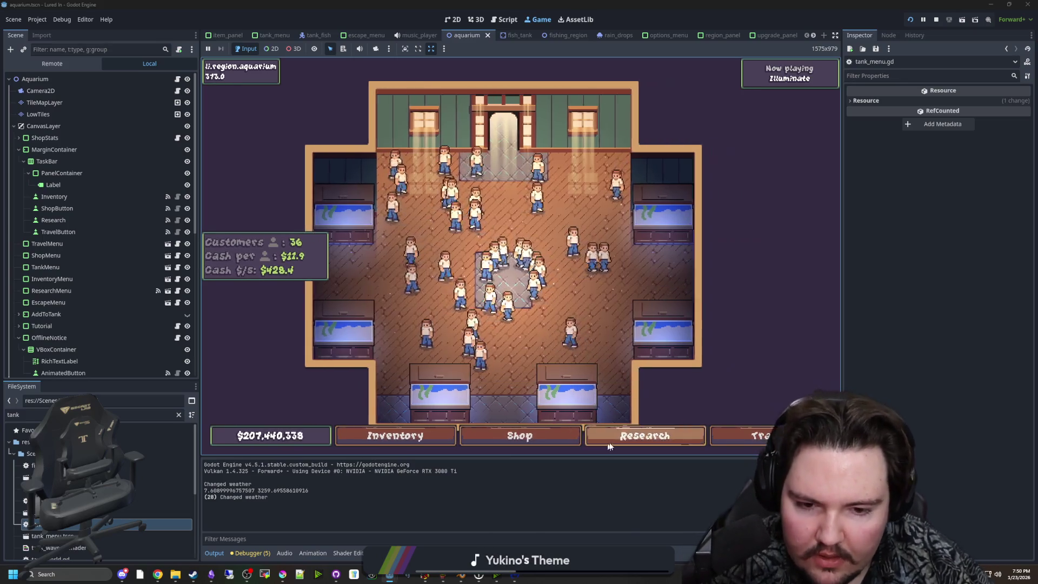
{"action": "left_click", "coordinate": [447, 268]}
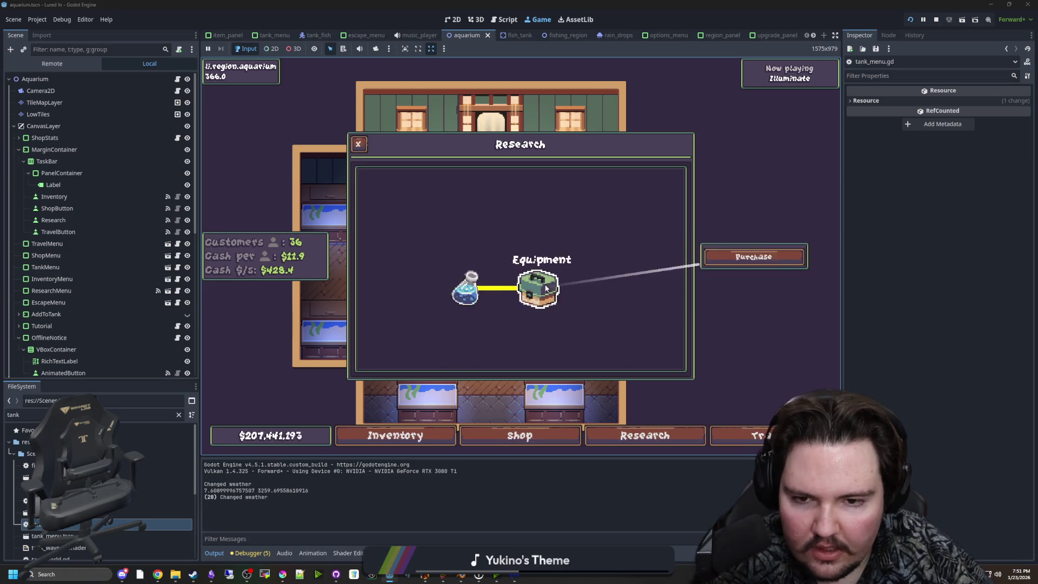
Step: Toggle the Equipment research node on and off and zoom the research tree
{"action": "left_click", "coordinate": [532, 278]}
{"action": "left_click", "coordinate": [533, 284]}
{"action": "left_click", "coordinate": [533, 279]}
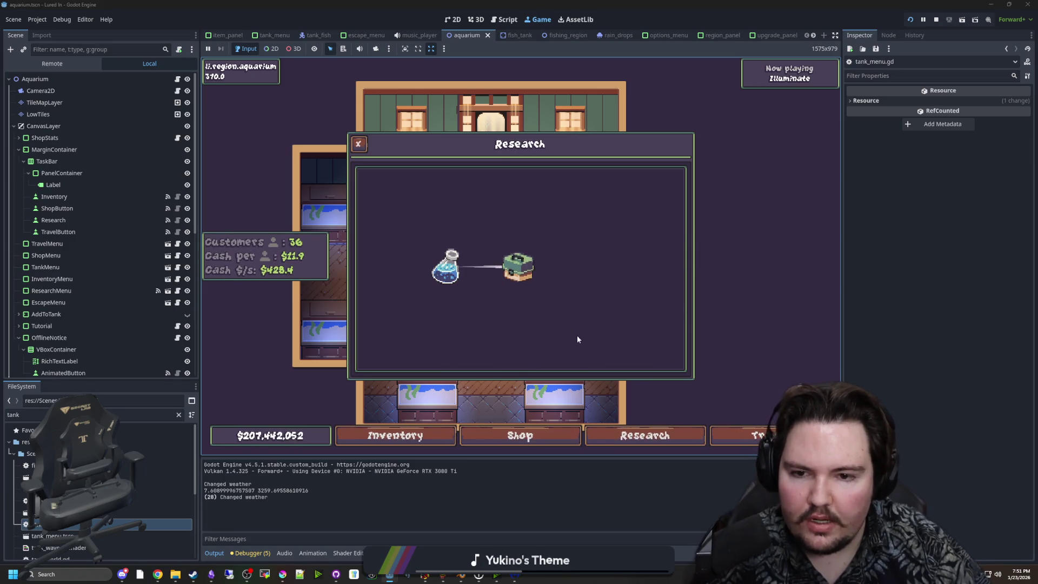
{"action": "left_click", "coordinate": [513, 267]}
{"action": "left_click", "coordinate": [515, 268]}
{"action": "left_click", "coordinate": [516, 270]}
{"action": "scroll", "coordinate": [529, 308], "scroll_direction": "down", "scroll_amount": 2}
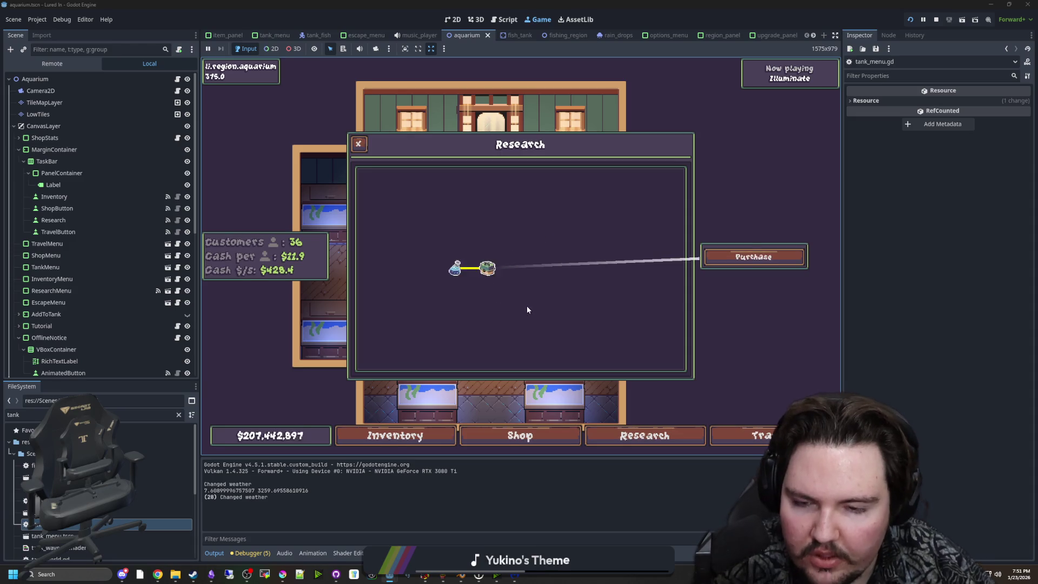
{"action": "scroll", "coordinate": [532, 248], "scroll_direction": "up", "scroll_amount": 2}
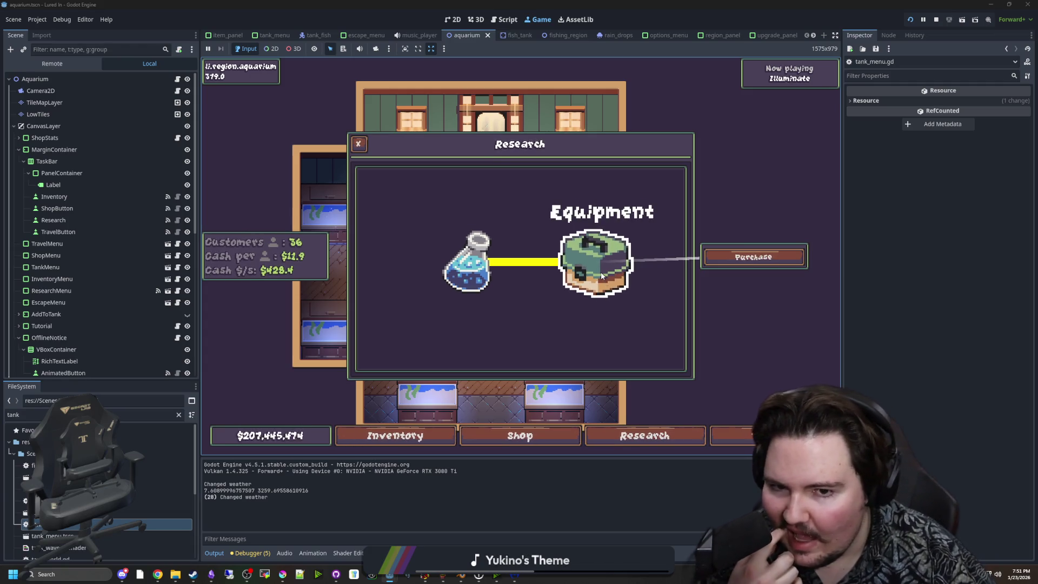
{"action": "scroll", "coordinate": [533, 306], "scroll_direction": "down", "scroll_amount": 2}
Step: Select the Equipment node, pan the tree left, and bring Krita to the front
{"action": "left_click", "coordinate": [573, 284]}
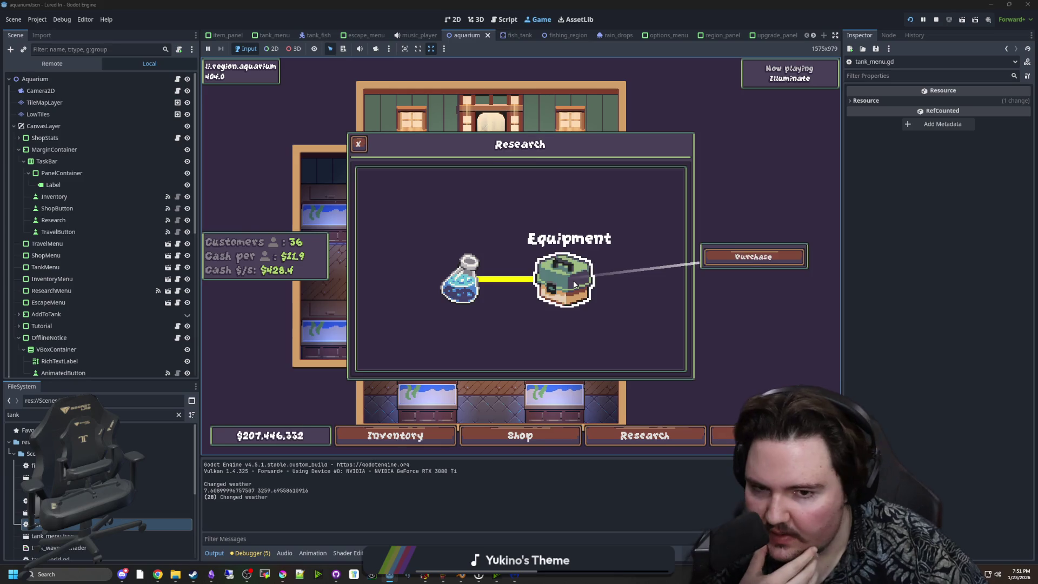
{"action": "mouse_move", "coordinate": [561, 309]}
{"action": "left_mouse_down"}
{"action": "mouse_move", "coordinate": [549, 318]}
{"action": "mouse_move", "coordinate": [543, 306]}
{"action": "left_mouse_up"}
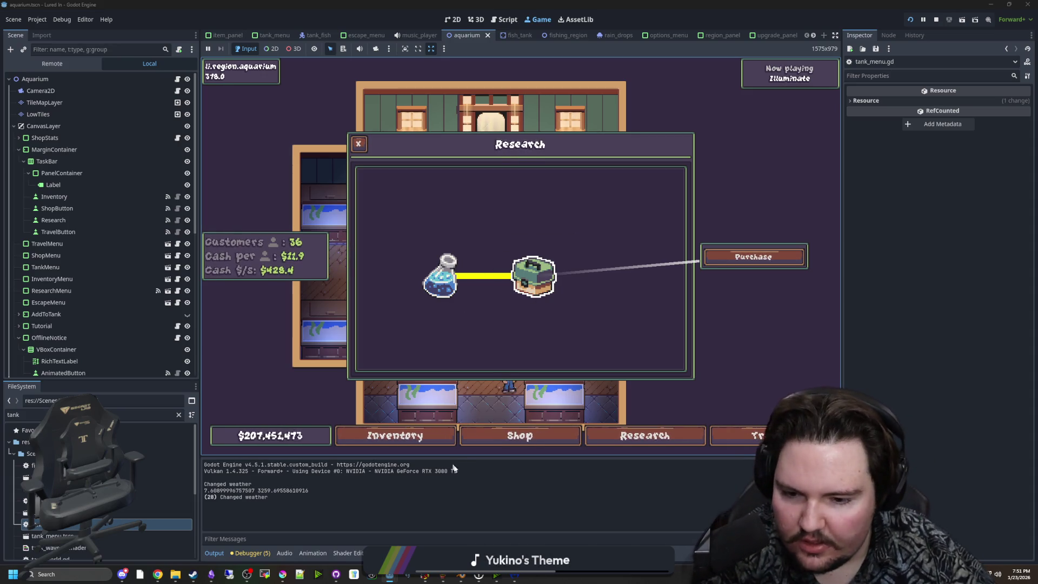
{"action": "left_click", "coordinate": [281, 574]}
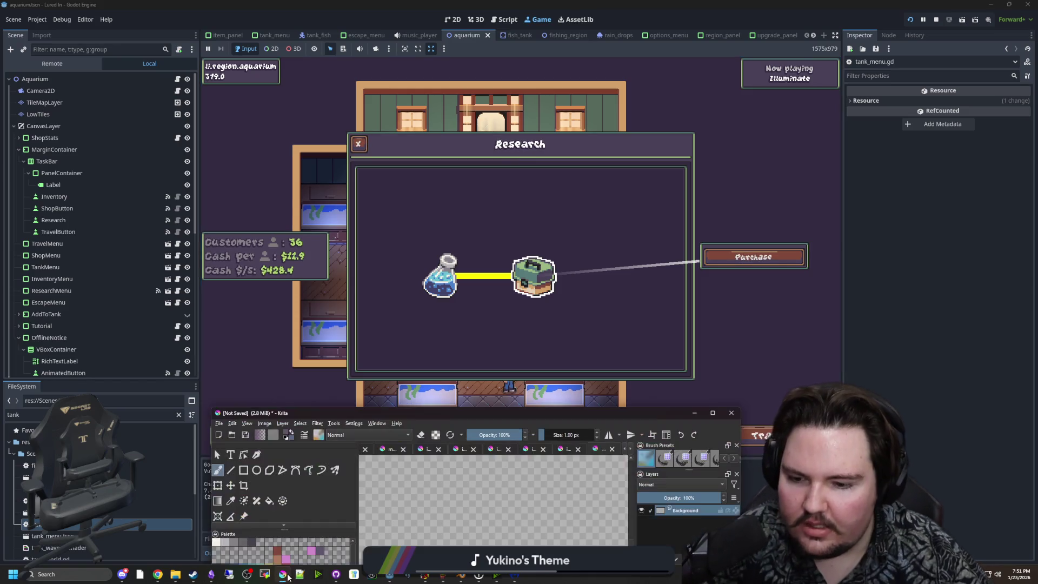
Step: Maximize Krita and switch to the icon_equipment.png image
{"action": "double_click", "coordinate": [476, 419]}
{"action": "scroll", "coordinate": [518, 270], "scroll_direction": "down", "scroll_amount": 5}
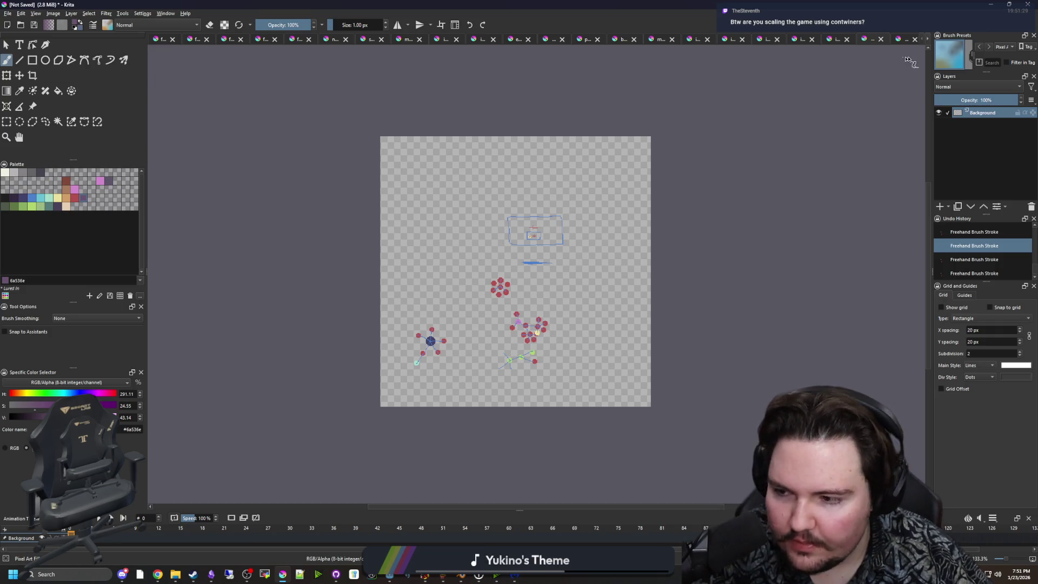
{"action": "left_click", "coordinate": [931, 42]}
{"action": "left_click", "coordinate": [894, 40]}
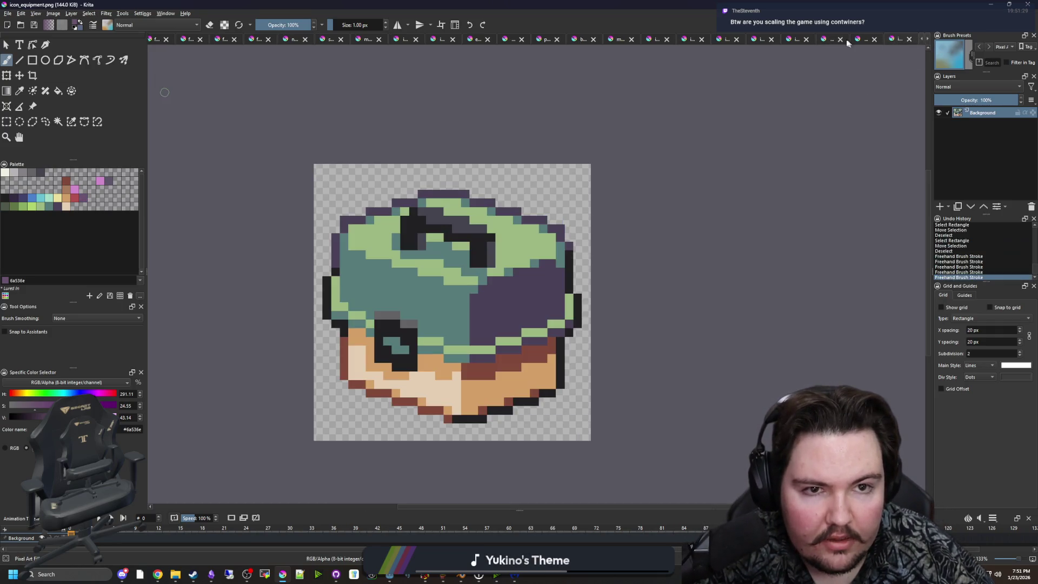
Step: Zoom in and out on the equipment icon, then minimize Krita
{"action": "scroll", "coordinate": [389, 306], "scroll_direction": "up", "scroll_amount": 1}
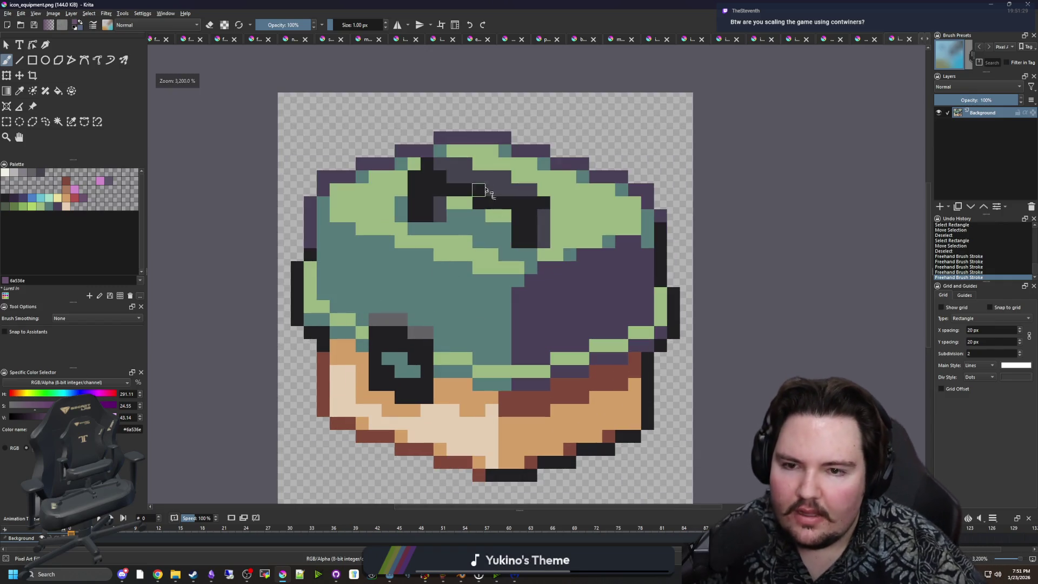
{"action": "scroll", "coordinate": [532, 215], "scroll_direction": "down", "scroll_amount": 4}
{"action": "scroll", "coordinate": [522, 230], "scroll_direction": "up", "scroll_amount": 3}
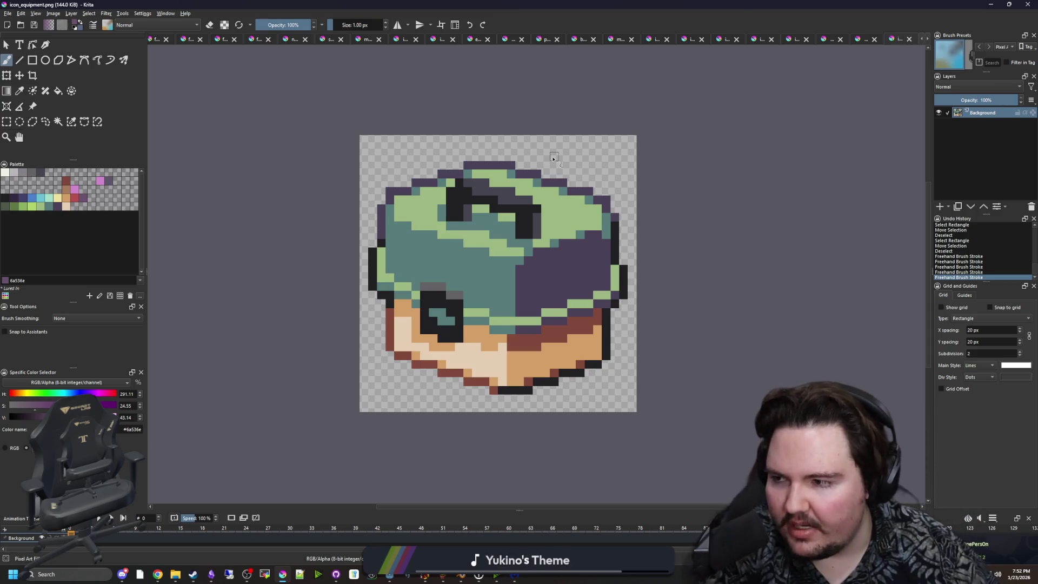
{"action": "scroll", "coordinate": [493, 382], "scroll_direction": "up", "scroll_amount": 2}
{"action": "scroll", "coordinate": [463, 343], "scroll_direction": "down", "scroll_amount": 4}
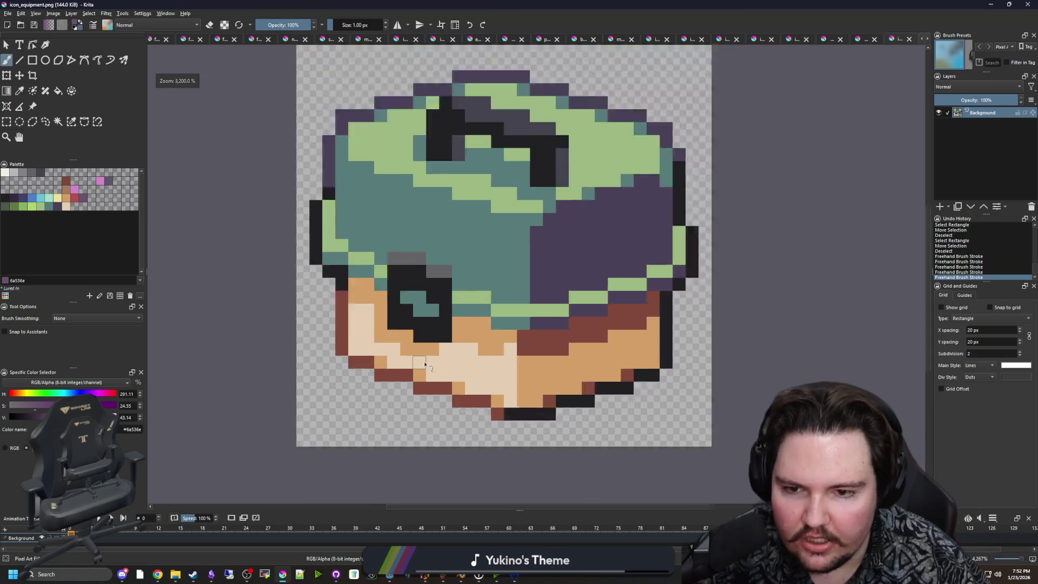
{"action": "scroll", "coordinate": [469, 301], "scroll_direction": "up", "scroll_amount": 5}
{"action": "scroll", "coordinate": [516, 355], "scroll_direction": "down", "scroll_amount": 7}
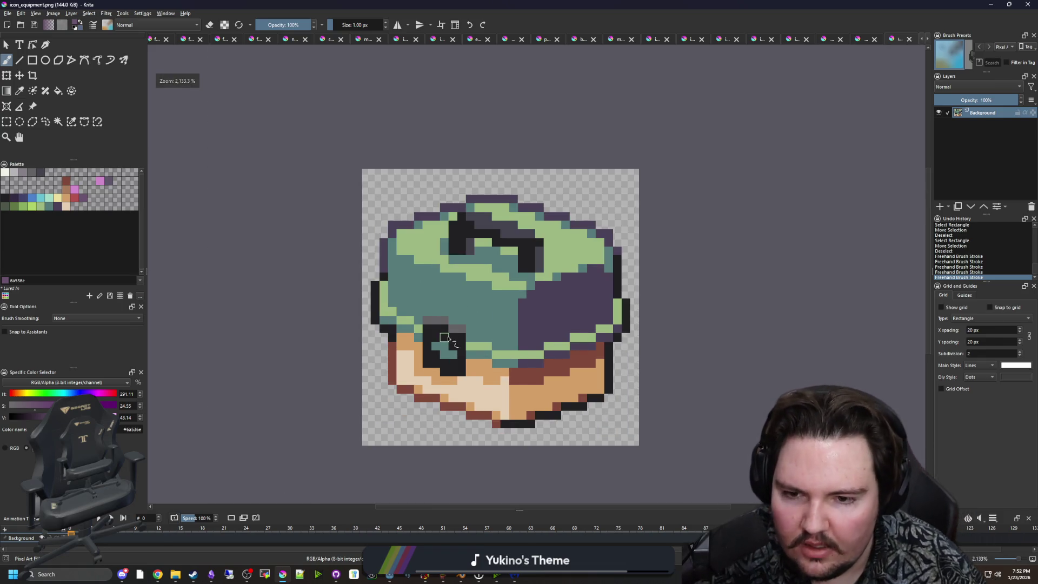
{"action": "scroll", "coordinate": [471, 327], "scroll_direction": "up", "scroll_amount": 4}
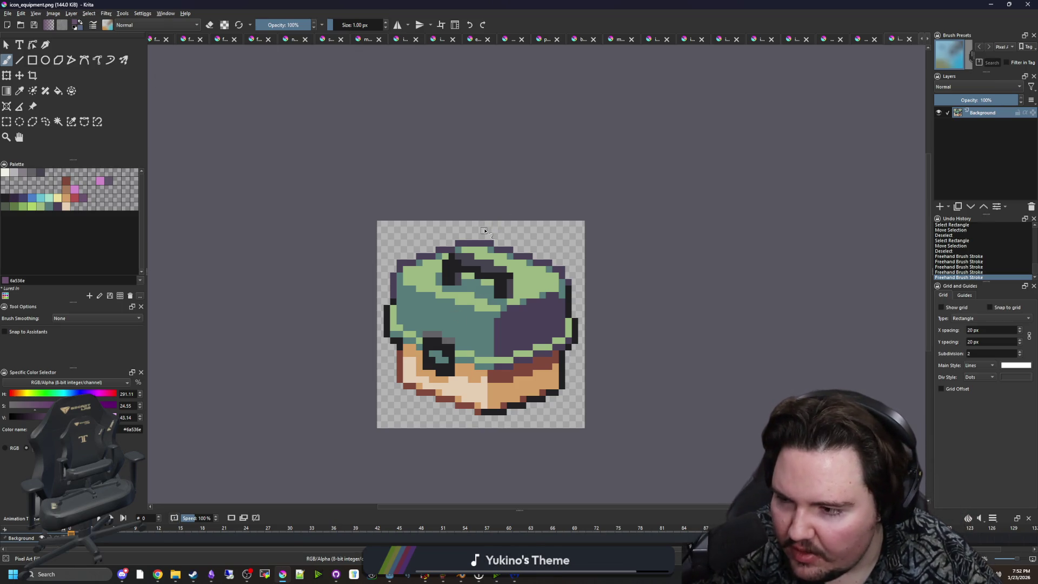
{"action": "left_click", "coordinate": [990, 5]}
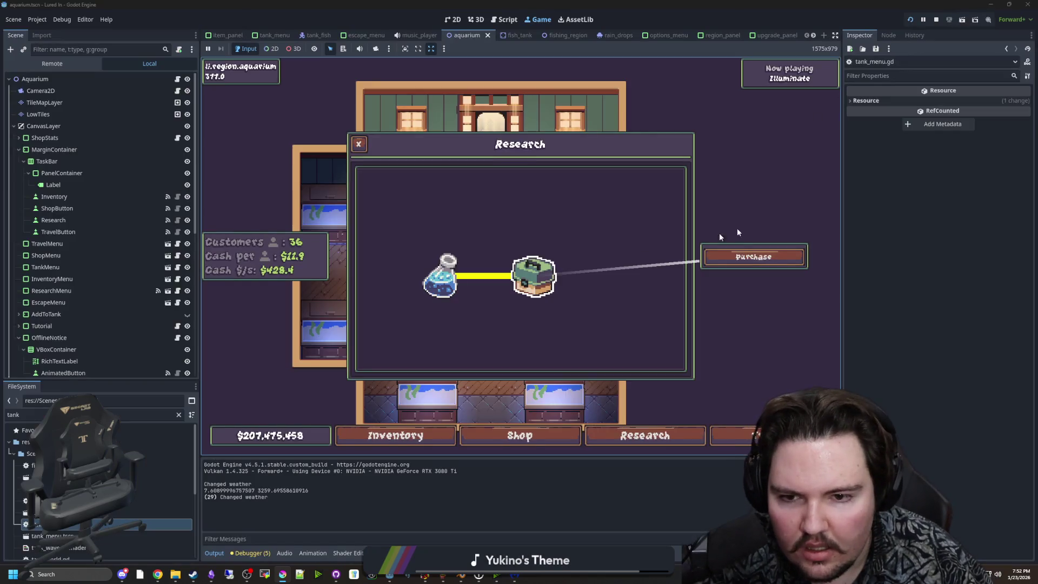
Step: Research the Equipment node in the game's tree, zoom the tree, and open the Project menu
{"action": "left_click", "coordinate": [539, 279]}
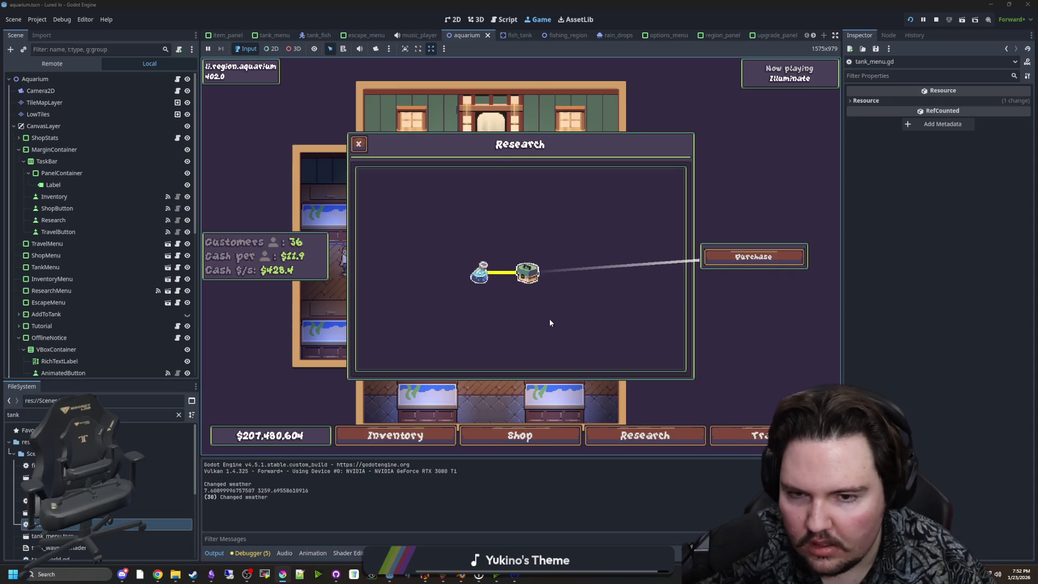
{"action": "scroll", "coordinate": [550, 320], "scroll_direction": "up", "scroll_amount": 1}
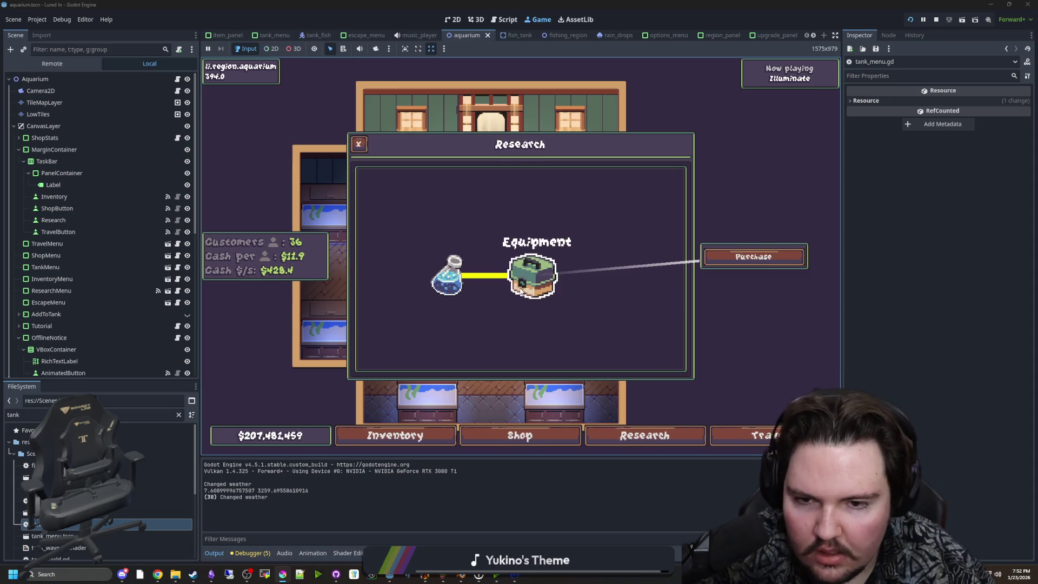
{"action": "left_click", "coordinate": [37, 20]}
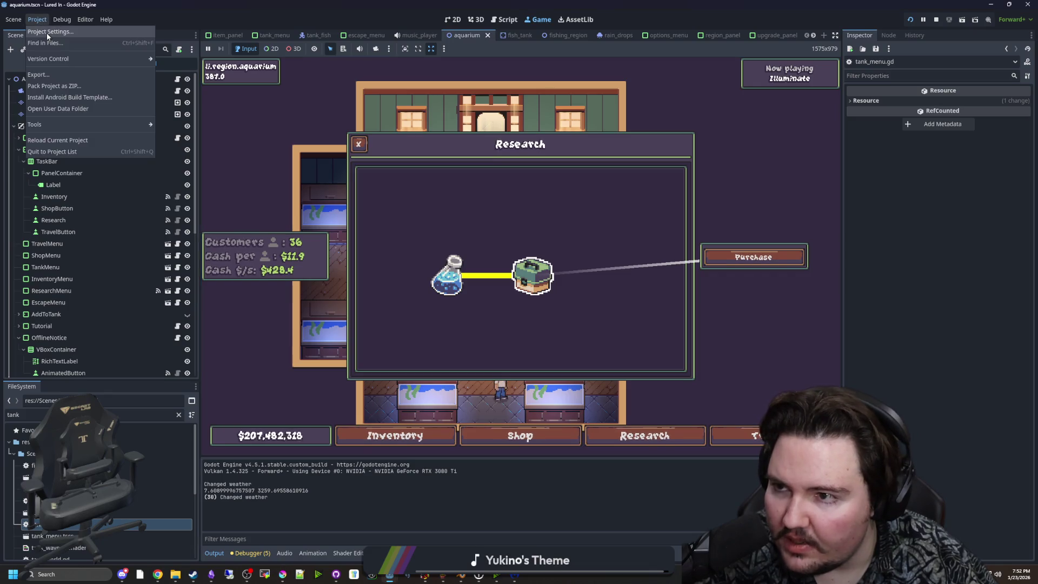
Step: Review Display > Window stretch settings (canvas_items mode, expand aspect) in Project Settings, then close it
{"action": "left_click", "coordinate": [47, 32]}
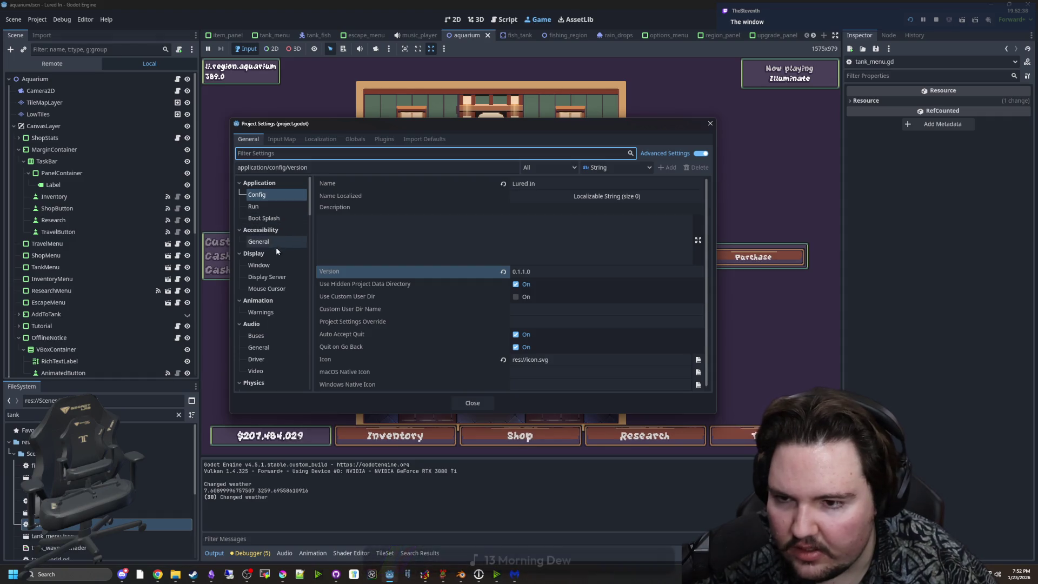
{"action": "left_click", "coordinate": [267, 266]}
{"action": "scroll", "coordinate": [449, 246], "scroll_direction": "down", "scroll_amount": 10}
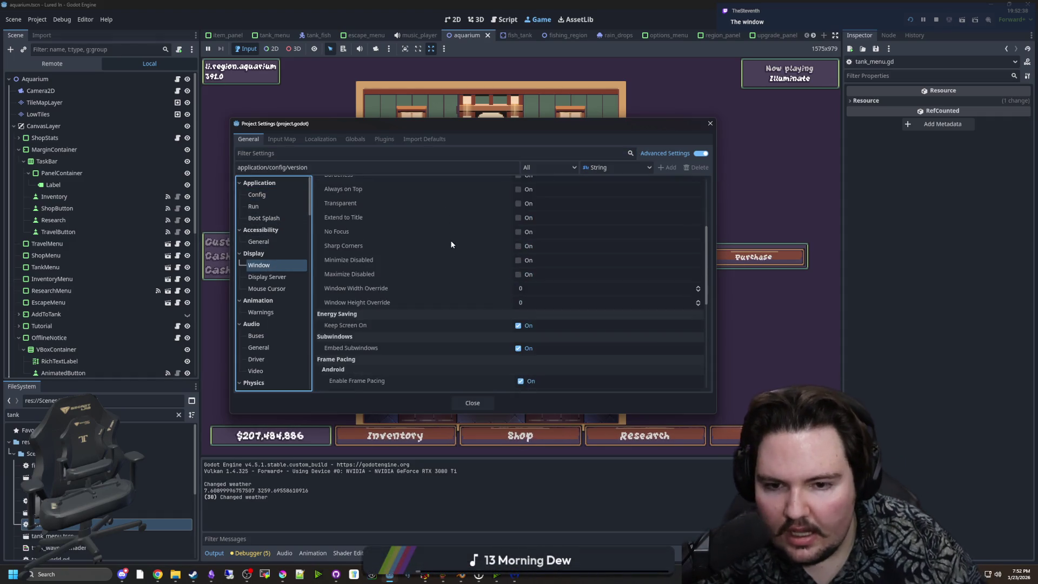
{"action": "scroll", "coordinate": [448, 247], "scroll_direction": "down", "scroll_amount": 1}
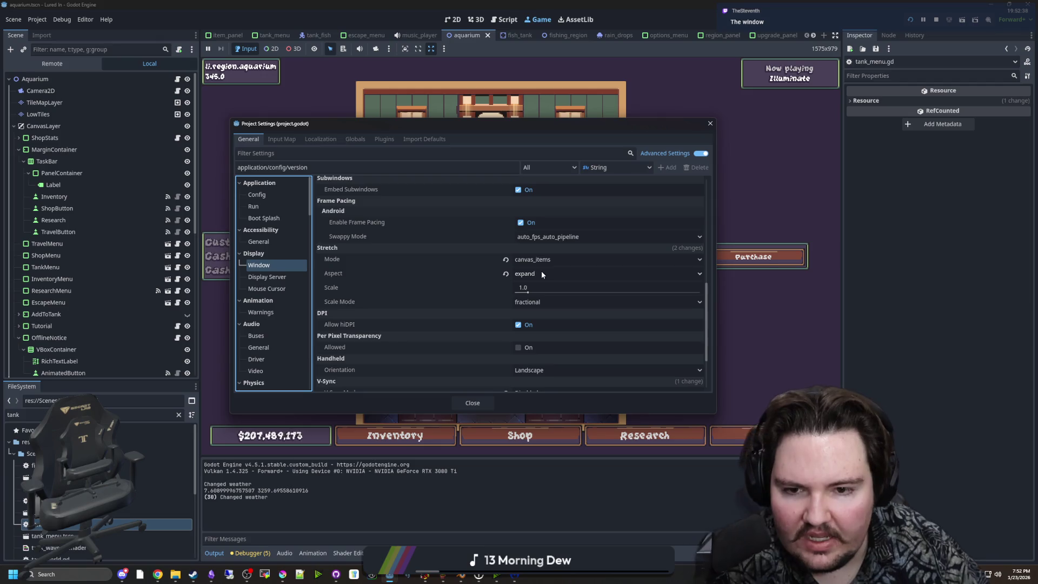
{"action": "left_click", "coordinate": [473, 403]}
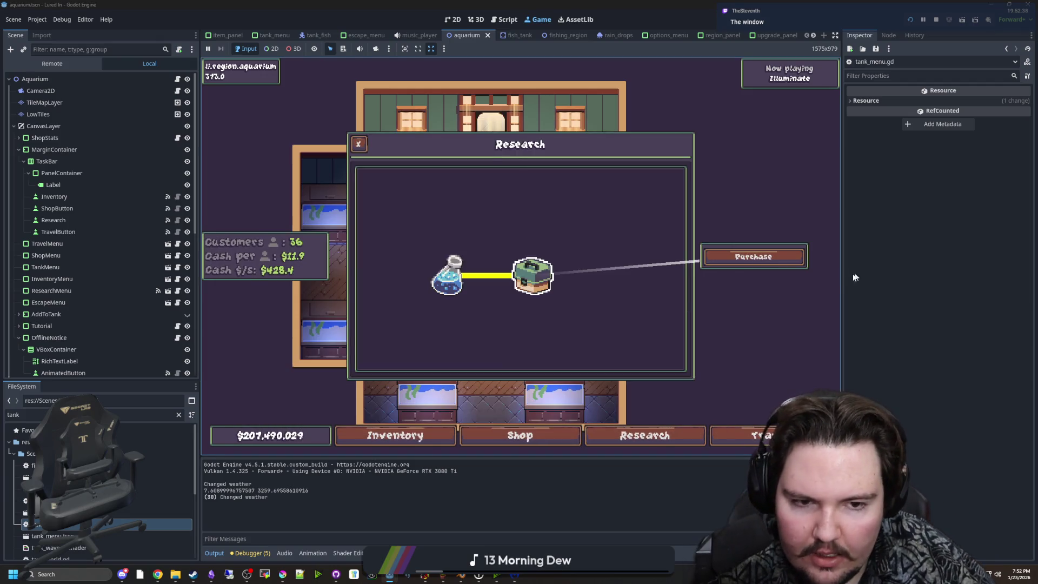
Step: Narrow and shorten the embedded game view to 1310 wide using the Inspector and Output splitters
{"action": "mouse_move", "coordinate": [843, 284]}
{"action": "left_mouse_down"}
{"action": "mouse_move", "coordinate": [530, 292]}
{"action": "mouse_move", "coordinate": [788, 325]}
{"action": "left_mouse_up"}
{"action": "mouse_move", "coordinate": [505, 457]}
{"action": "left_mouse_down"}
{"action": "mouse_move", "coordinate": [489, 70]}
{"action": "mouse_move", "coordinate": [468, 128]}
{"action": "mouse_move", "coordinate": [490, 422]}
{"action": "mouse_move", "coordinate": [494, 447]}
{"action": "mouse_move", "coordinate": [521, 204]}
{"action": "mouse_move", "coordinate": [540, 432]}
{"action": "mouse_move", "coordinate": [560, 457]}
{"action": "left_mouse_up"}
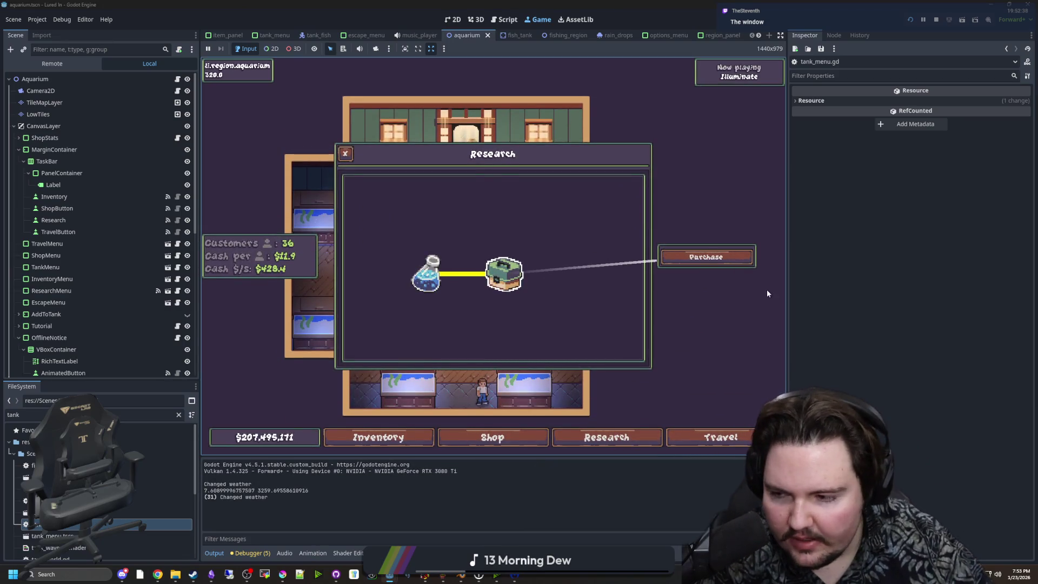
{"action": "mouse_move", "coordinate": [543, 457]}
{"action": "left_mouse_down"}
{"action": "mouse_move", "coordinate": [523, 369]}
{"action": "mouse_move", "coordinate": [519, 157]}
{"action": "mouse_move", "coordinate": [525, 449]}
{"action": "left_mouse_up"}
{"action": "mouse_move", "coordinate": [787, 295]}
{"action": "left_mouse_down"}
{"action": "mouse_move", "coordinate": [494, 295]}
{"action": "mouse_move", "coordinate": [736, 294]}
{"action": "left_mouse_up"}
{"action": "left_click", "coordinate": [911, 18]}
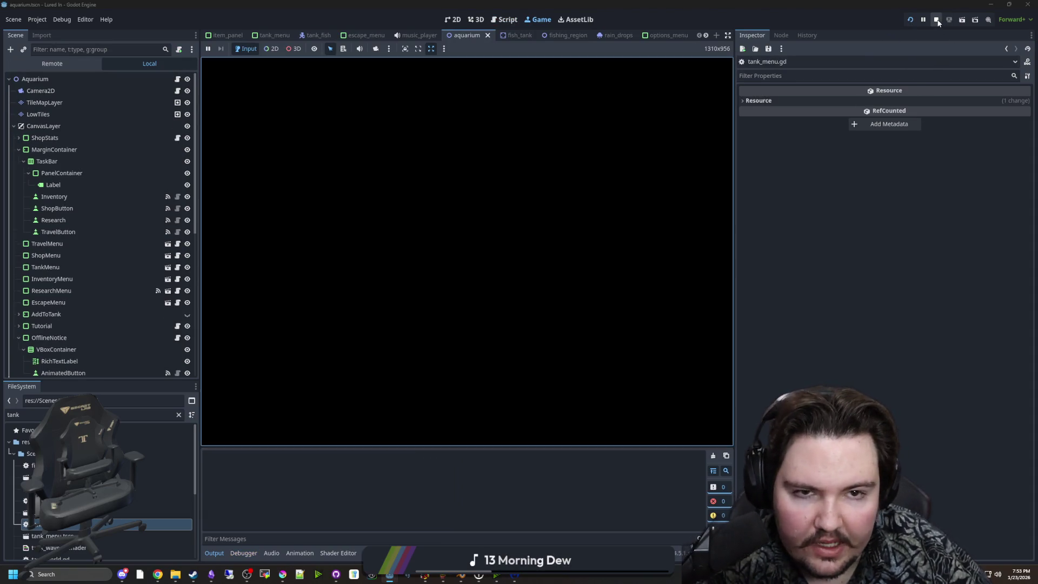
Step: Stop and relaunch the game, narrow its view to 702 wide, widen it again, and start playing
{"action": "left_click", "coordinate": [936, 20]}
{"action": "left_click", "coordinate": [466, 211]}
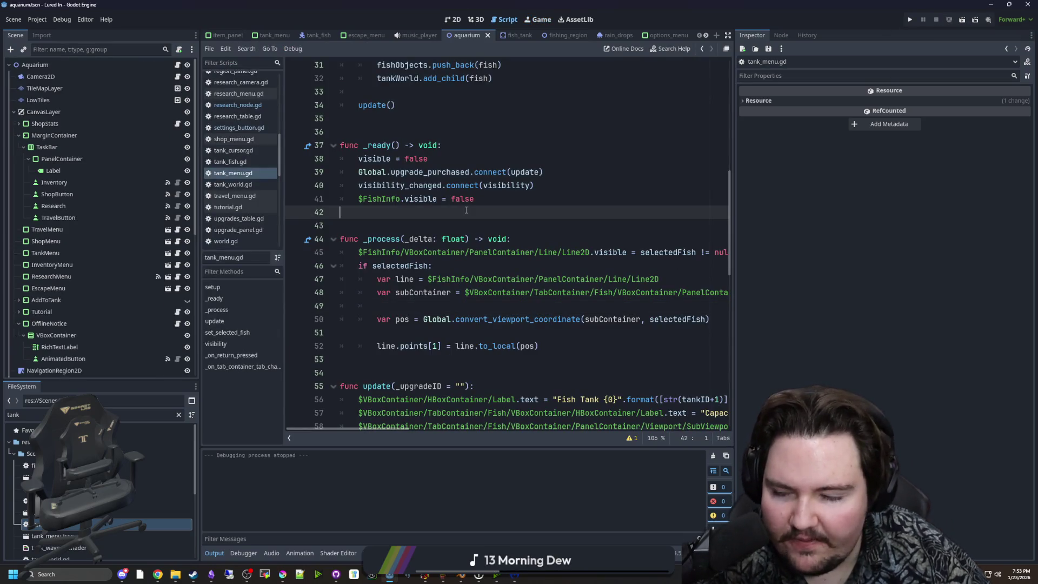
{"action": "left_click", "coordinate": [909, 20]}
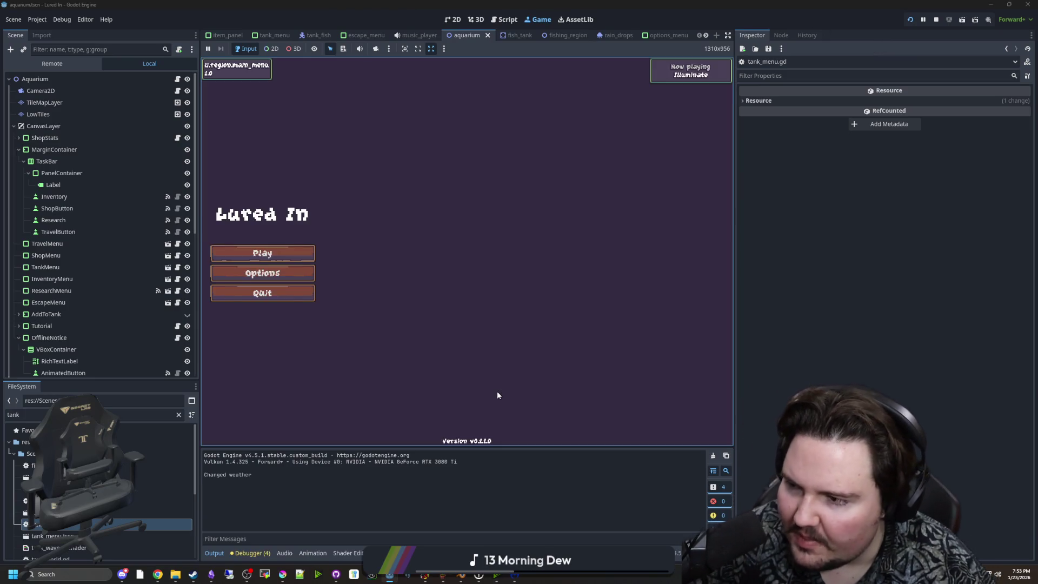
{"action": "mouse_move", "coordinate": [734, 163]}
{"action": "left_mouse_down"}
{"action": "mouse_move", "coordinate": [572, 146]}
{"action": "mouse_move", "coordinate": [361, 155]}
{"action": "left_mouse_up"}
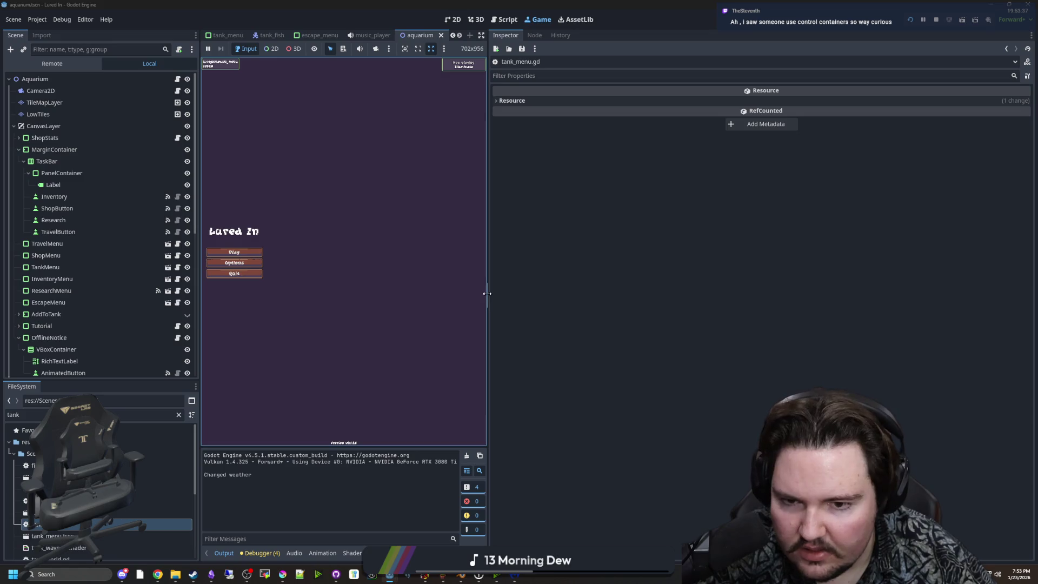
{"action": "left_click_drag", "start_coordinate": [488, 296], "coordinate": [915, 297]}
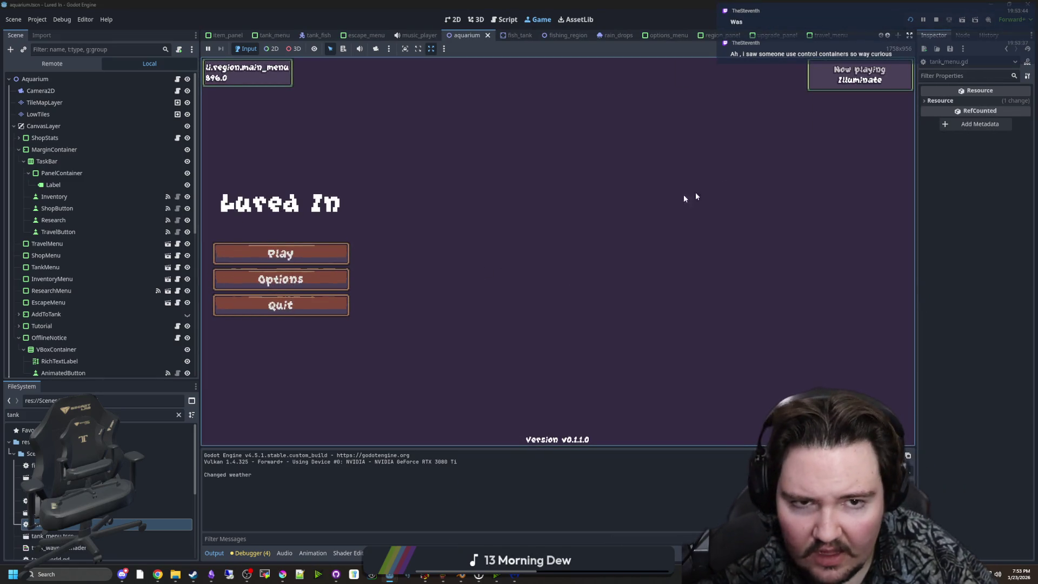
{"action": "left_click", "coordinate": [324, 252]}
Step: Dismiss the earnings popup and cycle through the inventory, shop, research and travel menus
{"action": "left_click", "coordinate": [552, 293]}
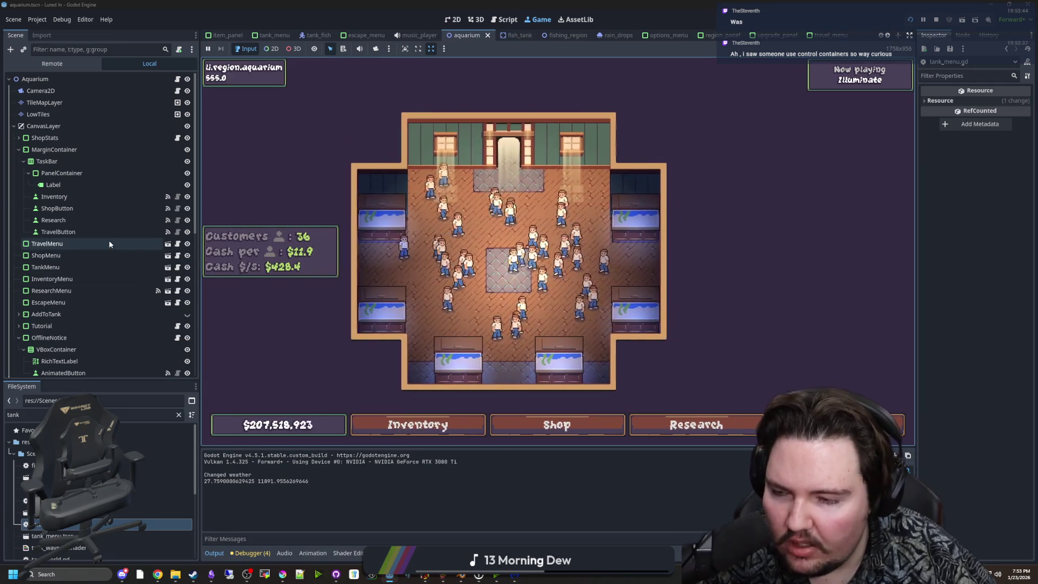
{"action": "left_click", "coordinate": [417, 424]}
{"action": "left_click", "coordinate": [543, 424]}
{"action": "left_click", "coordinate": [677, 423]}
{"action": "left_click", "coordinate": [833, 425]}
{"action": "left_click", "coordinate": [833, 425]}
{"action": "left_click", "coordinate": [832, 424]}
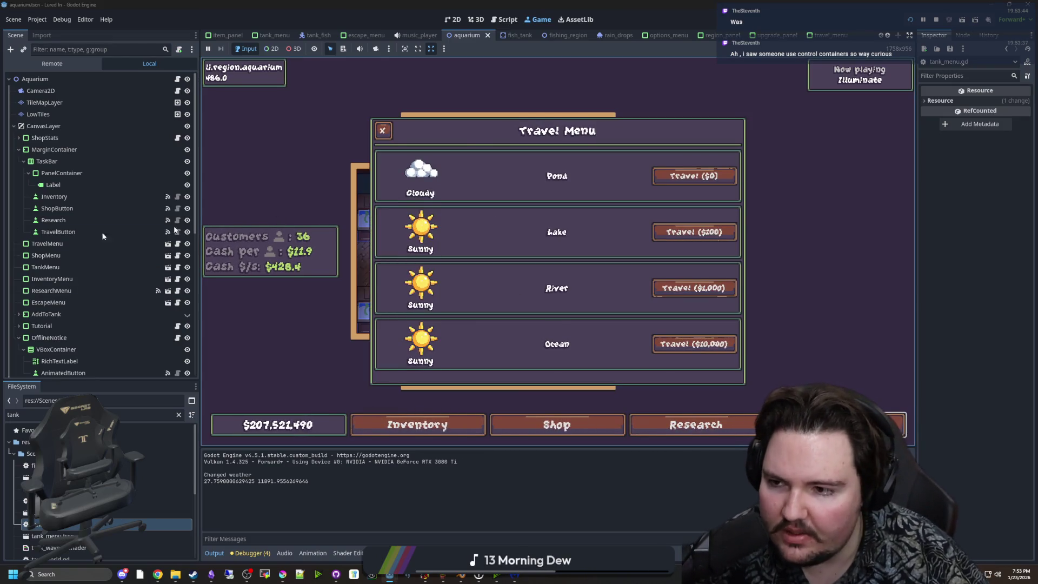
Step: Inspect TravelMenu's Layout in the Remote tree, keeping the Center anchor preset, then close the Travel Menu
{"action": "left_click", "coordinate": [138, 243]}
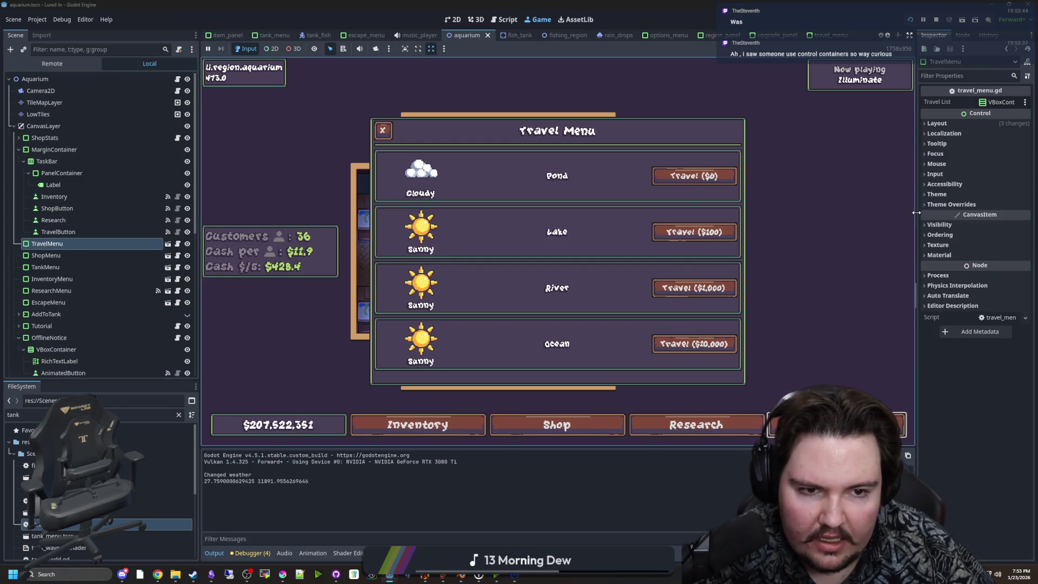
{"action": "left_click_drag", "start_coordinate": [917, 215], "coordinate": [814, 216]}
{"action": "left_click", "coordinate": [833, 123]}
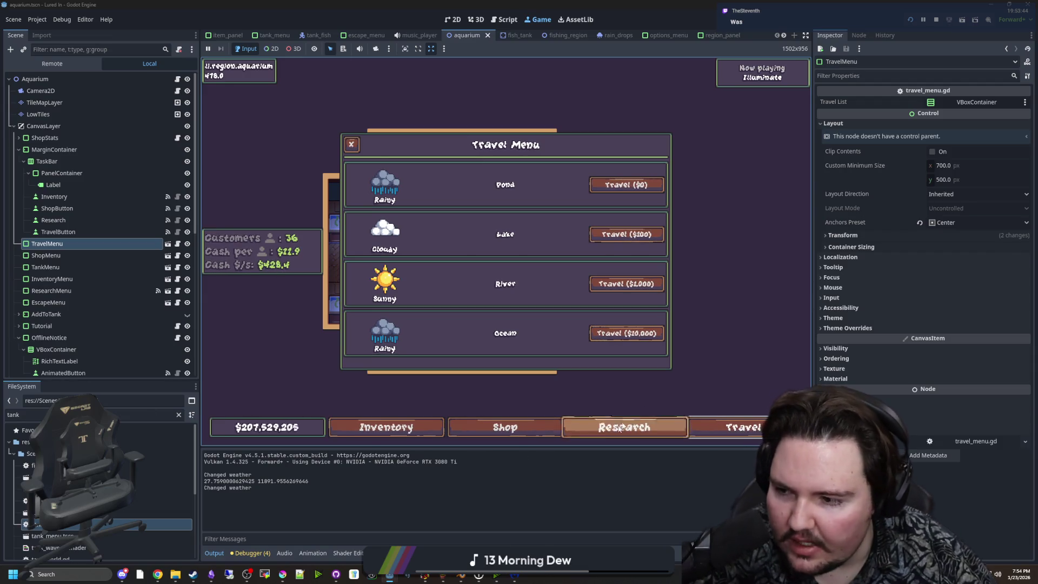
{"action": "left_click", "coordinate": [989, 222]}
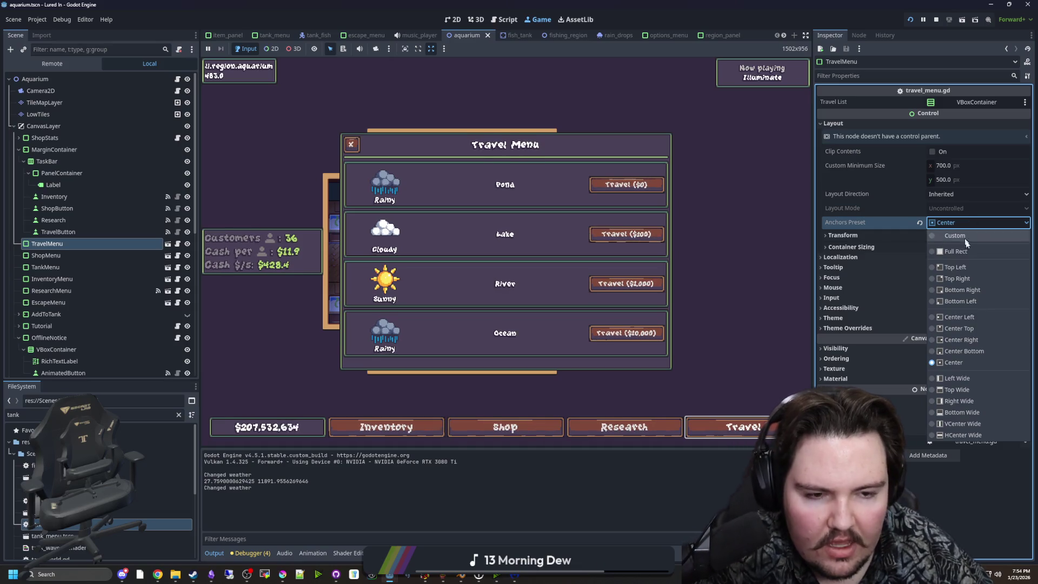
{"action": "left_click", "coordinate": [569, 507]}
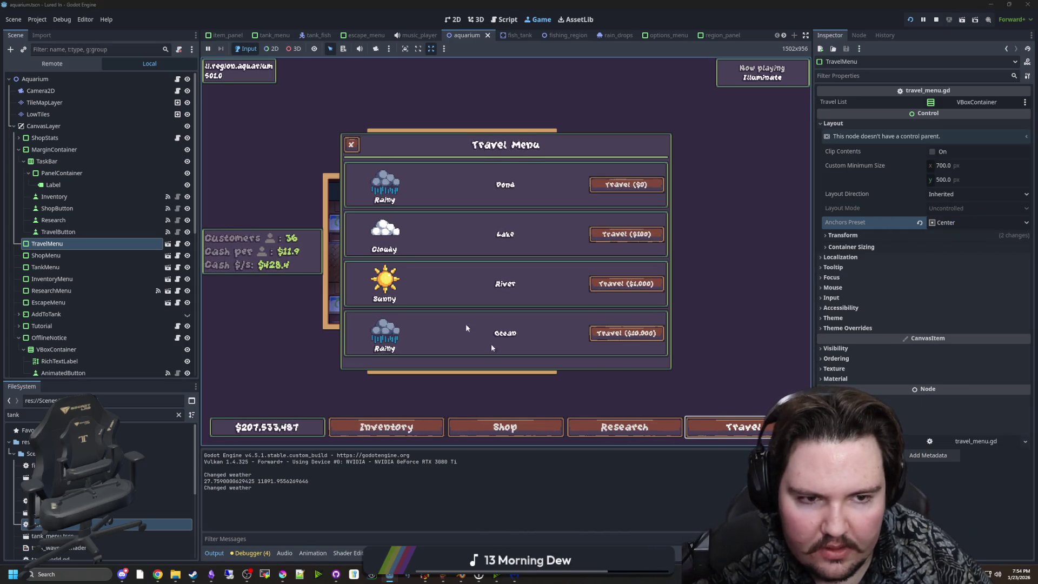
{"action": "left_click", "coordinate": [351, 144]}
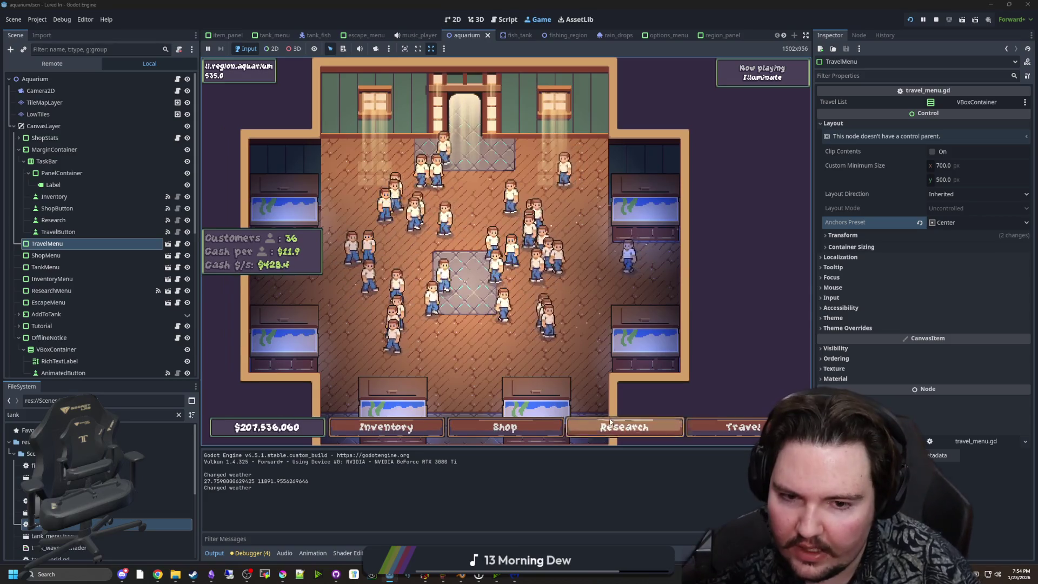
Step: Browse the in-game Research panel's tree, then close it with Esc
{"action": "left_click", "coordinate": [625, 427]}
{"action": "scroll", "coordinate": [519, 292], "scroll_direction": "up", "scroll_amount": 2}
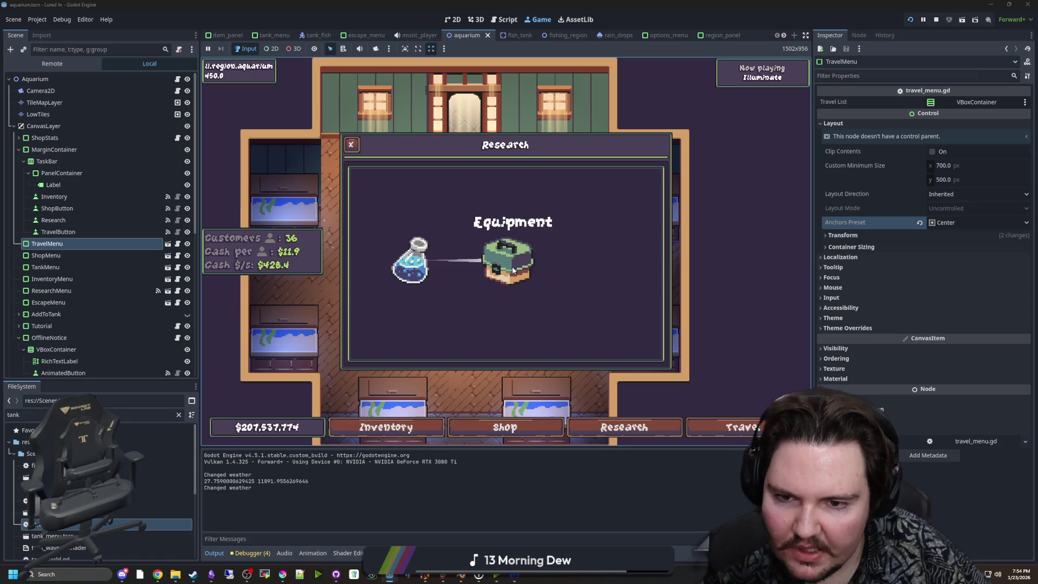
{"action": "left_click_drag", "start_coordinate": [484, 304], "coordinate": [509, 298]}
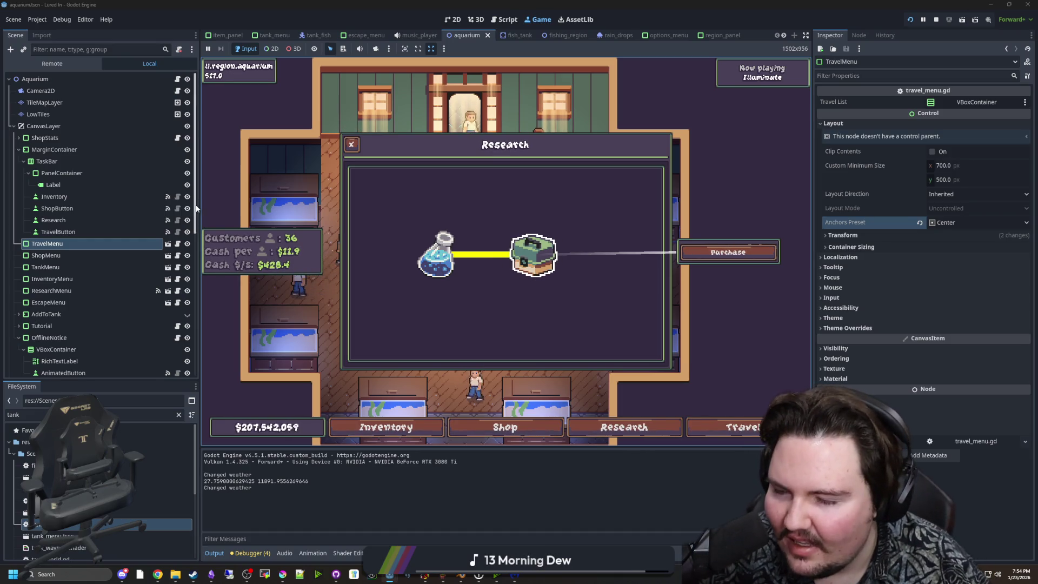
{"action": "scroll", "coordinate": [89, 271], "scroll_direction": "down", "scroll_amount": 6}
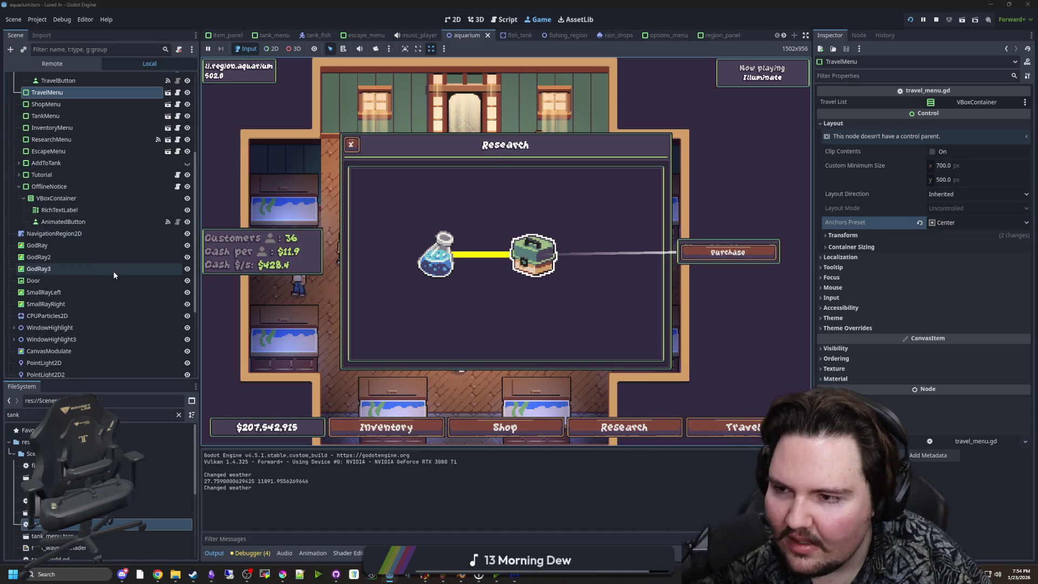
{"action": "scroll", "coordinate": [92, 249], "scroll_direction": "up", "scroll_amount": 6}
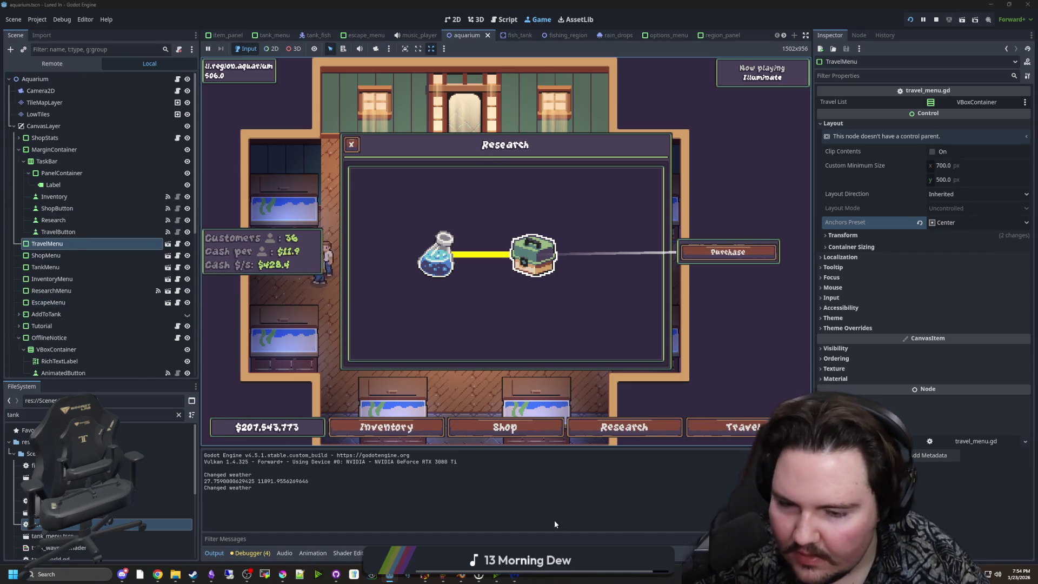
{"action": "key", "text": "Escape"}
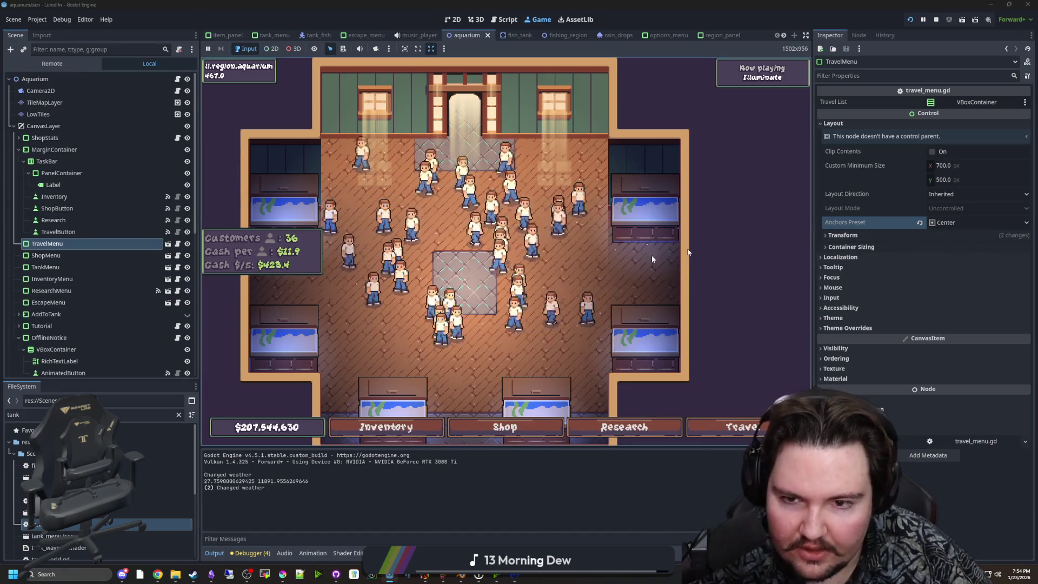
Step: Pan and zoom the camera over the aquarium room, then widen the game view to 1893 pixels
{"action": "mouse_move", "coordinate": [497, 304]}
{"action": "left_mouse_down"}
{"action": "mouse_move", "coordinate": [567, 292]}
{"action": "mouse_move", "coordinate": [594, 260]}
{"action": "mouse_move", "coordinate": [530, 288]}
{"action": "mouse_move", "coordinate": [552, 302]}
{"action": "left_mouse_up"}
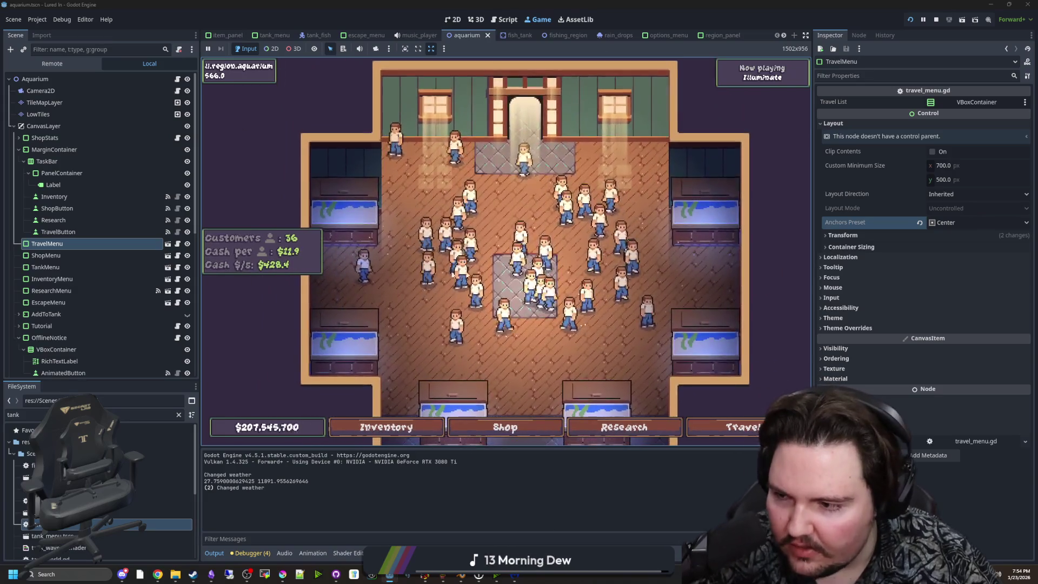
{"action": "left_click_drag", "start_coordinate": [452, 299], "coordinate": [426, 299]}
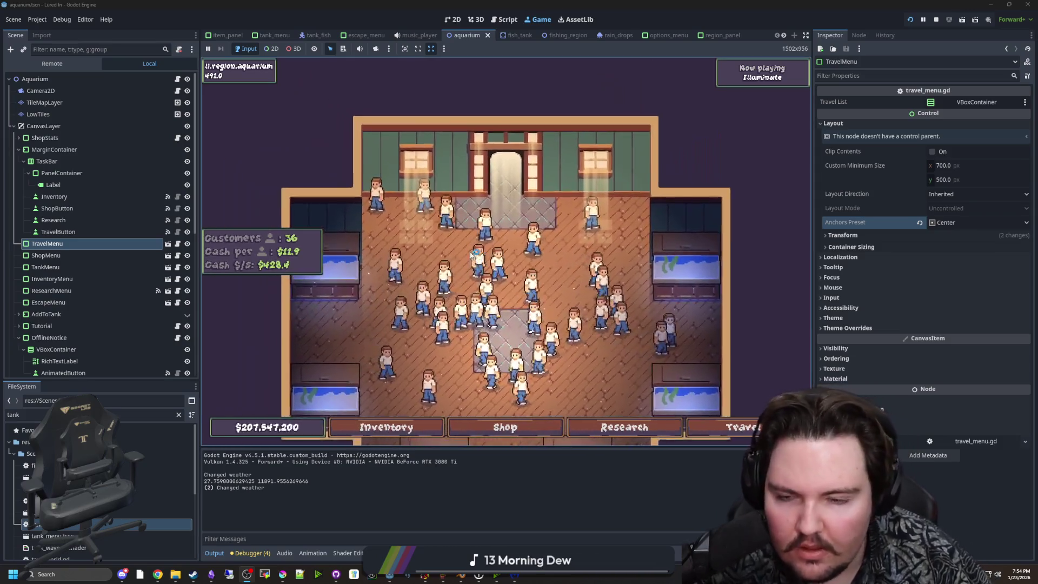
{"action": "scroll", "coordinate": [490, 210], "scroll_direction": "up", "scroll_amount": 2}
{"action": "scroll", "coordinate": [489, 210], "scroll_direction": "up", "scroll_amount": 1}
{"action": "scroll", "coordinate": [495, 232], "scroll_direction": "down", "scroll_amount": 3}
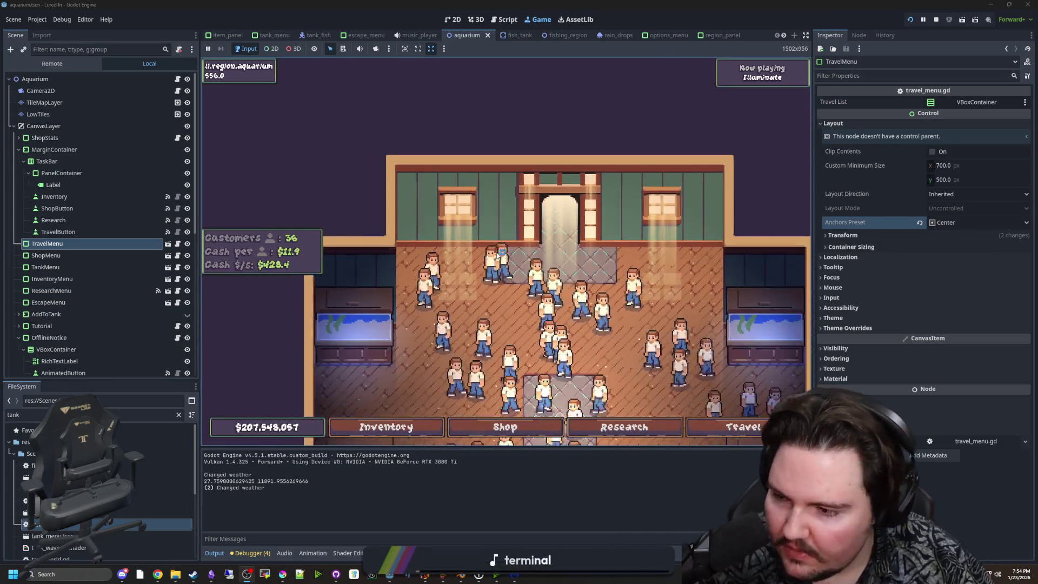
{"action": "scroll", "coordinate": [497, 253], "scroll_direction": "up", "scroll_amount": 3}
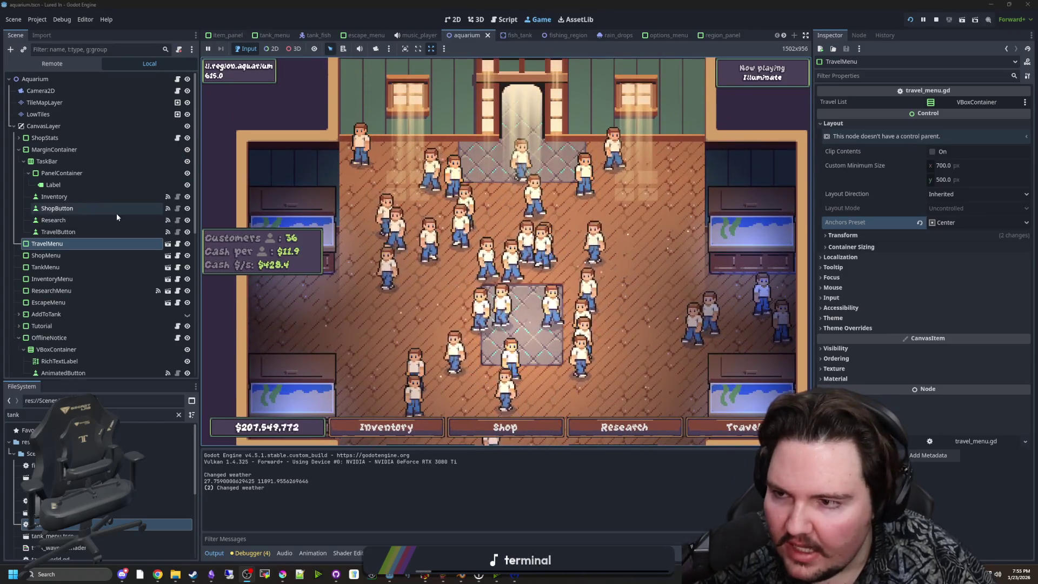
{"action": "scroll", "coordinate": [116, 216], "scroll_direction": "down", "scroll_amount": 4}
{"action": "scroll", "coordinate": [76, 264], "scroll_direction": "up", "scroll_amount": 4}
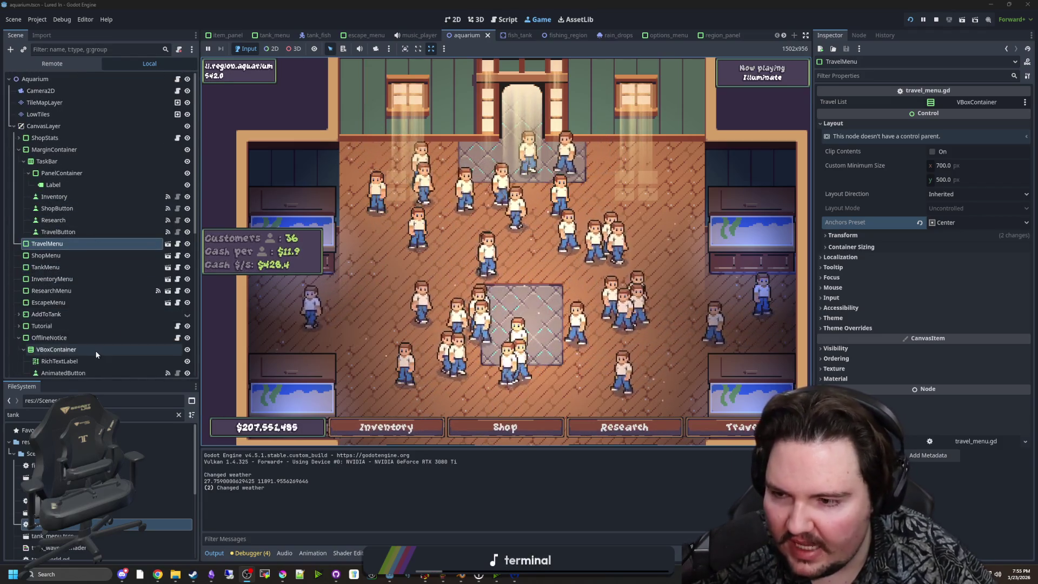
{"action": "scroll", "coordinate": [74, 282], "scroll_direction": "down", "scroll_amount": 3}
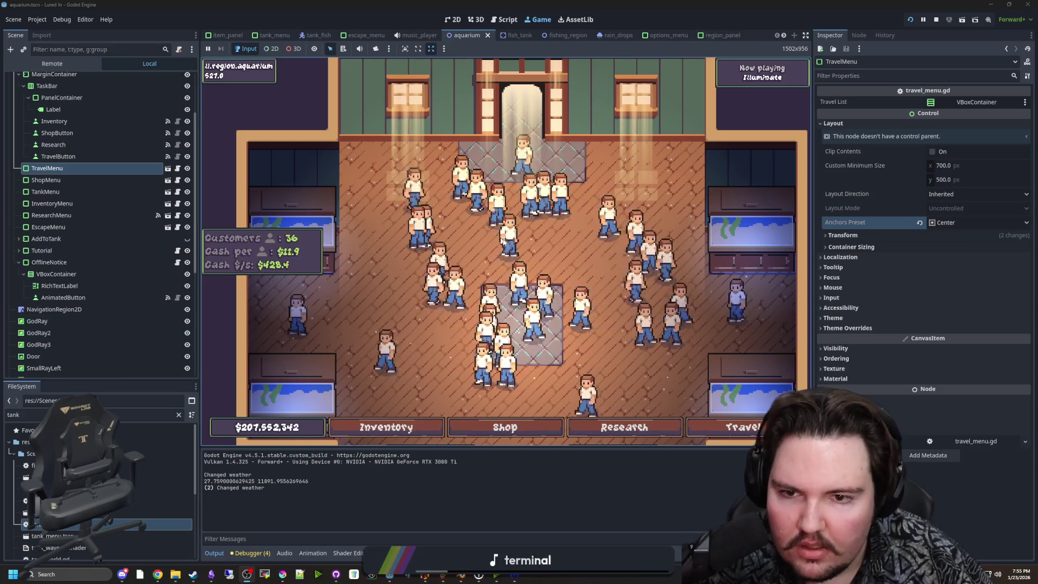
{"action": "scroll", "coordinate": [517, 290], "scroll_direction": "up", "scroll_amount": 2}
{"action": "scroll", "coordinate": [516, 290], "scroll_direction": "down", "scroll_amount": 3}
{"action": "mouse_move", "coordinate": [814, 320]}
{"action": "left_mouse_down"}
{"action": "mouse_move", "coordinate": [928, 320]}
{"action": "mouse_move", "coordinate": [547, 320]}
{"action": "mouse_move", "coordinate": [922, 319]}
{"action": "left_mouse_up"}
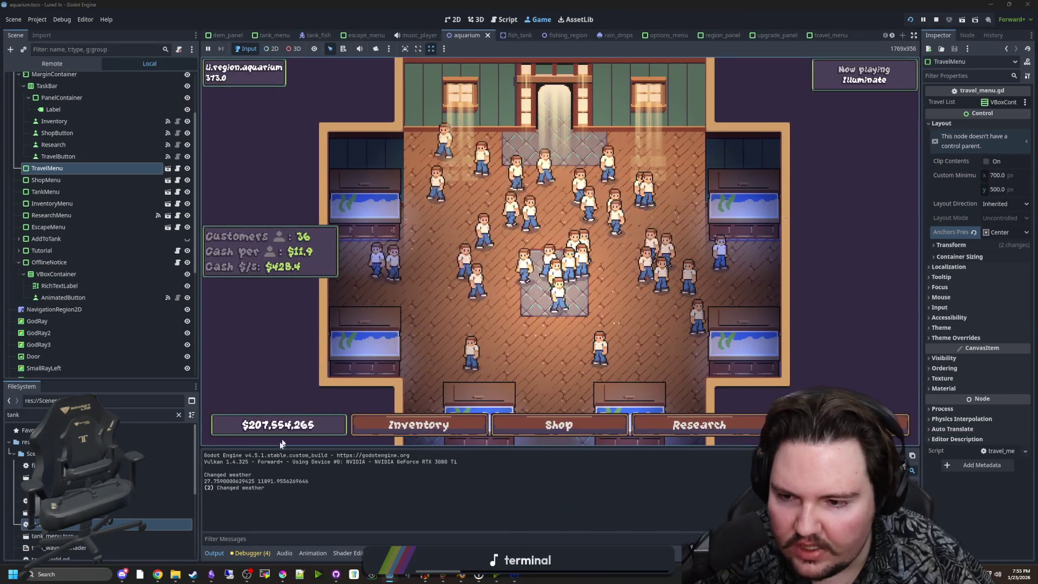
{"action": "left_click_drag", "start_coordinate": [200, 365], "coordinate": [150, 365]}
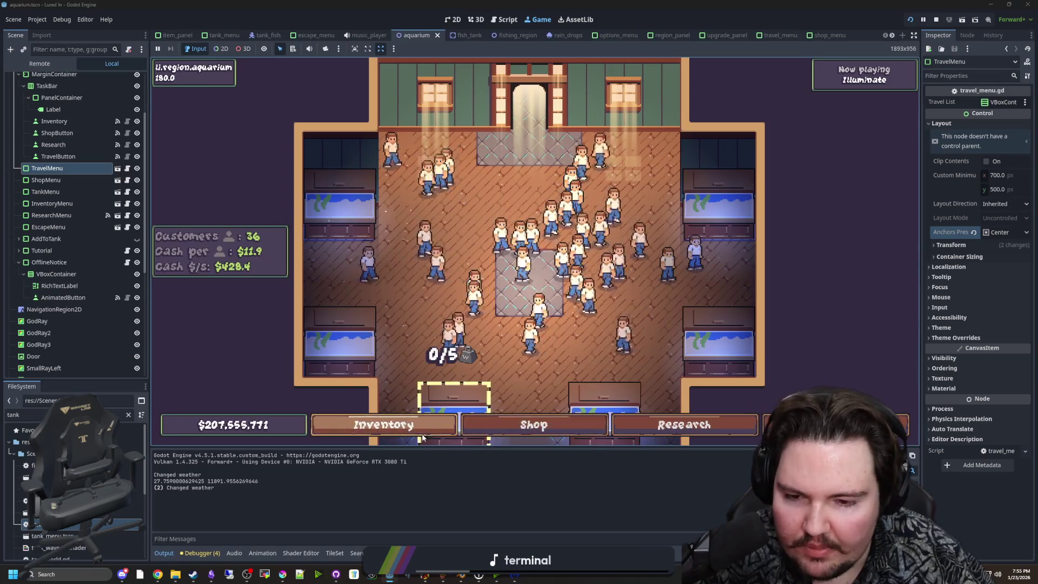
Step: Switch the game between its Research and Shop panels, ending on Research
{"action": "left_click", "coordinate": [675, 427]}
{"action": "left_click", "coordinate": [591, 426]}
{"action": "key", "text": "r"}
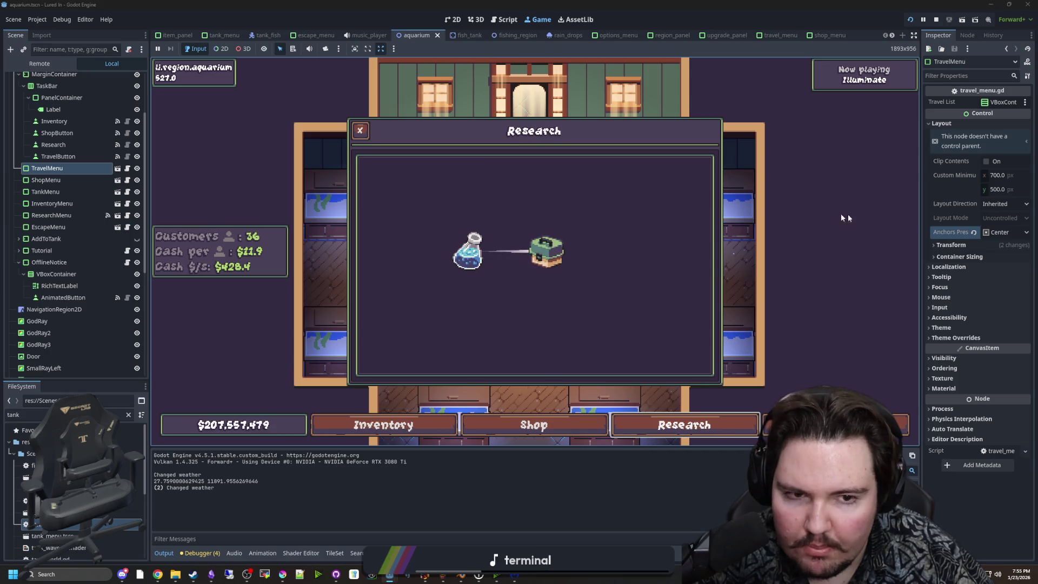
Step: Resize the game view narrower and wider to test the Research panel's scaling, ending at 1684×956
{"action": "mouse_move", "coordinate": [919, 216]}
{"action": "left_mouse_down"}
{"action": "mouse_move", "coordinate": [420, 246]}
{"action": "mouse_move", "coordinate": [792, 246]}
{"action": "mouse_move", "coordinate": [968, 260]}
{"action": "mouse_move", "coordinate": [864, 292]}
{"action": "mouse_move", "coordinate": [940, 289]}
{"action": "left_mouse_up"}
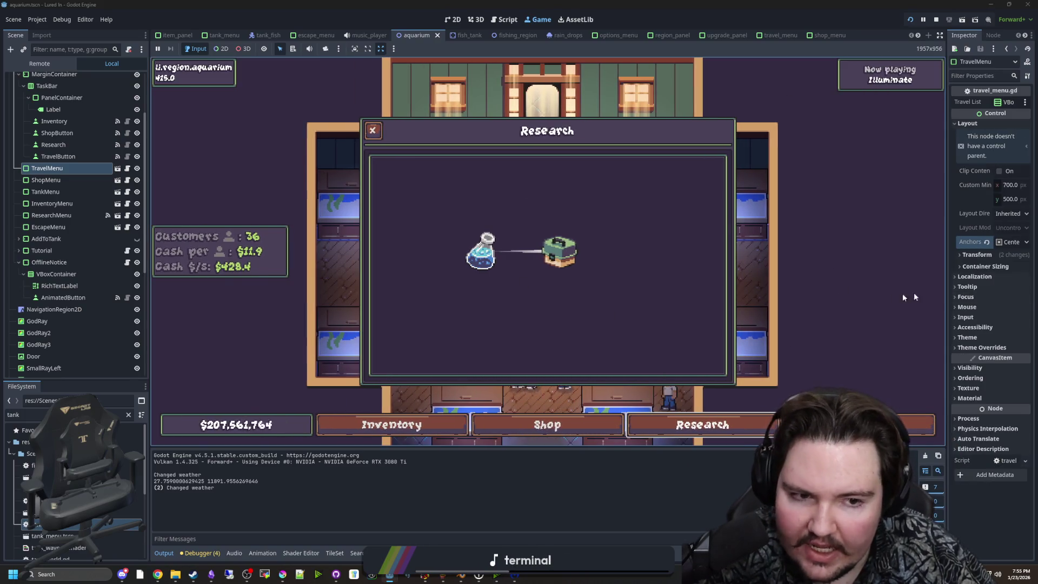
{"action": "mouse_move", "coordinate": [946, 287]}
{"action": "left_mouse_down"}
{"action": "mouse_move", "coordinate": [880, 301]}
{"action": "mouse_move", "coordinate": [960, 302]}
{"action": "mouse_move", "coordinate": [860, 297]}
{"action": "mouse_move", "coordinate": [910, 299]}
{"action": "left_mouse_up"}
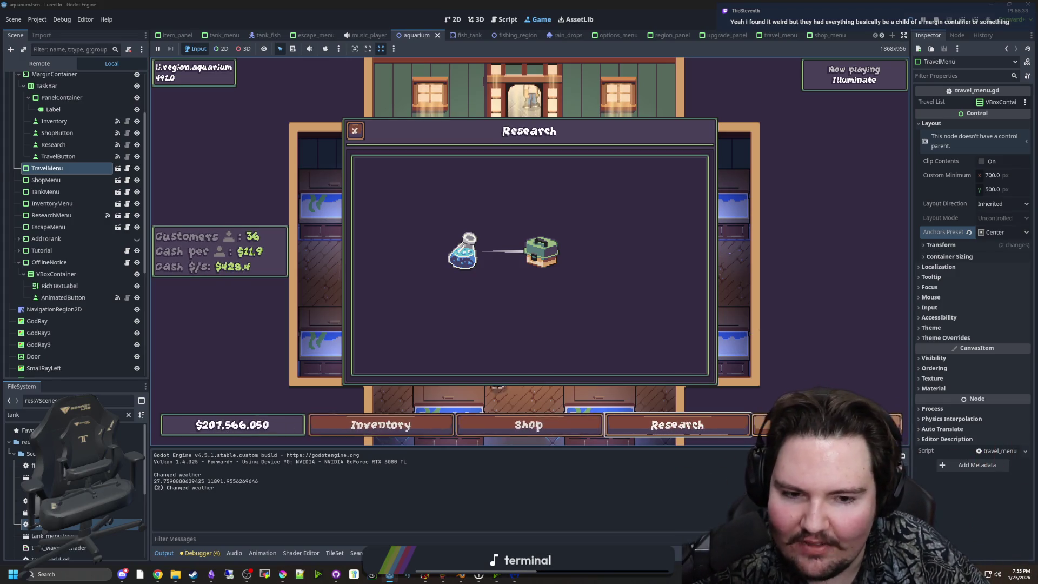
{"action": "left_click_drag", "start_coordinate": [910, 359], "coordinate": [880, 359]}
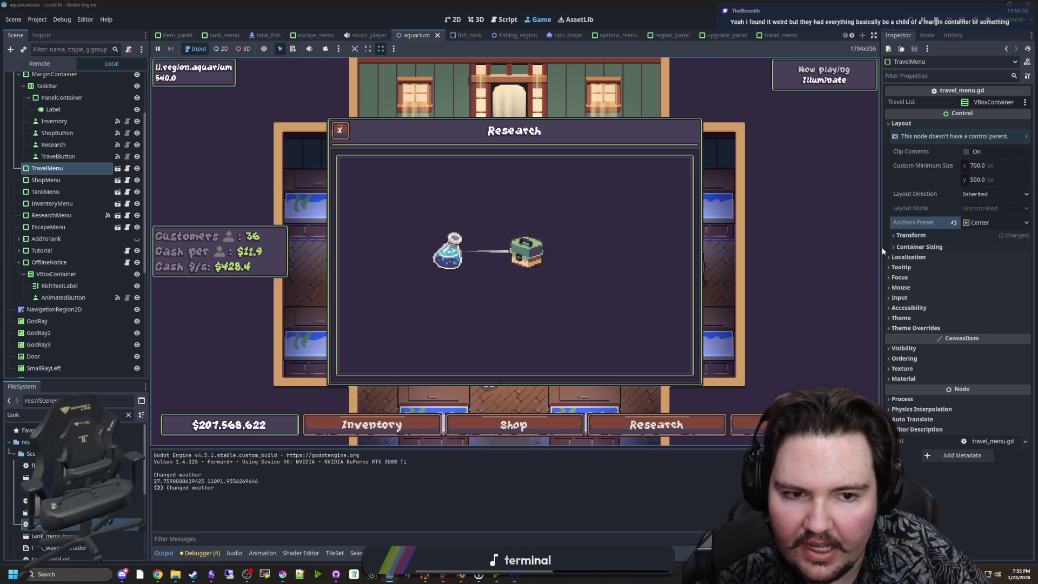
{"action": "left_click_drag", "start_coordinate": [880, 248], "coordinate": [412, 252]}
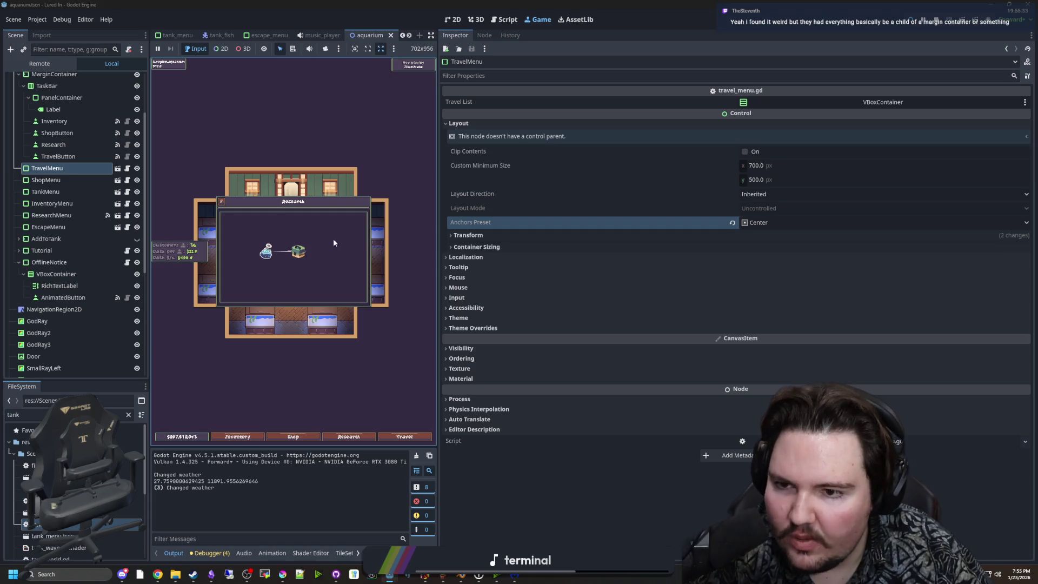
{"action": "left_click_drag", "start_coordinate": [436, 242], "coordinate": [458, 242]}
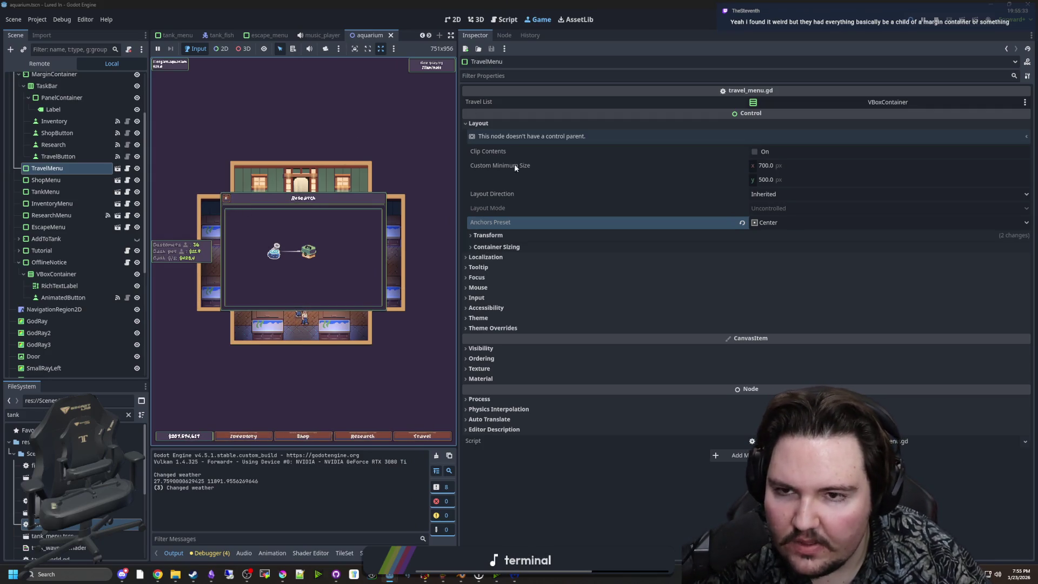
{"action": "mouse_move", "coordinate": [458, 179]}
{"action": "left_mouse_down"}
{"action": "mouse_move", "coordinate": [746, 208]}
{"action": "mouse_move", "coordinate": [443, 227]}
{"action": "mouse_move", "coordinate": [786, 233]}
{"action": "mouse_move", "coordinate": [442, 235]}
{"action": "mouse_move", "coordinate": [909, 241]}
{"action": "mouse_move", "coordinate": [837, 241]}
{"action": "left_mouse_up"}
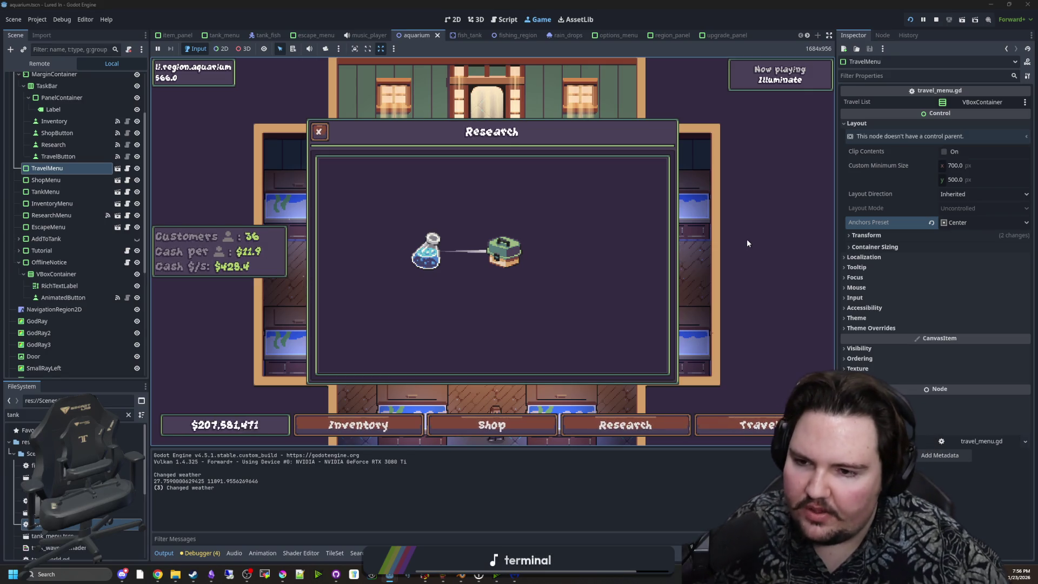
{"action": "left_click", "coordinate": [75, 170]}
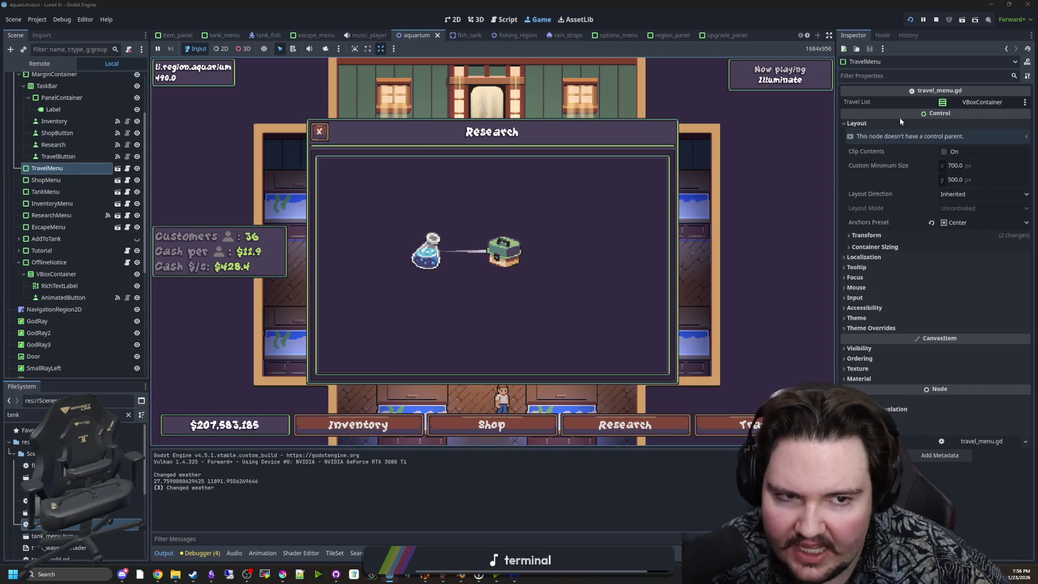
Step: Select the Equipment research, then inspect the ShopMenu and AddToTank nodes in the Remote tree
{"action": "left_click", "coordinate": [515, 248]}
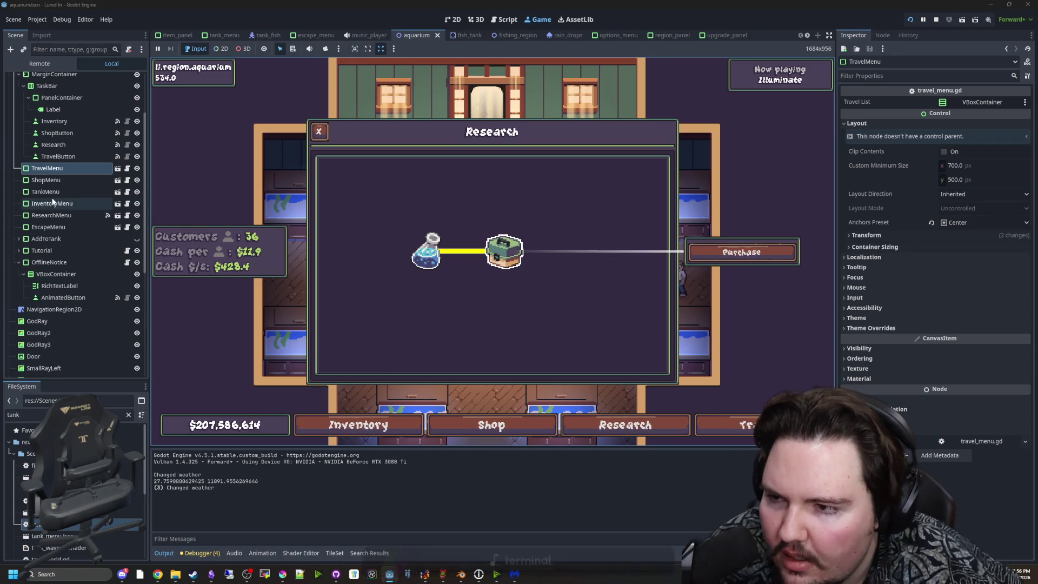
{"action": "left_click", "coordinate": [82, 180]}
{"action": "left_click", "coordinate": [64, 192]}
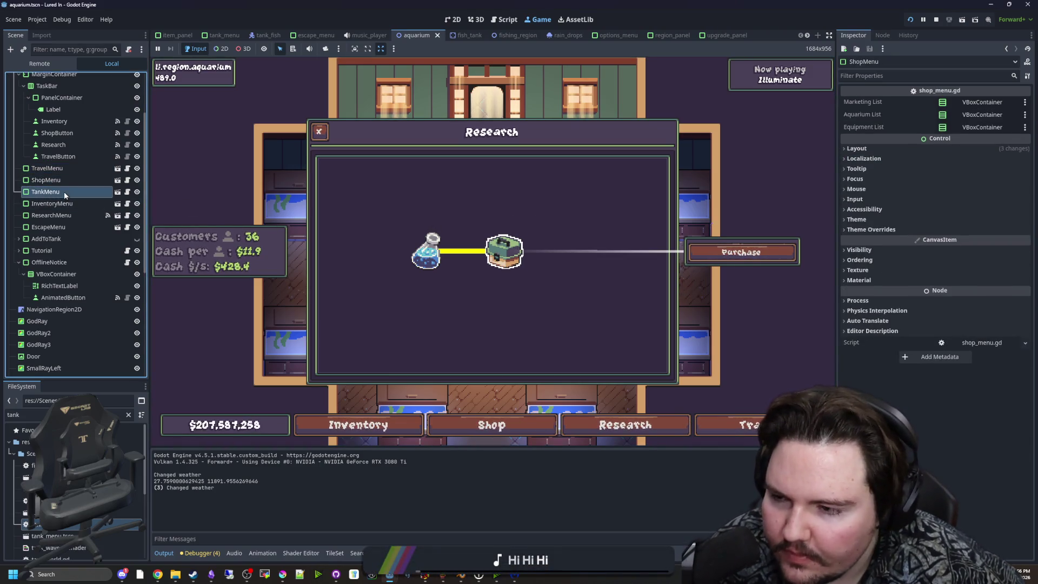
{"action": "left_click", "coordinate": [54, 238]}
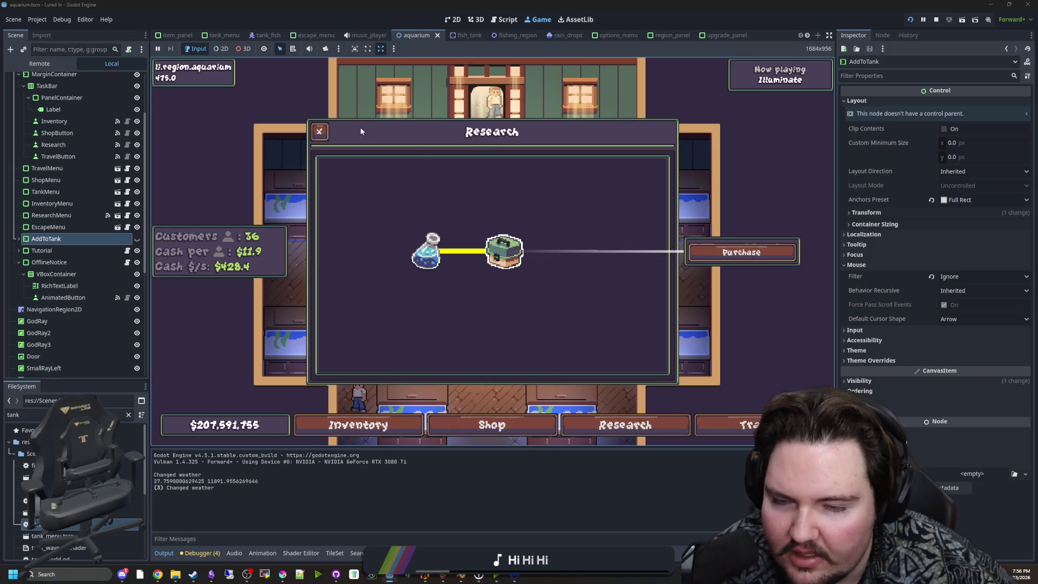
Step: Close the Research panel and zoom the camera over the aquarium room
{"action": "left_click", "coordinate": [327, 133]}
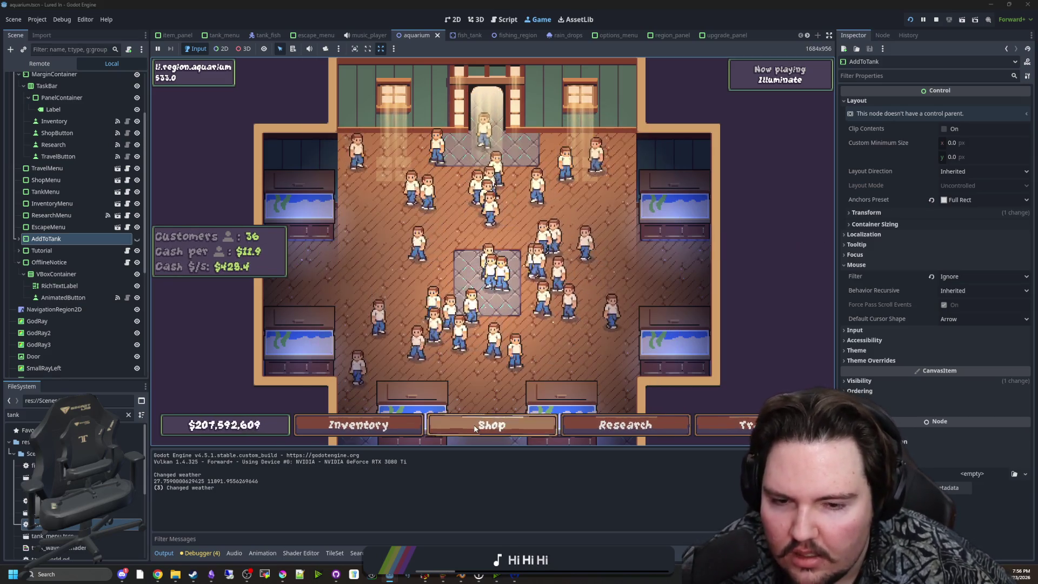
{"action": "scroll", "coordinate": [541, 357], "scroll_direction": "down", "scroll_amount": 2}
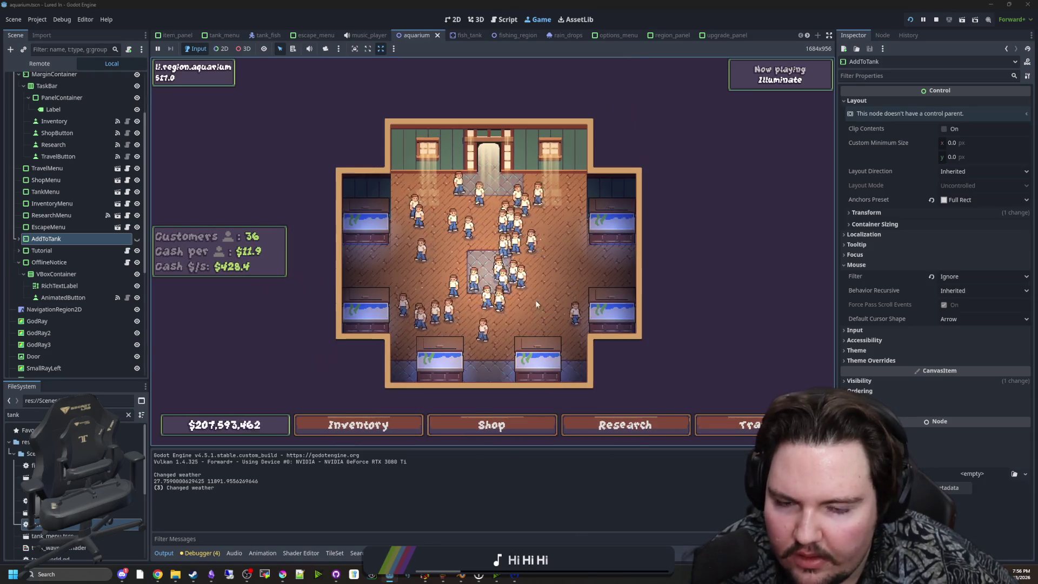
{"action": "scroll", "coordinate": [544, 290], "scroll_direction": "up", "scroll_amount": 3}
{"action": "scroll", "coordinate": [543, 290], "scroll_direction": "up", "scroll_amount": 1}
{"action": "scroll", "coordinate": [543, 276], "scroll_direction": "down", "scroll_amount": 2}
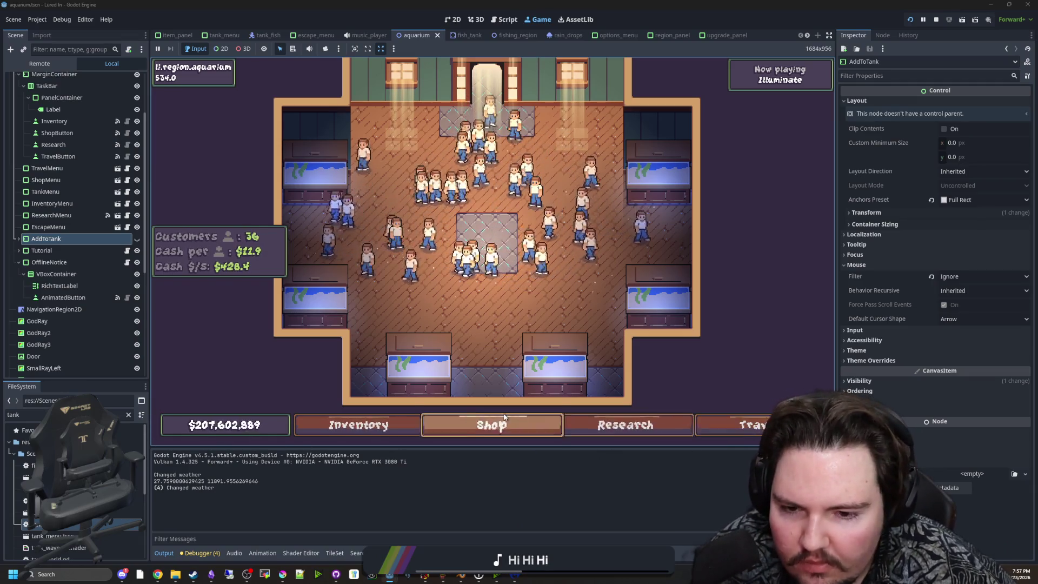
Step: Browse the game's Inventory, Shop and Research panels, then open the InventoryMenu scene
{"action": "left_click", "coordinate": [361, 427]}
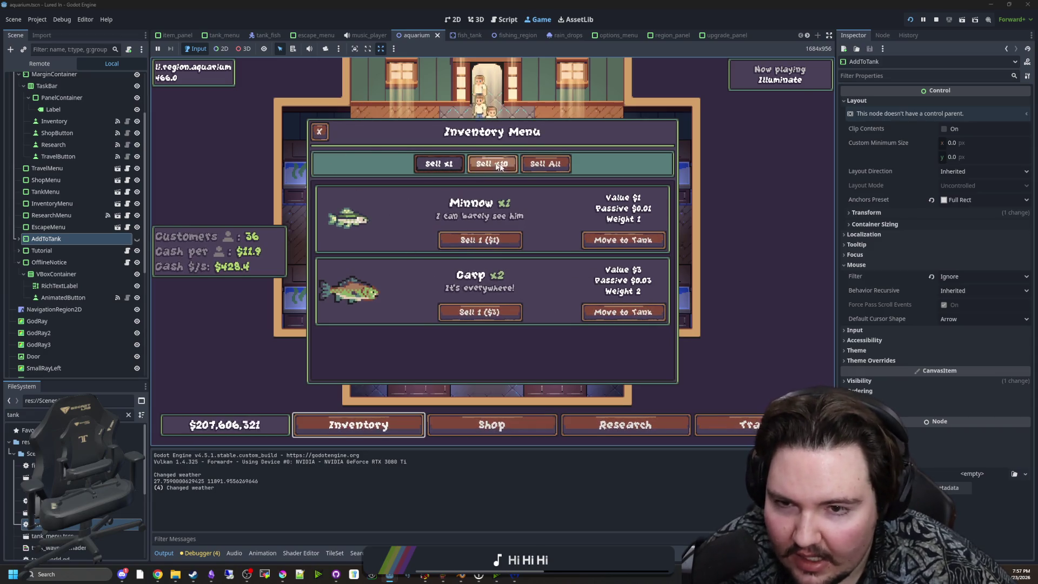
{"action": "left_click", "coordinate": [493, 425]}
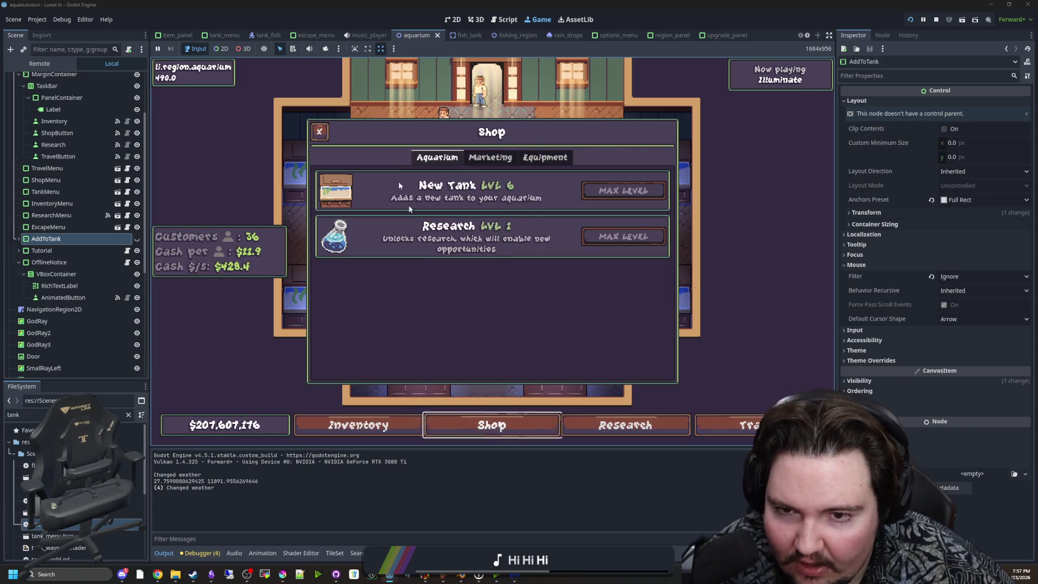
{"action": "left_click", "coordinate": [602, 434]}
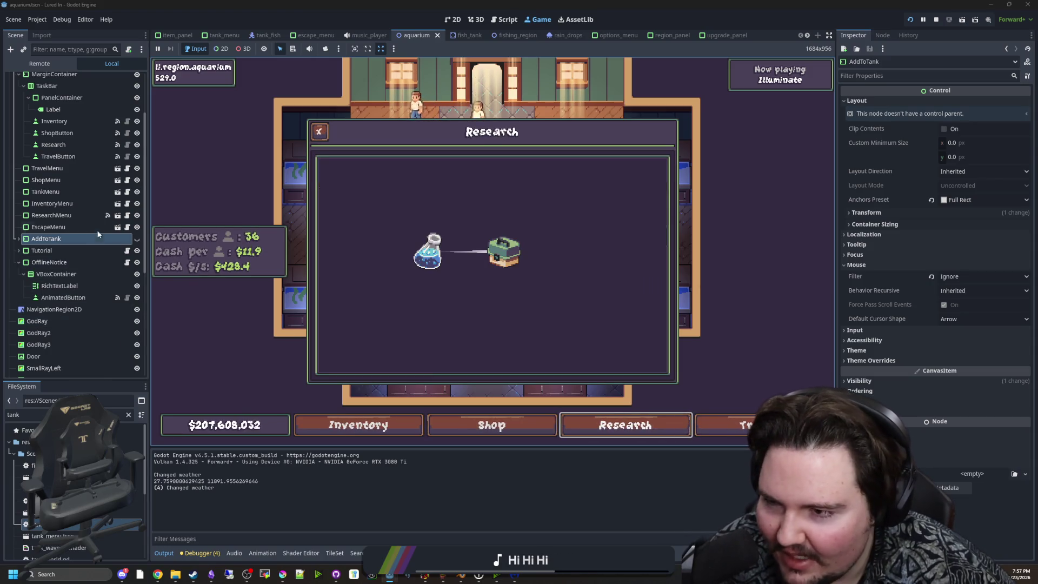
{"action": "left_click", "coordinate": [118, 205]}
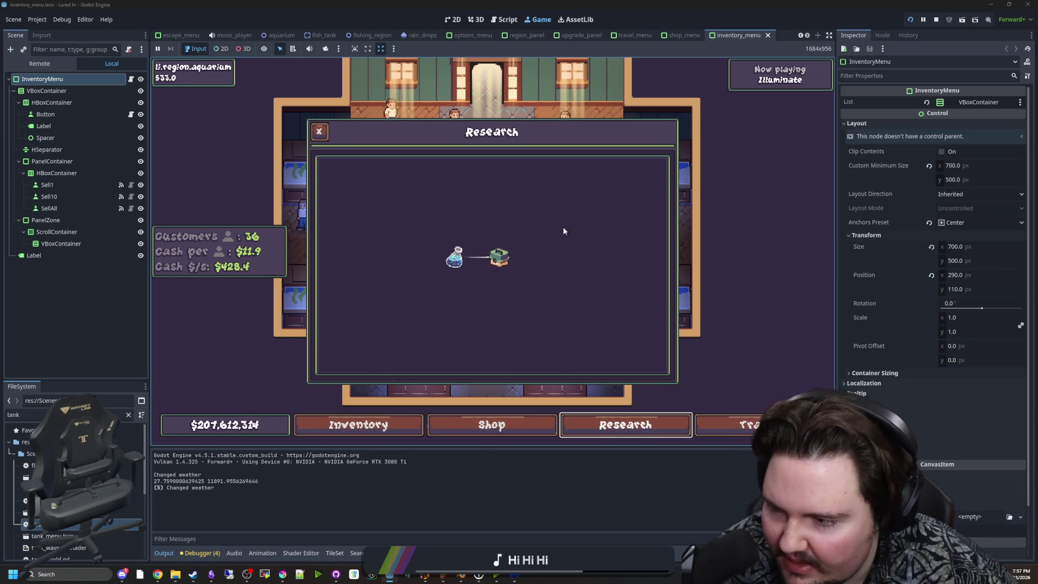
Step: Zoom the game camera and close the Research panel to clear the aquarium
{"action": "scroll", "coordinate": [491, 225], "scroll_direction": "down", "scroll_amount": 3}
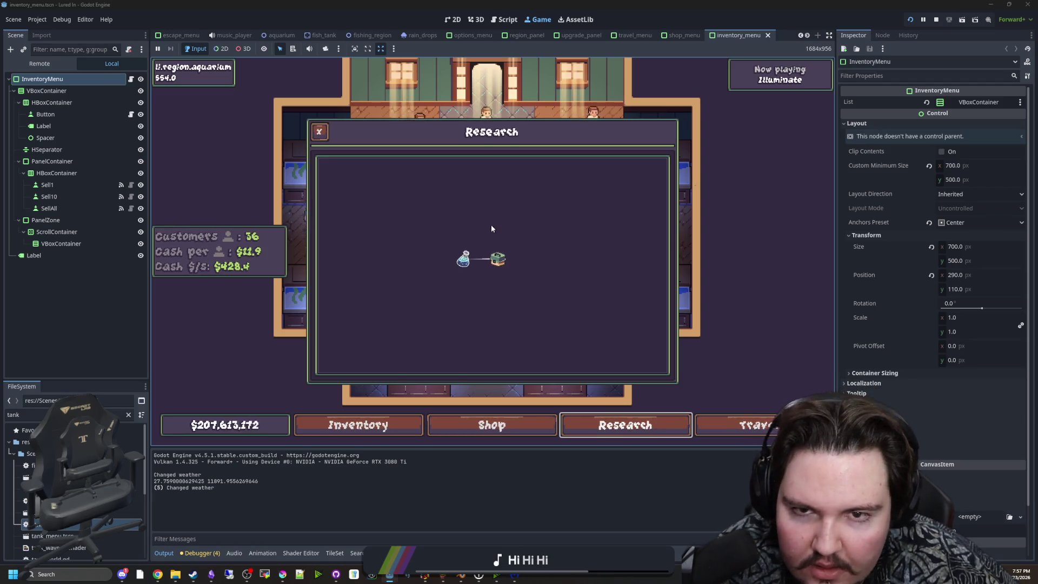
{"action": "scroll", "coordinate": [495, 258], "scroll_direction": "up", "scroll_amount": 3}
{"action": "scroll", "coordinate": [379, 195], "scroll_direction": "down", "scroll_amount": 3}
{"action": "left_click", "coordinate": [319, 132]}
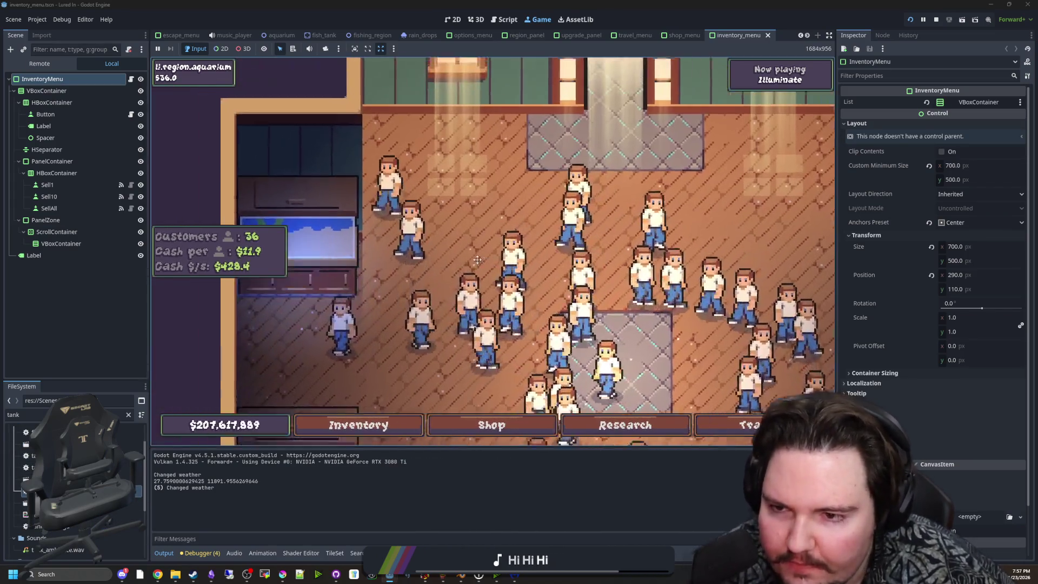
Step: Open Fish Tank 1 and inspect its fish, including the Carp's weight and earnings
{"action": "left_click", "coordinate": [546, 306]}
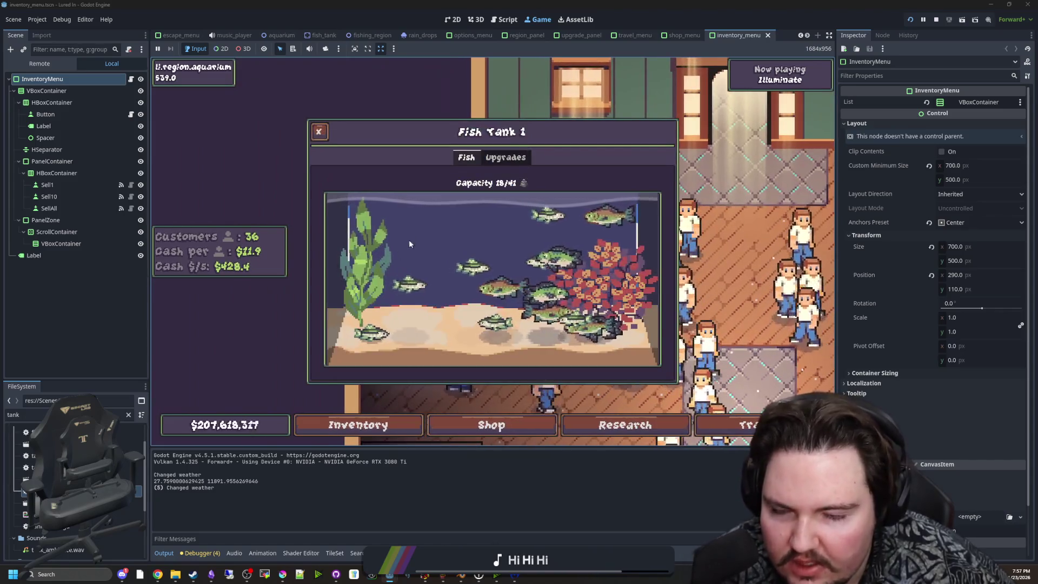
{"action": "left_click", "coordinate": [547, 307]}
{"action": "left_click", "coordinate": [486, 260]}
{"action": "left_click", "coordinate": [477, 248]}
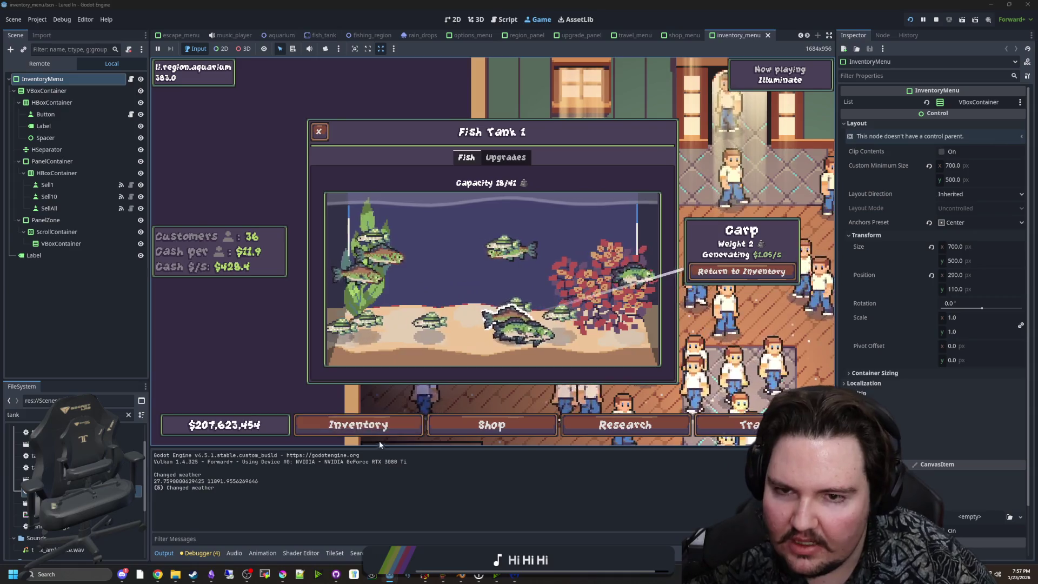
Step: Move both Carp and the Minnow from inventory into Fish Tank 1, then check the tank at 23/41
{"action": "left_click", "coordinate": [375, 426]}
{"action": "left_click", "coordinate": [621, 313]}
{"action": "left_click", "coordinate": [476, 286]}
{"action": "left_click", "coordinate": [595, 312]}
{"action": "left_click", "coordinate": [473, 295]}
{"action": "left_click", "coordinate": [623, 239]}
{"action": "left_click", "coordinate": [475, 291]}
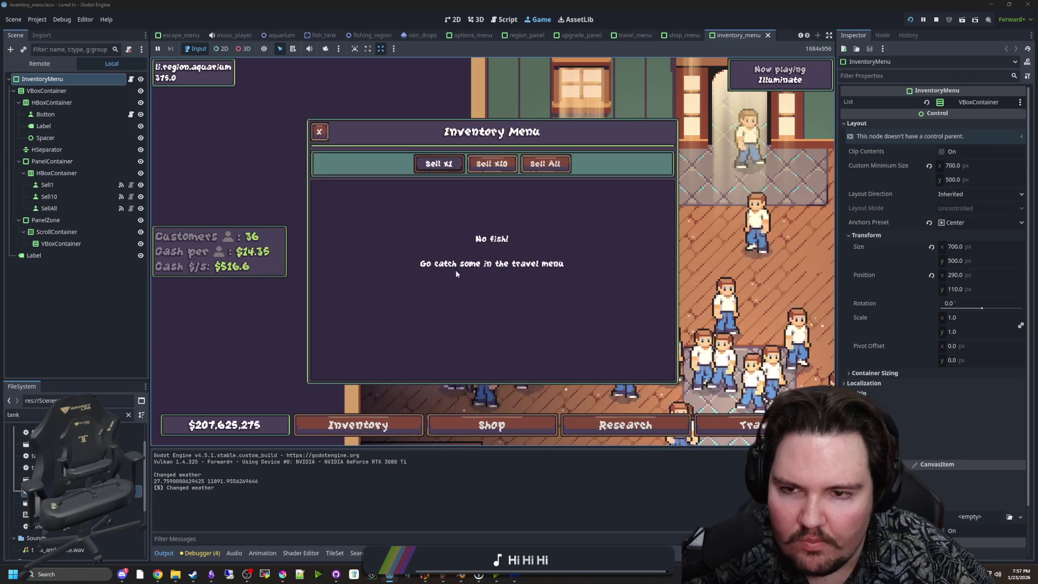
{"action": "left_click", "coordinate": [318, 131]}
{"action": "left_click", "coordinate": [416, 173]}
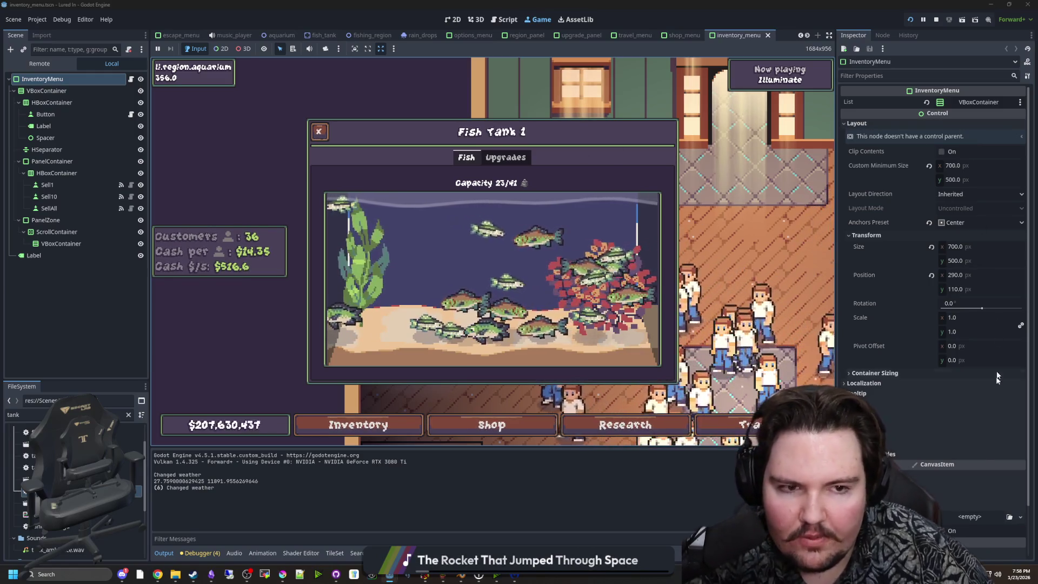
{"action": "left_click", "coordinate": [319, 132]}
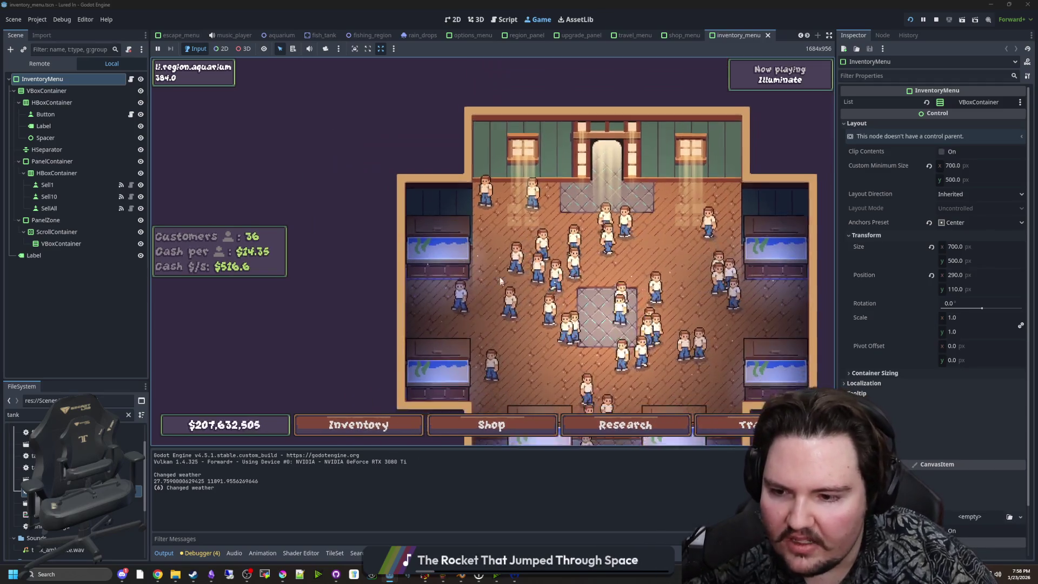
Step: Filter the FileSystem for 'theme' and open main_theme.tres in the Theme editor
{"action": "left_click", "coordinate": [128, 415]}
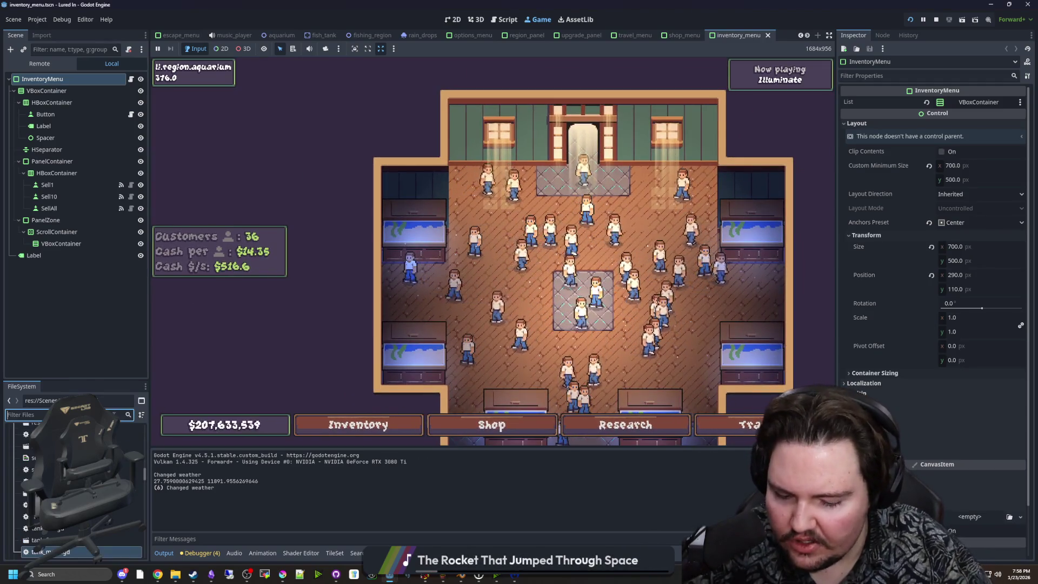
{"action": "type", "text": "theme"}
{"action": "left_click", "coordinate": [31, 454]}
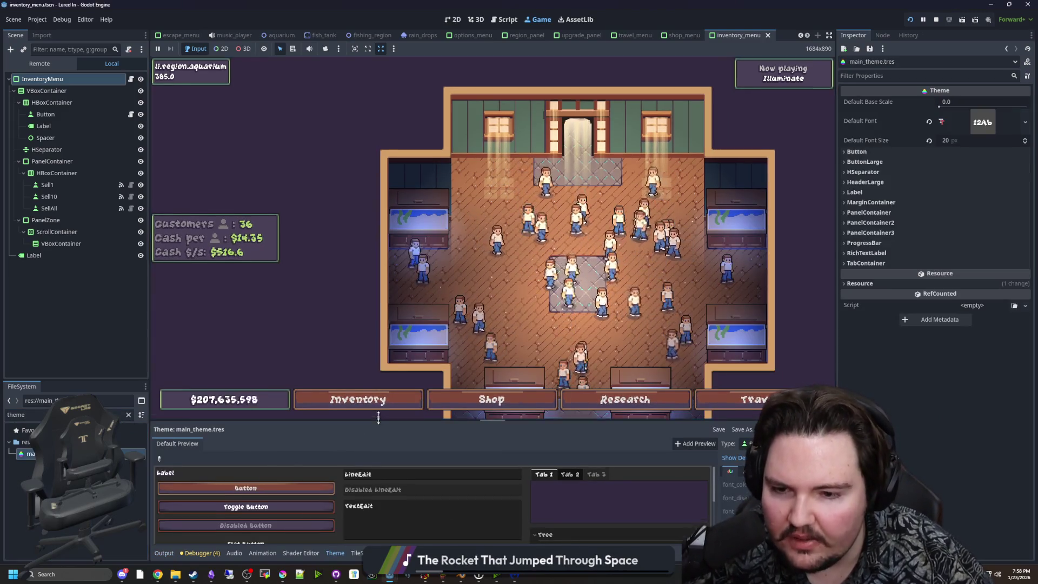
Step: Enlarge the theme preview, check the bottom swatch's colour, then give the game more room
{"action": "left_click_drag", "start_coordinate": [383, 420], "coordinate": [391, 316]}
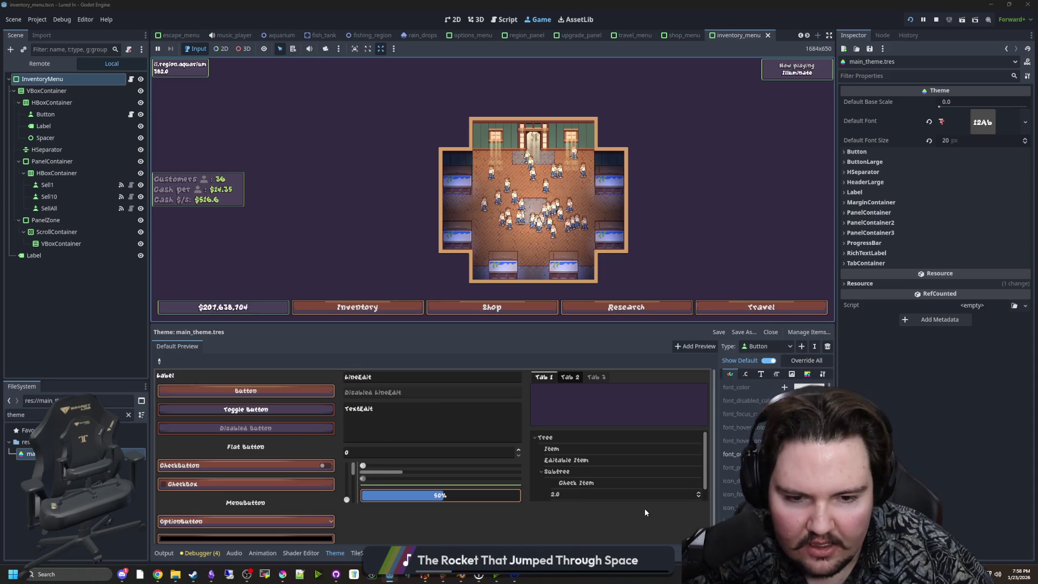
{"action": "scroll", "coordinate": [644, 509], "scroll_direction": "down", "scroll_amount": 1}
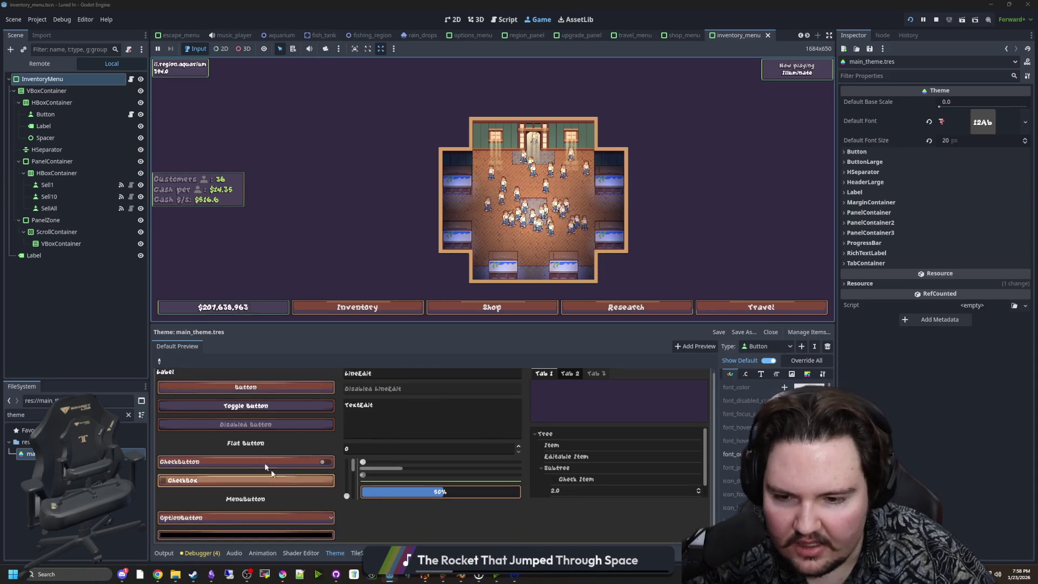
{"action": "left_click", "coordinate": [299, 534]}
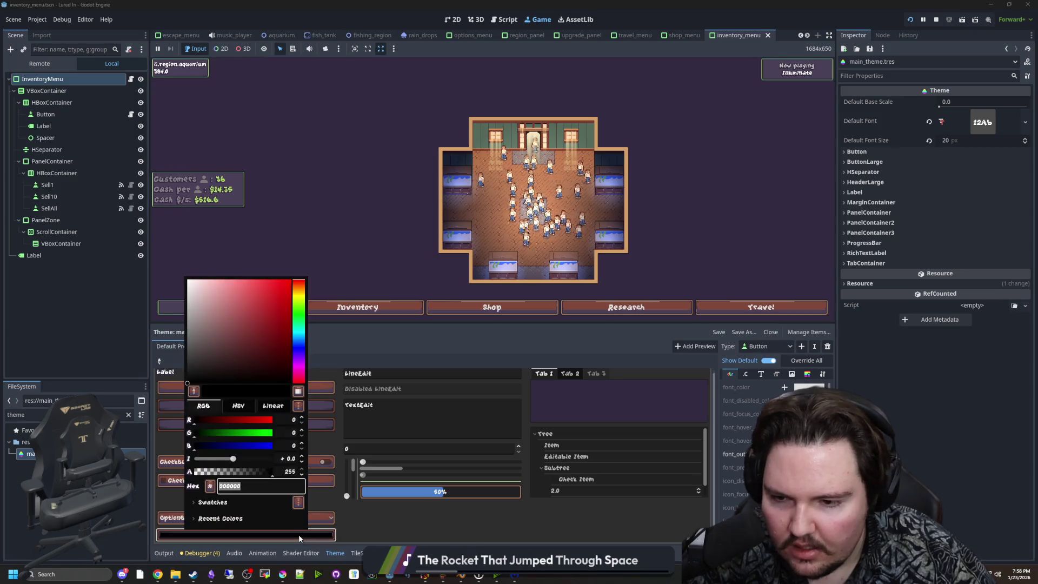
{"action": "left_click", "coordinate": [299, 538]}
{"action": "scroll", "coordinate": [276, 486], "scroll_direction": "up", "scroll_amount": 1}
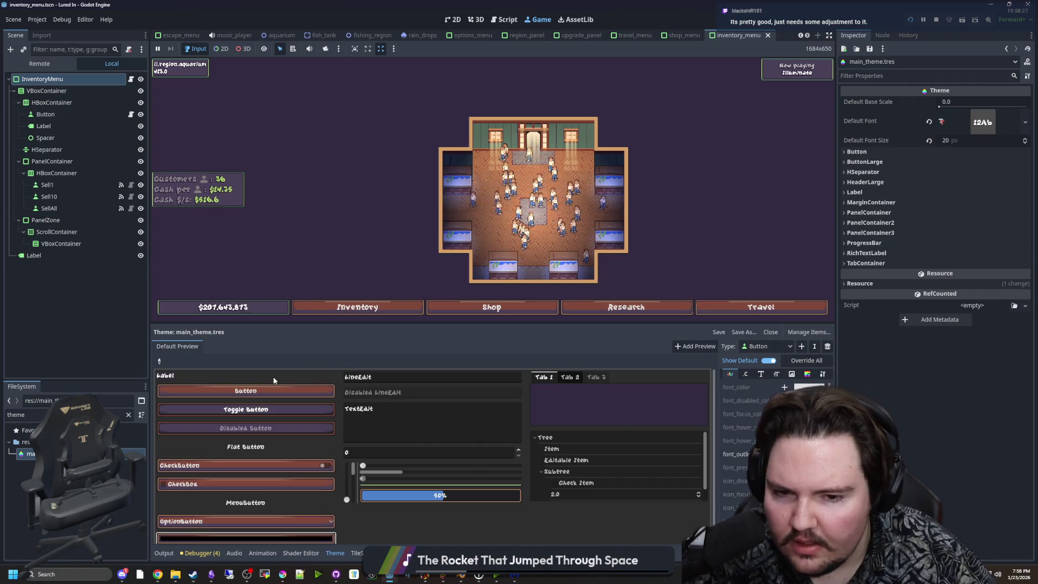
{"action": "mouse_move", "coordinate": [400, 323]}
{"action": "left_mouse_down"}
{"action": "mouse_move", "coordinate": [421, 469]}
{"action": "mouse_move", "coordinate": [419, 295]}
{"action": "mouse_move", "coordinate": [438, 222]}
{"action": "mouse_move", "coordinate": [417, 310]}
{"action": "mouse_move", "coordinate": [487, 289]}
{"action": "left_mouse_up"}
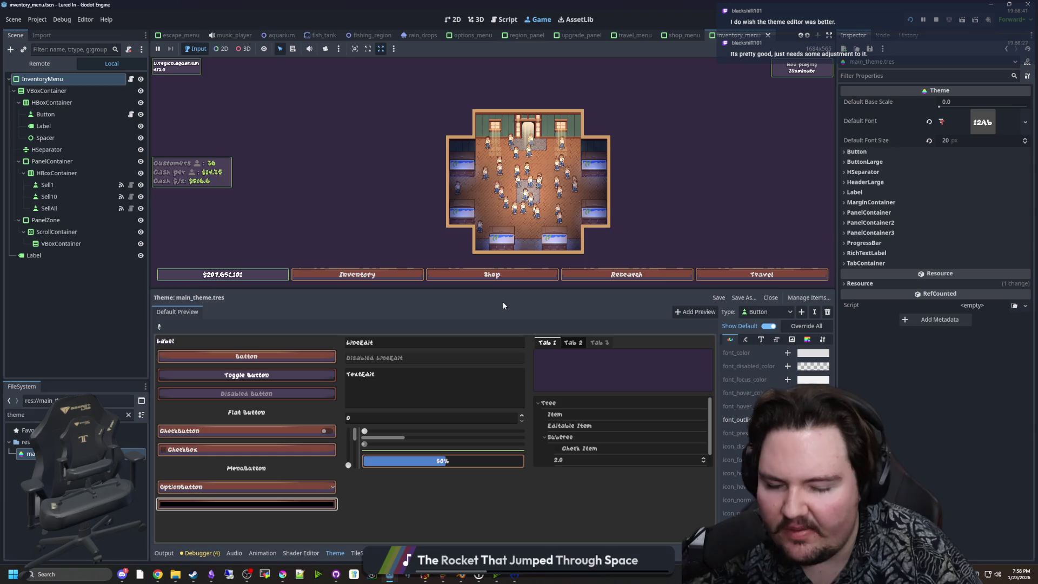
Step: Try the preview text field and show the Button type's type-variation settings
{"action": "left_click", "coordinate": [568, 205]}
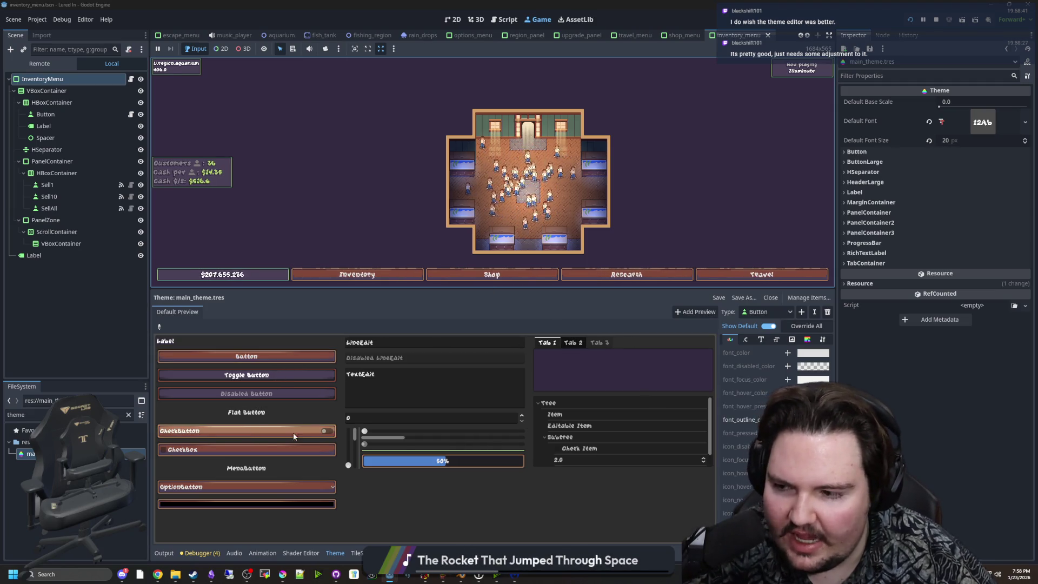
{"action": "left_click", "coordinate": [411, 342]}
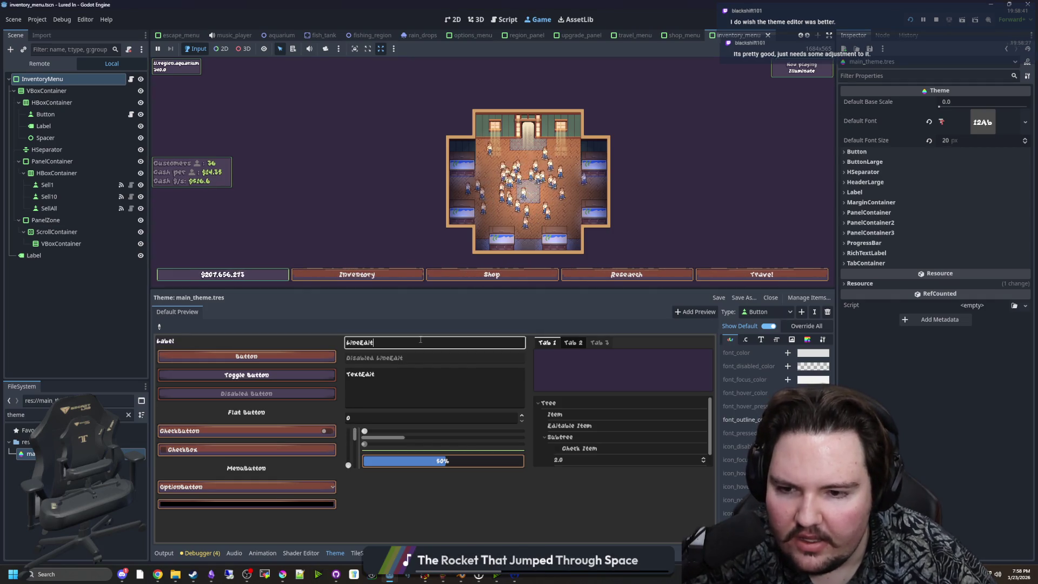
{"action": "left_click", "coordinate": [826, 340]}
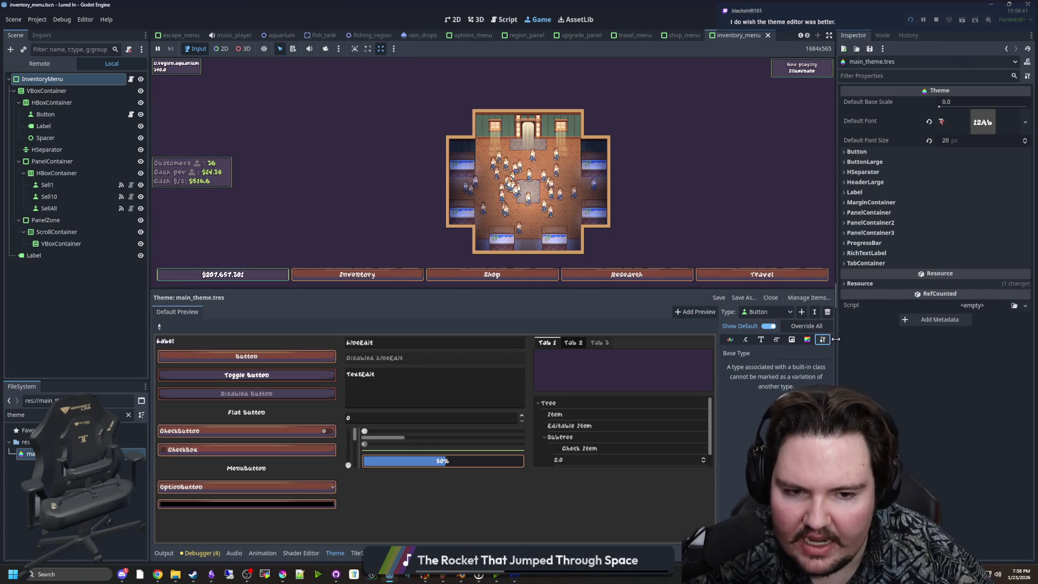
Step: Show the Button type's Font, then Color items like font_color, and toggle preview picking on and off
{"action": "left_click", "coordinate": [807, 340]}
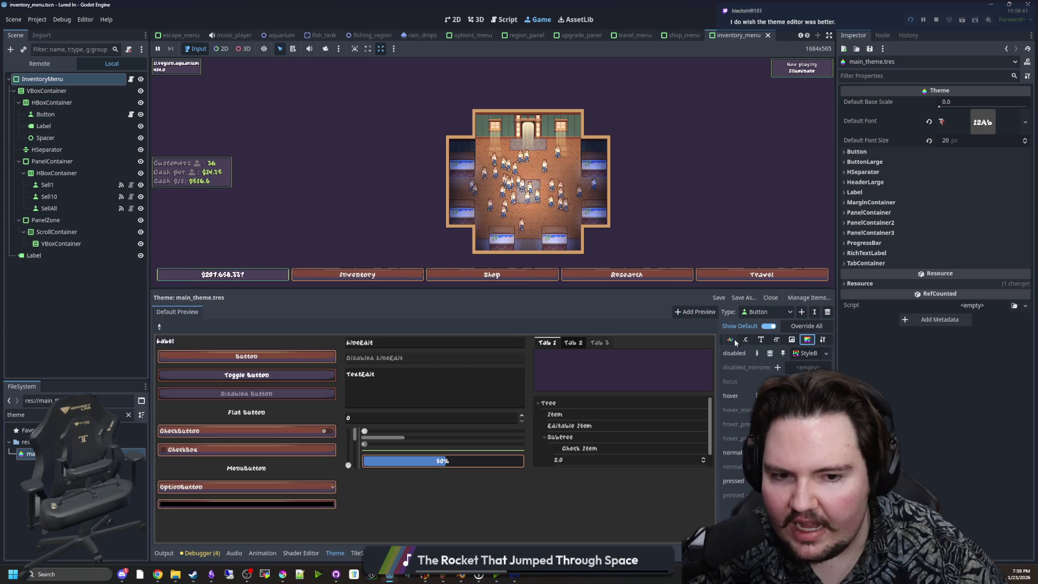
{"action": "left_click", "coordinate": [761, 340]}
{"action": "left_click", "coordinate": [730, 339]}
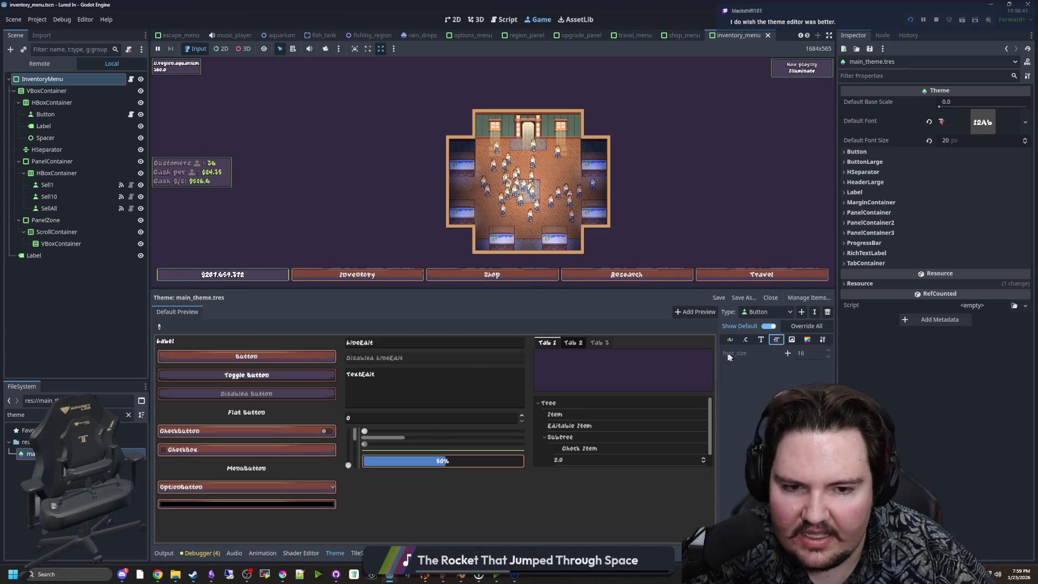
{"action": "key", "text": "Tab"}
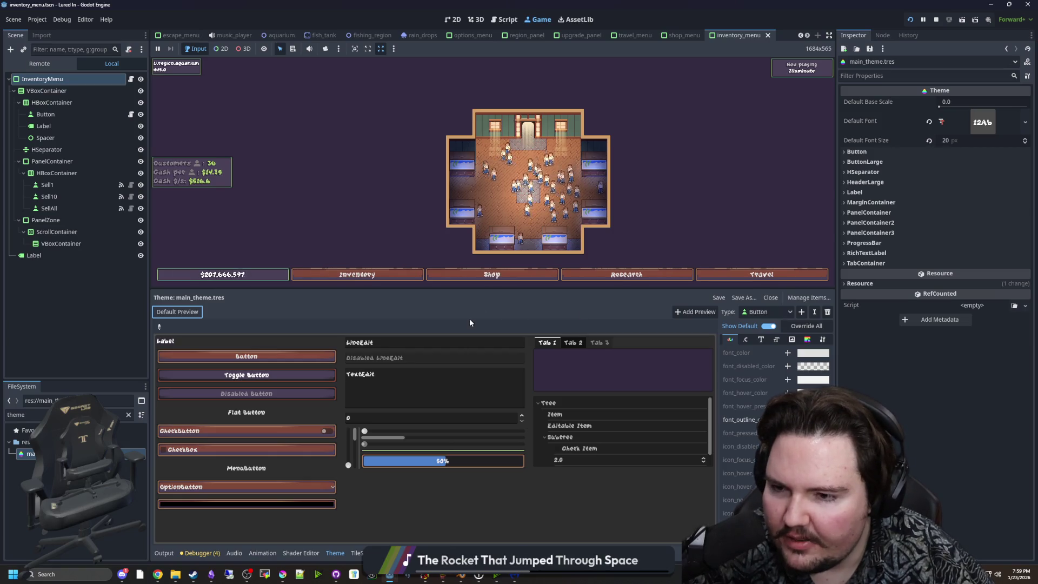
{"action": "left_click", "coordinate": [159, 327]}
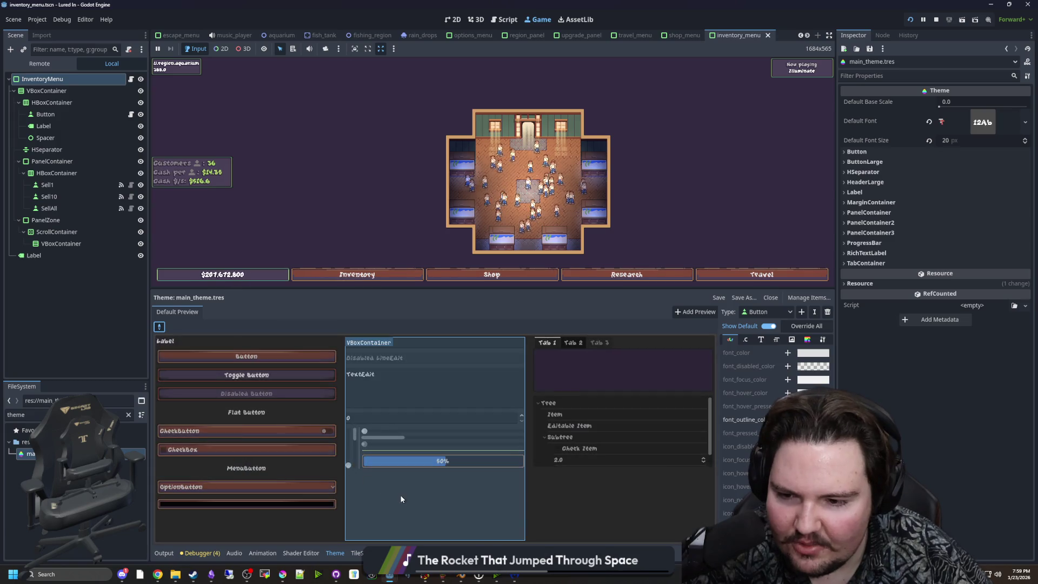
{"action": "left_click", "coordinate": [160, 326]}
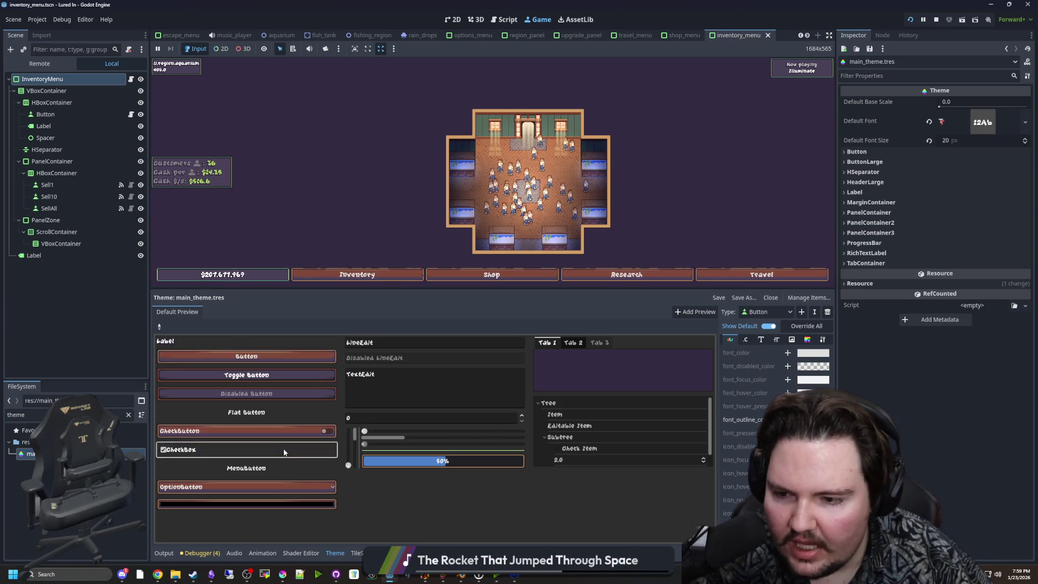
Step: Open the preview OptionButton and try several entries, including Has
{"action": "left_click", "coordinate": [220, 481]}
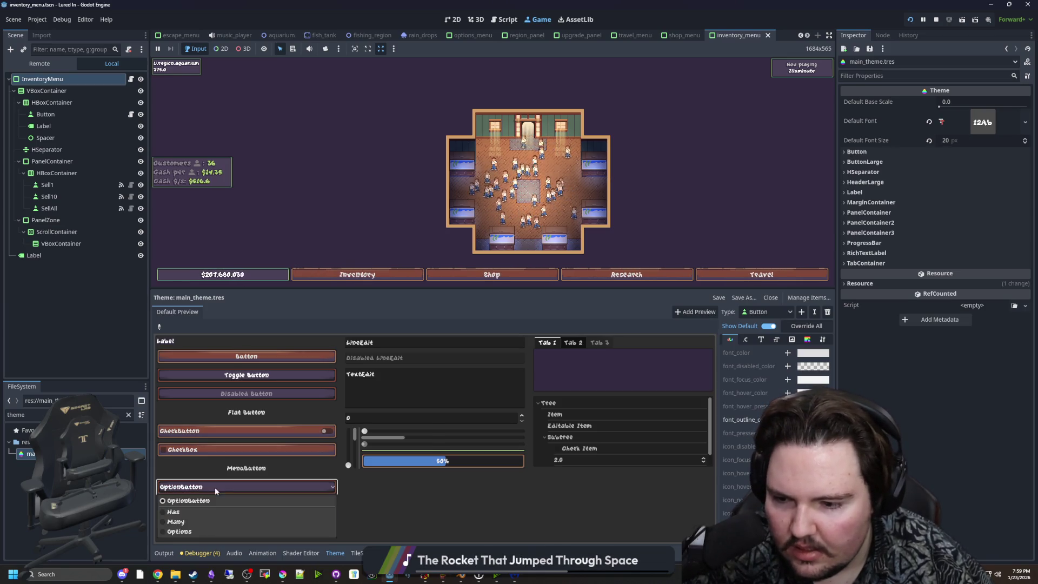
{"action": "left_click", "coordinate": [186, 513]}
{"action": "left_click", "coordinate": [195, 486]}
{"action": "left_click", "coordinate": [195, 521]}
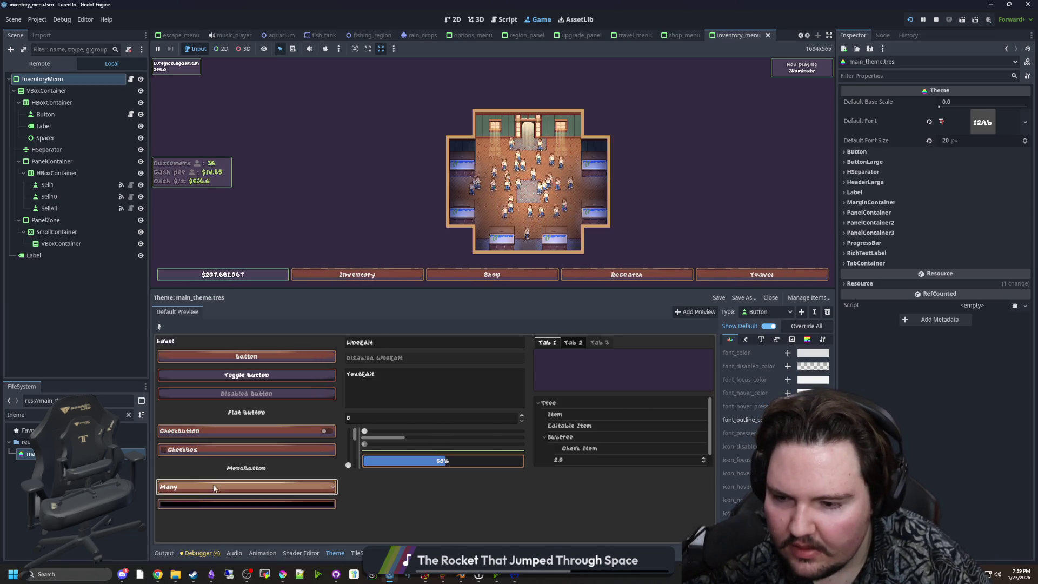
{"action": "left_click", "coordinate": [194, 487]}
{"action": "left_click", "coordinate": [190, 531]}
Step: Change the preview ColorPickerButton's sample colour to magenta and close the picker
{"action": "left_click", "coordinate": [203, 490]}
{"action": "left_click", "coordinate": [190, 498]}
{"action": "left_click", "coordinate": [191, 498]}
{"action": "left_click", "coordinate": [300, 335]}
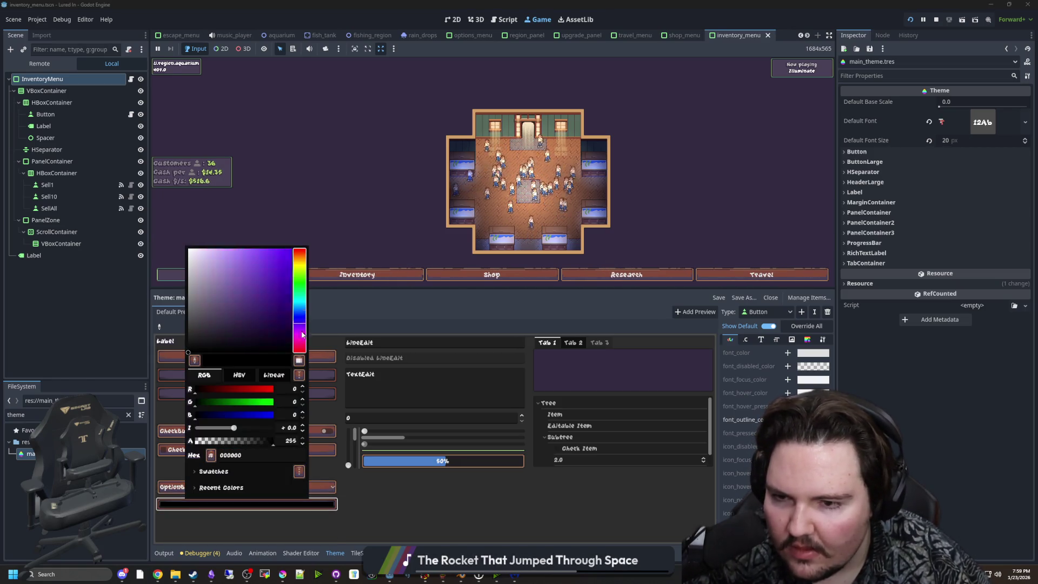
{"action": "left_click", "coordinate": [304, 505]}
{"action": "left_click", "coordinate": [304, 508]}
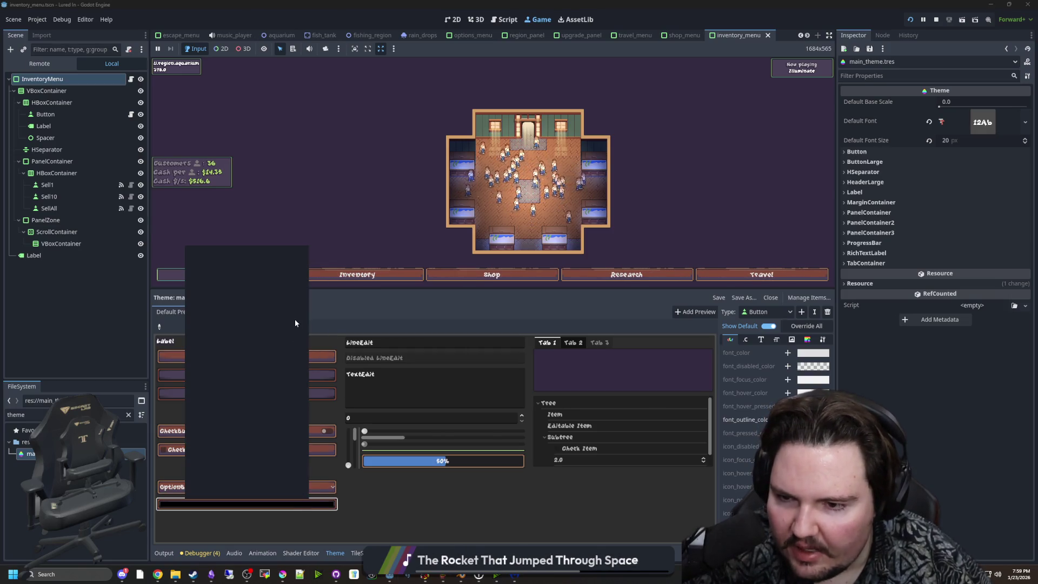
{"action": "left_click", "coordinate": [291, 249]}
{"action": "left_click", "coordinate": [303, 337]}
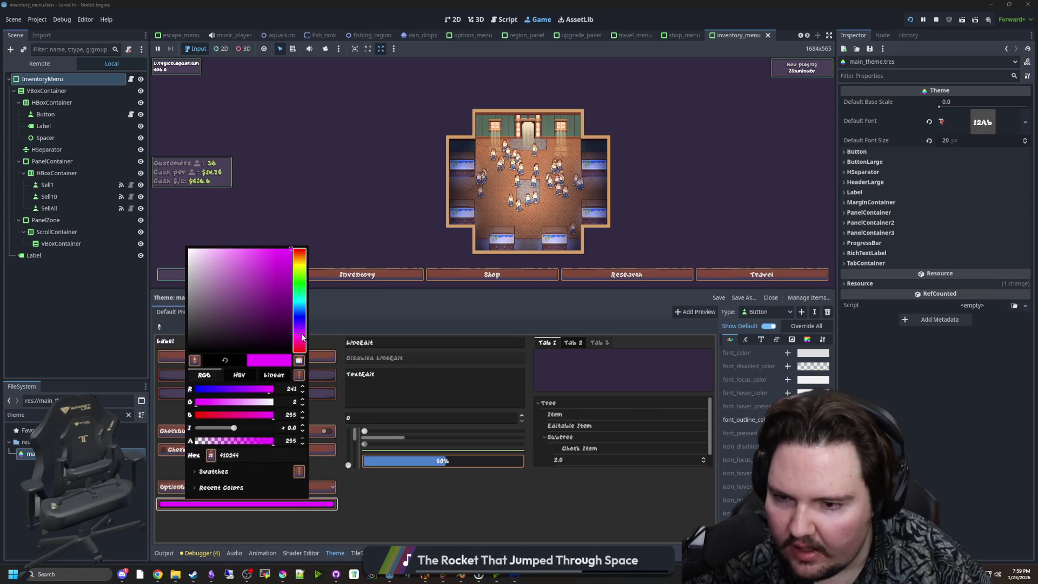
{"action": "left_click", "coordinate": [296, 229]}
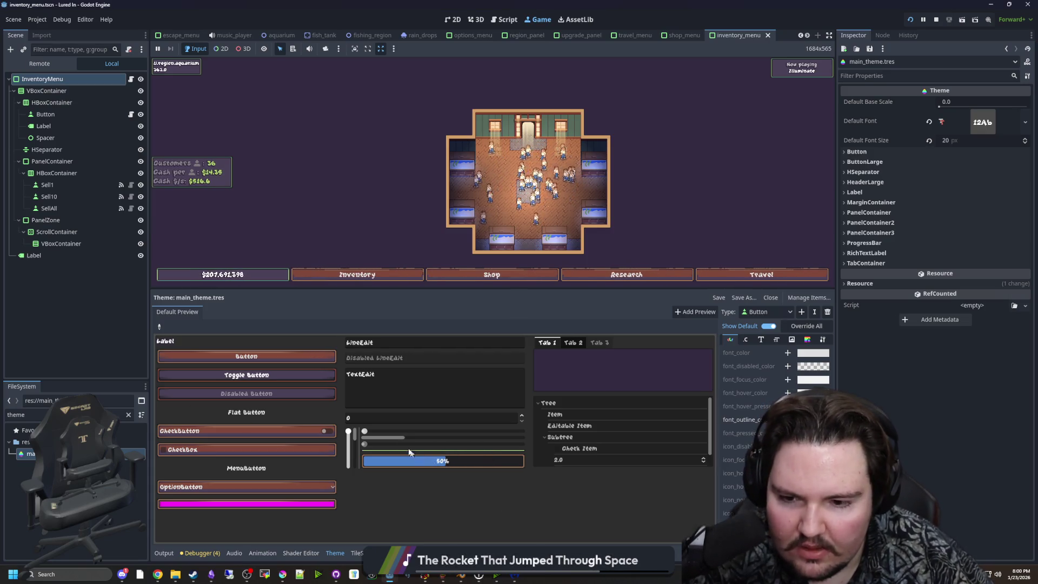
{"action": "left_click", "coordinate": [366, 436]}
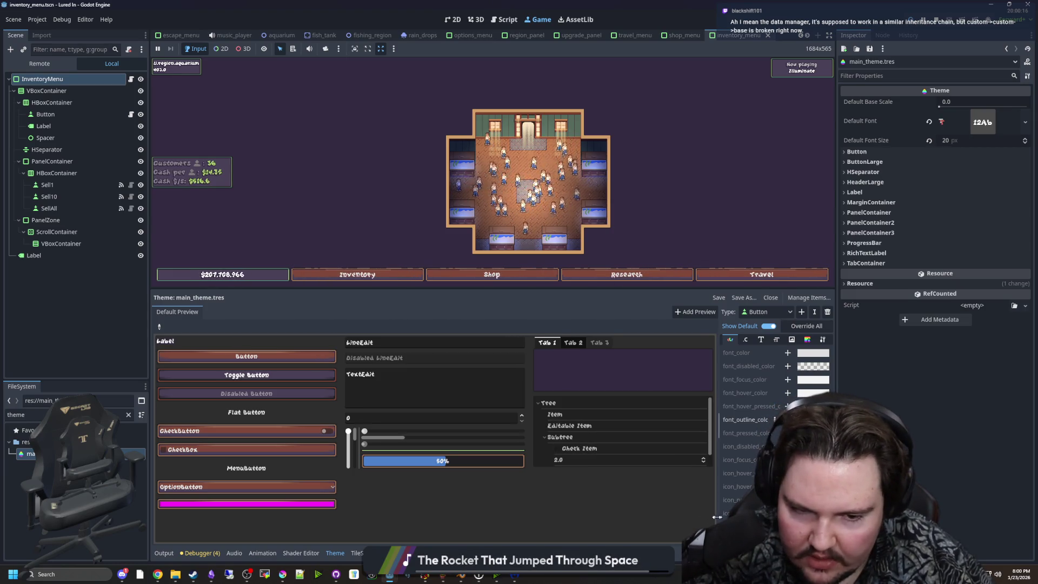
Step: Widen the theme item list and show the Button type's Base Type setting
{"action": "left_click_drag", "start_coordinate": [716, 517], "coordinate": [552, 517]}
{"action": "left_click", "coordinate": [740, 339]}
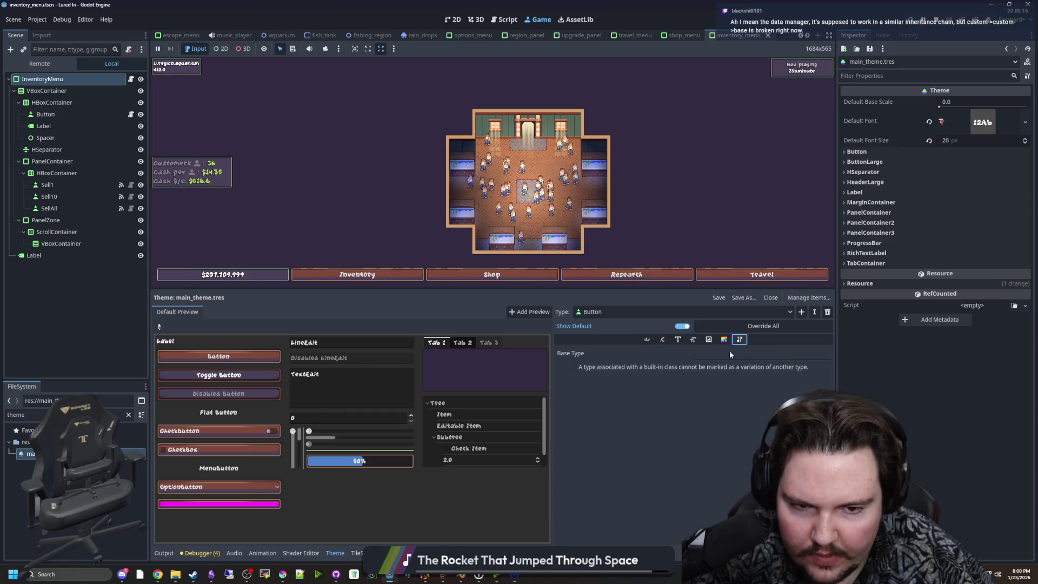
{"action": "left_click", "coordinate": [158, 327]}
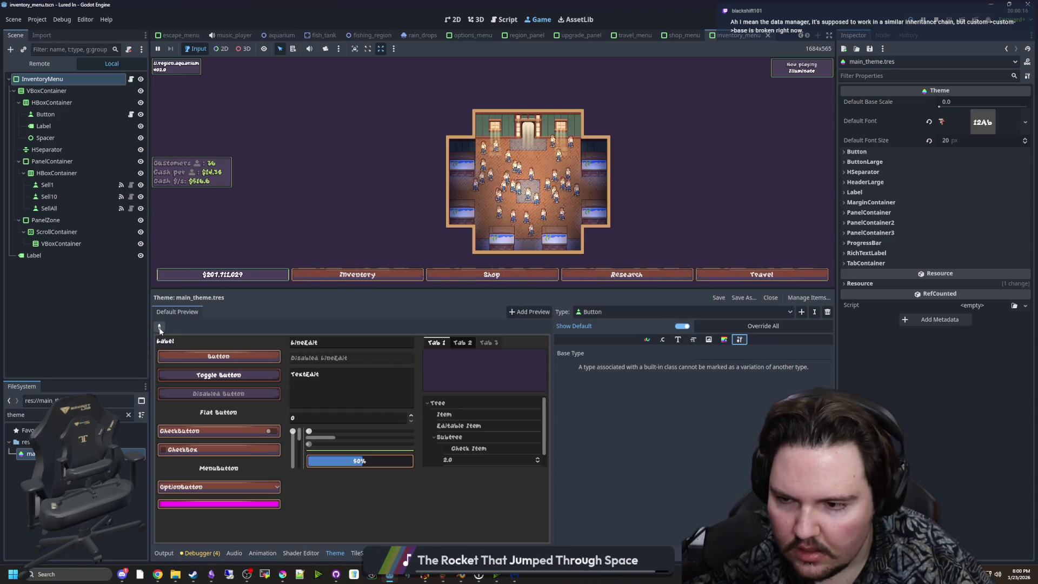
{"action": "left_click", "coordinate": [215, 355]}
{"action": "left_click", "coordinate": [751, 353]}
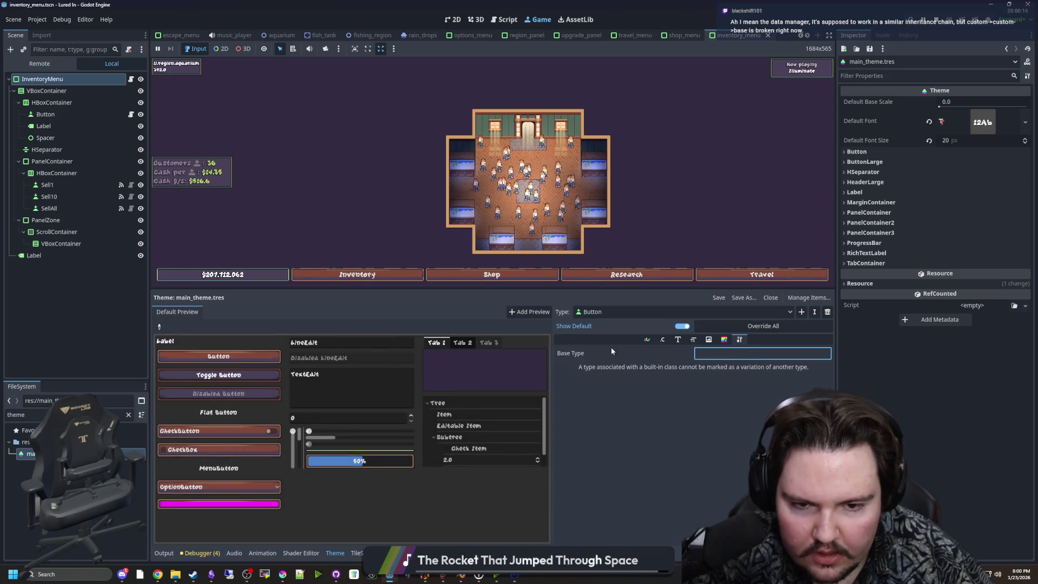
Step: Browse the theme's types, filter Add Item Type for 'button', then cancel
{"action": "left_click", "coordinate": [751, 308]}
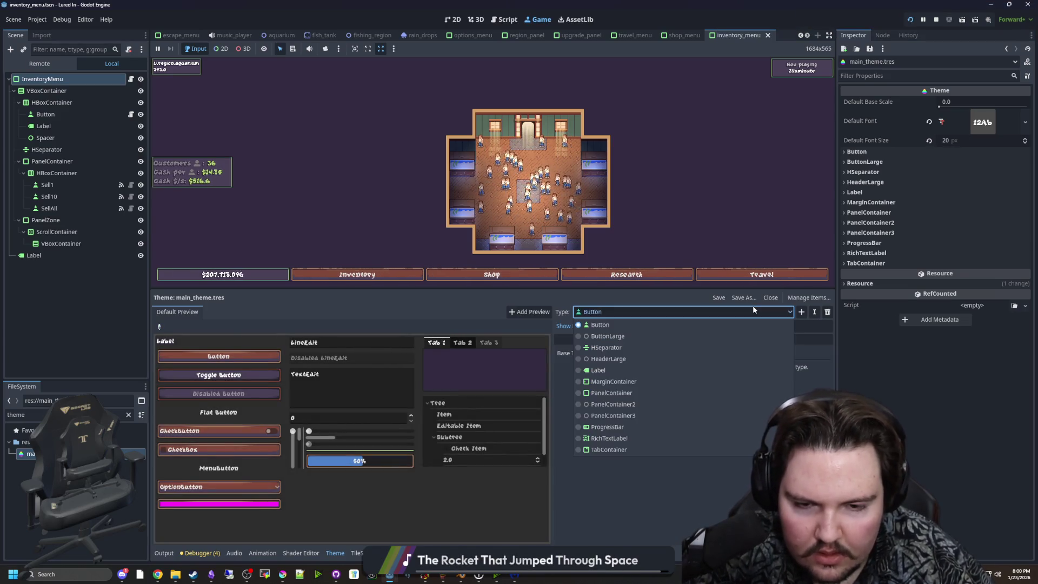
{"action": "left_click", "coordinate": [781, 309]}
{"action": "left_click", "coordinate": [802, 311]}
{"action": "type", "text": "b"}
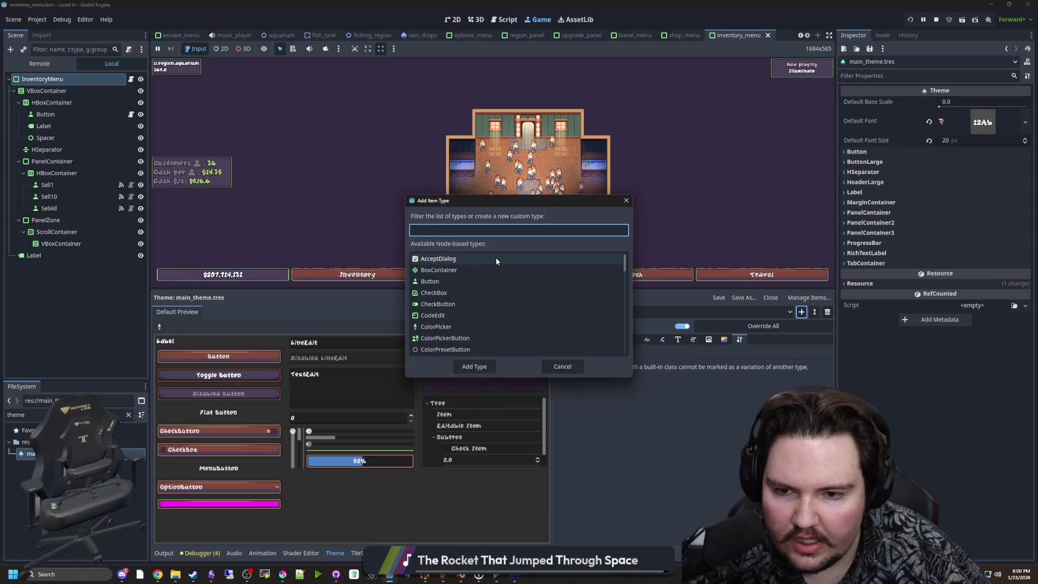
{"action": "type", "text": "utton"}
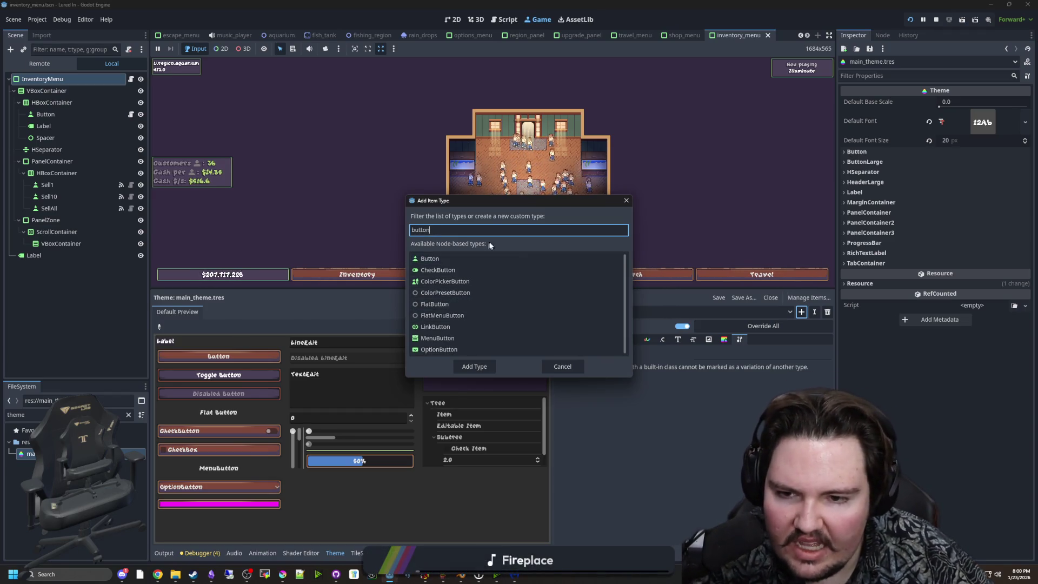
{"action": "left_click", "coordinate": [577, 367]}
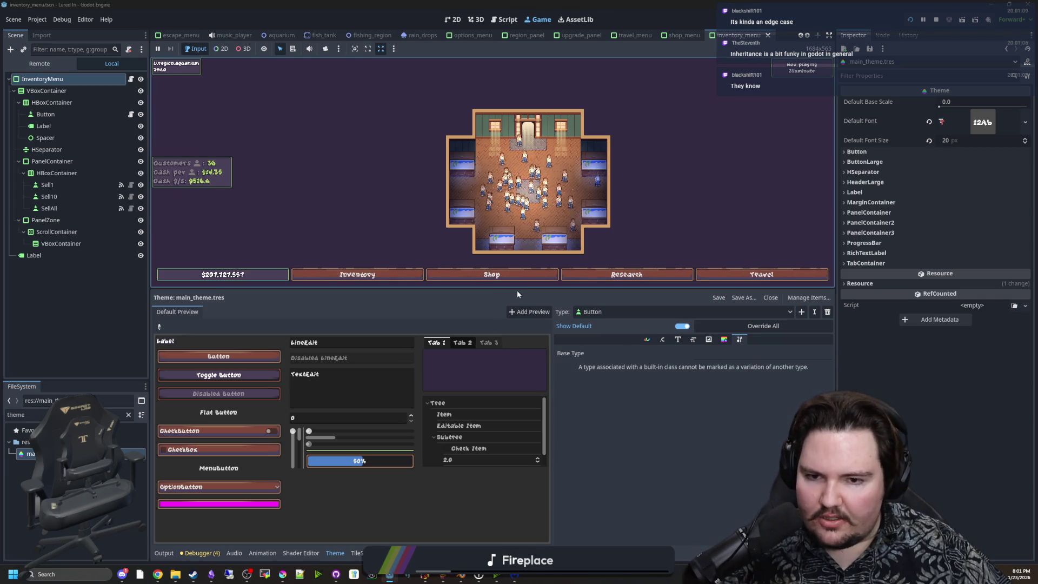
Step: Make the game view taller, then zoom and pan the camera closely over the aquarium room
{"action": "left_click_drag", "start_coordinate": [518, 294], "coordinate": [518, 425]}
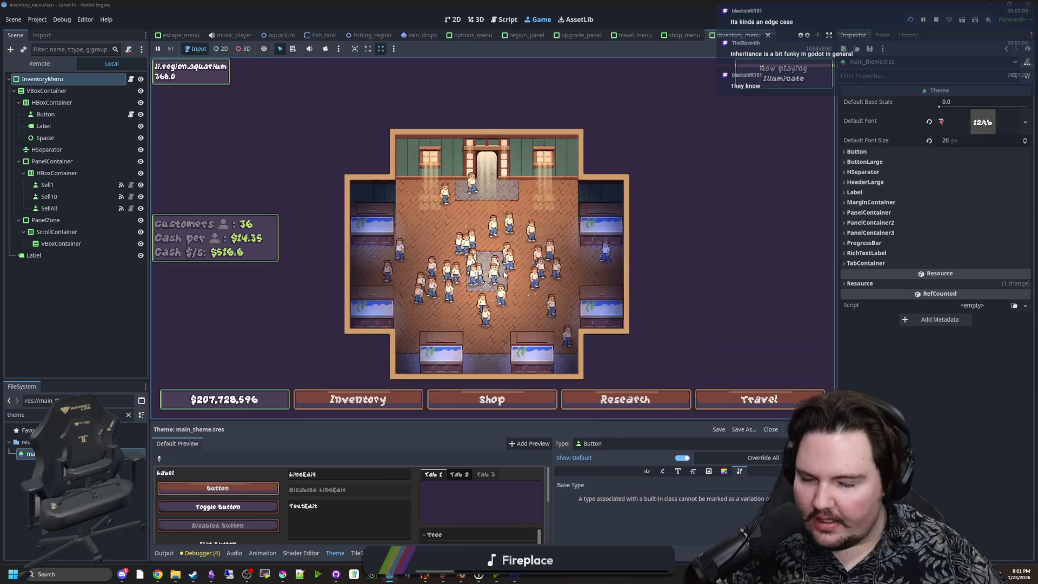
{"action": "scroll", "coordinate": [504, 274], "scroll_direction": "up", "scroll_amount": 3}
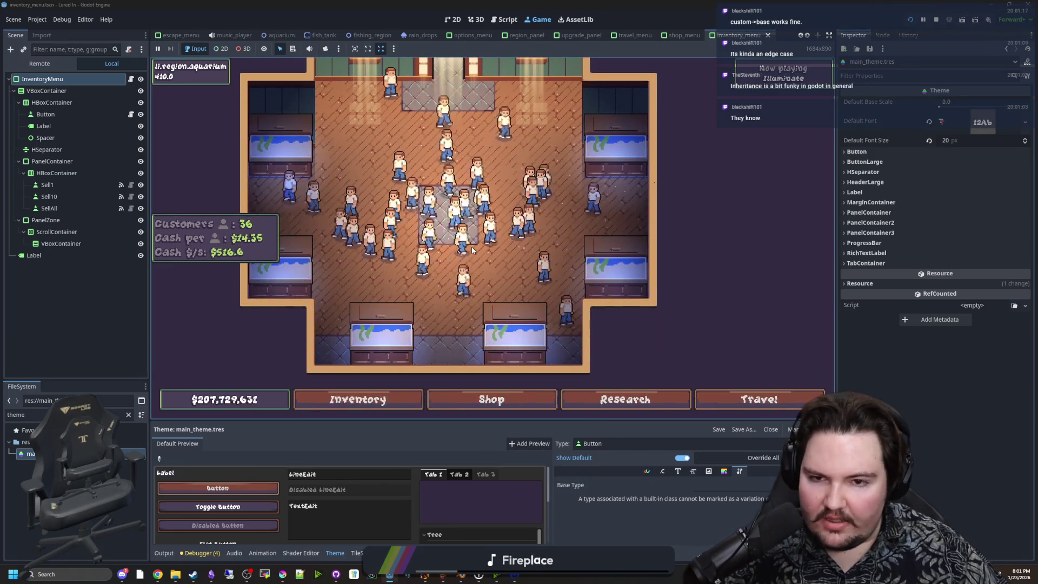
{"action": "scroll", "coordinate": [472, 250], "scroll_direction": "up", "scroll_amount": 3}
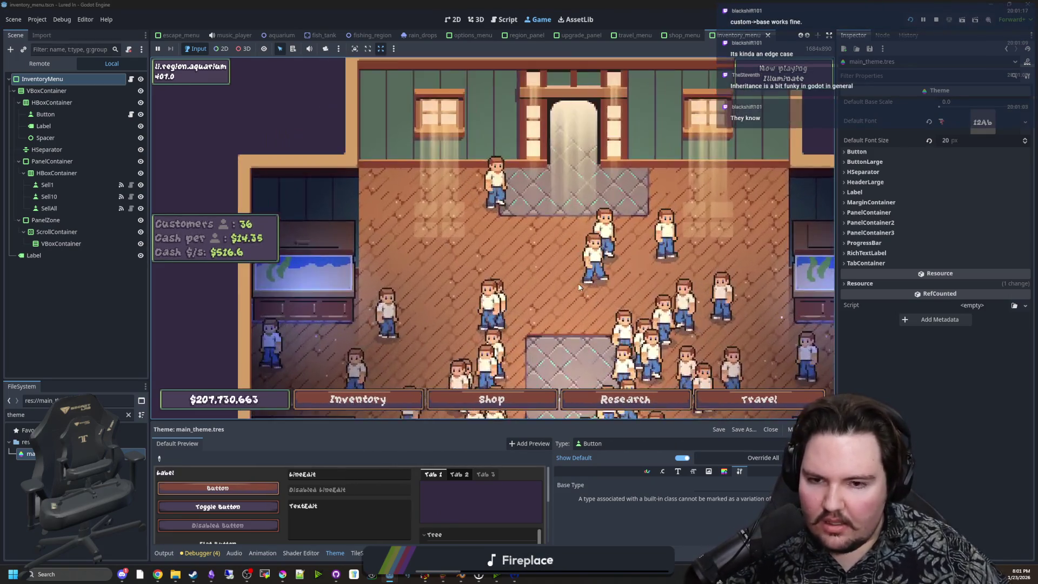
{"action": "scroll", "coordinate": [356, 236], "scroll_direction": "down", "scroll_amount": 3}
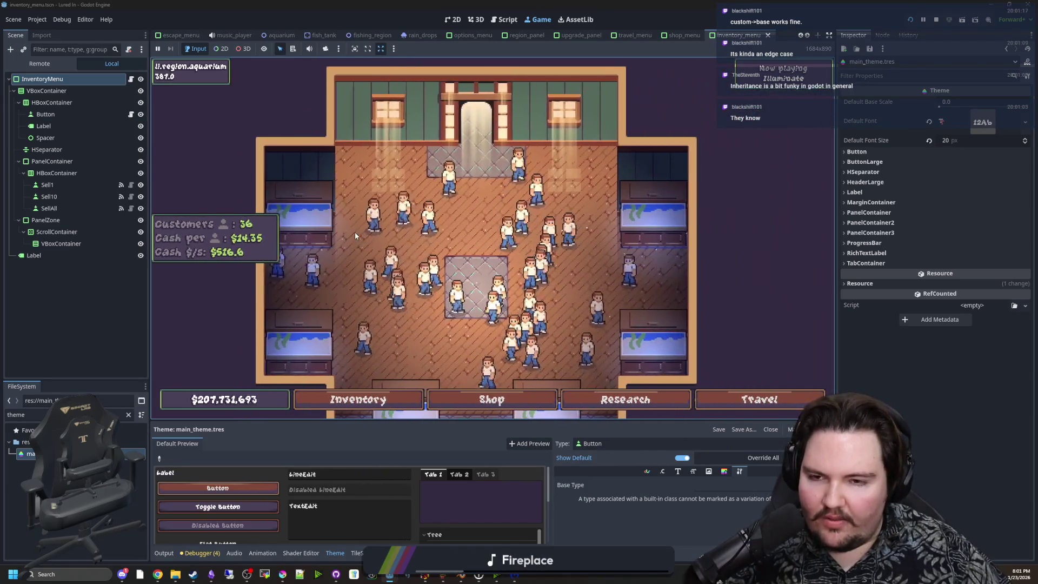
{"action": "scroll", "coordinate": [416, 258], "scroll_direction": "down", "scroll_amount": 2}
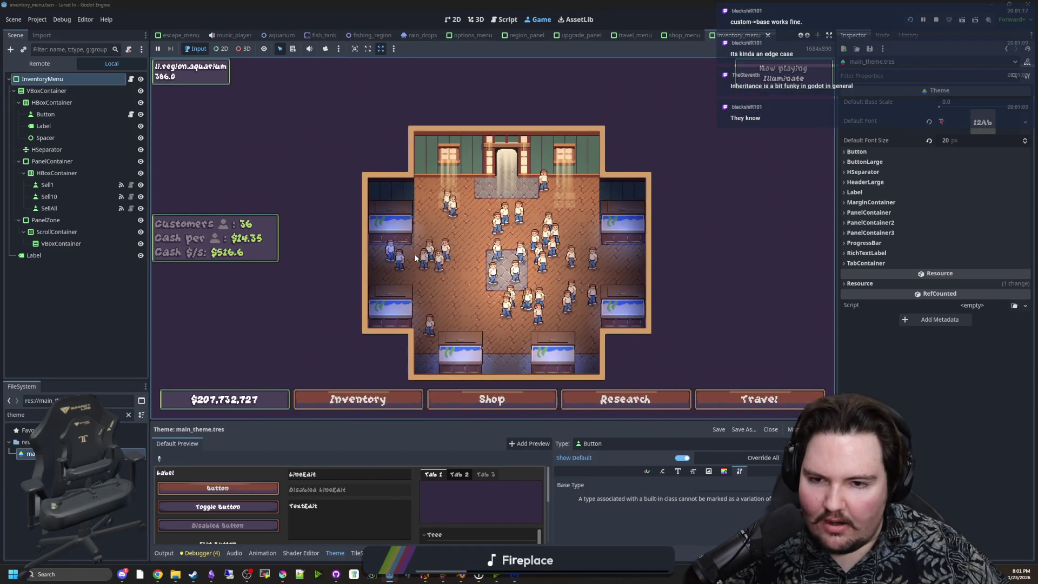
{"action": "scroll", "coordinate": [416, 257], "scroll_direction": "up", "scroll_amount": 3}
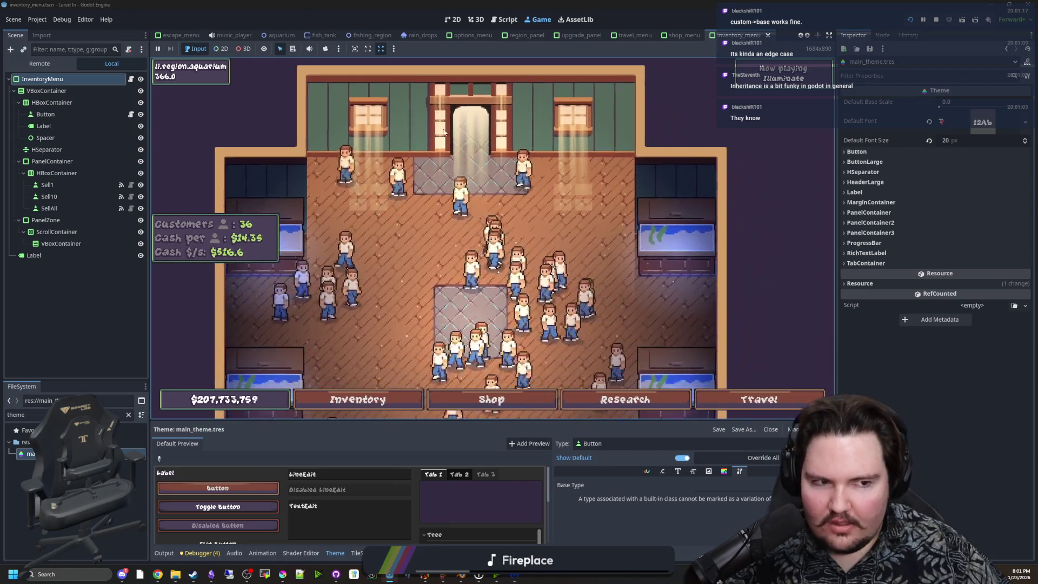
{"action": "scroll", "coordinate": [420, 363], "scroll_direction": "up", "scroll_amount": 2}
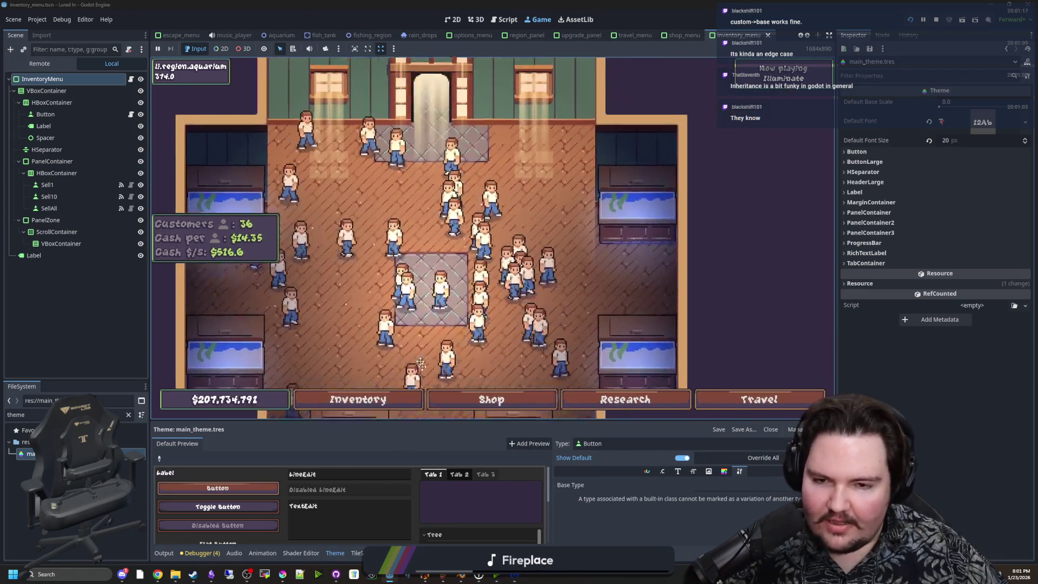
{"action": "mouse_move", "coordinate": [421, 363]}
{"action": "left_mouse_down"}
{"action": "mouse_move", "coordinate": [460, 367]}
{"action": "mouse_move", "coordinate": [433, 281]}
{"action": "mouse_move", "coordinate": [381, 249]}
{"action": "mouse_move", "coordinate": [389, 281]}
{"action": "mouse_move", "coordinate": [541, 378]}
{"action": "mouse_move", "coordinate": [649, 378]}
{"action": "mouse_move", "coordinate": [410, 146]}
{"action": "mouse_move", "coordinate": [216, 162]}
{"action": "mouse_move", "coordinate": [486, 216]}
{"action": "mouse_move", "coordinate": [497, 190]}
{"action": "mouse_move", "coordinate": [406, 282]}
{"action": "mouse_move", "coordinate": [506, 282]}
{"action": "mouse_move", "coordinate": [595, 189]}
{"action": "mouse_move", "coordinate": [513, 282]}
{"action": "mouse_move", "coordinate": [678, 382]}
{"action": "mouse_move", "coordinate": [664, 346]}
{"action": "mouse_move", "coordinate": [557, 314]}
{"action": "mouse_move", "coordinate": [509, 256]}
{"action": "left_mouse_up"}
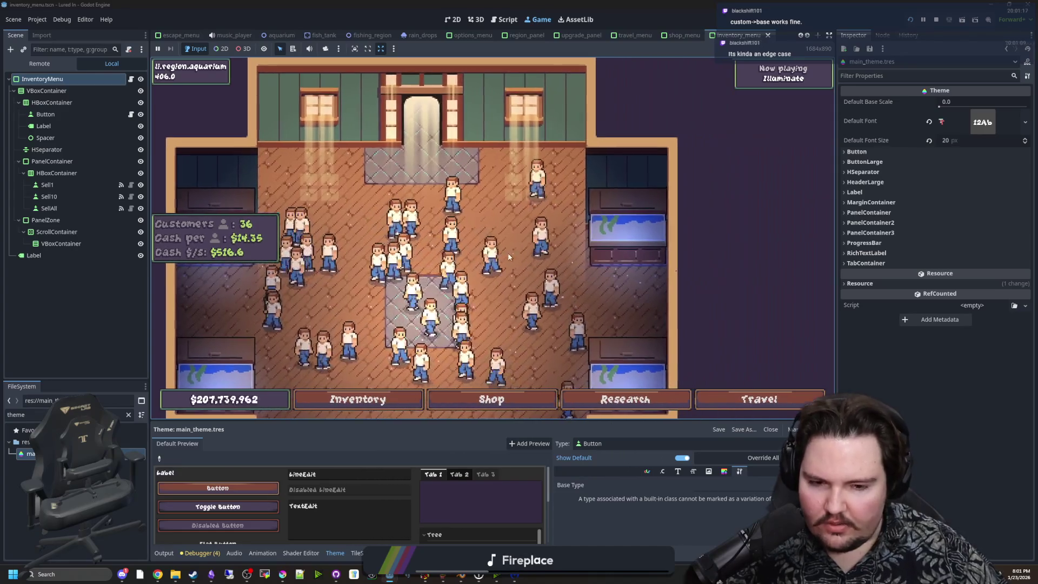